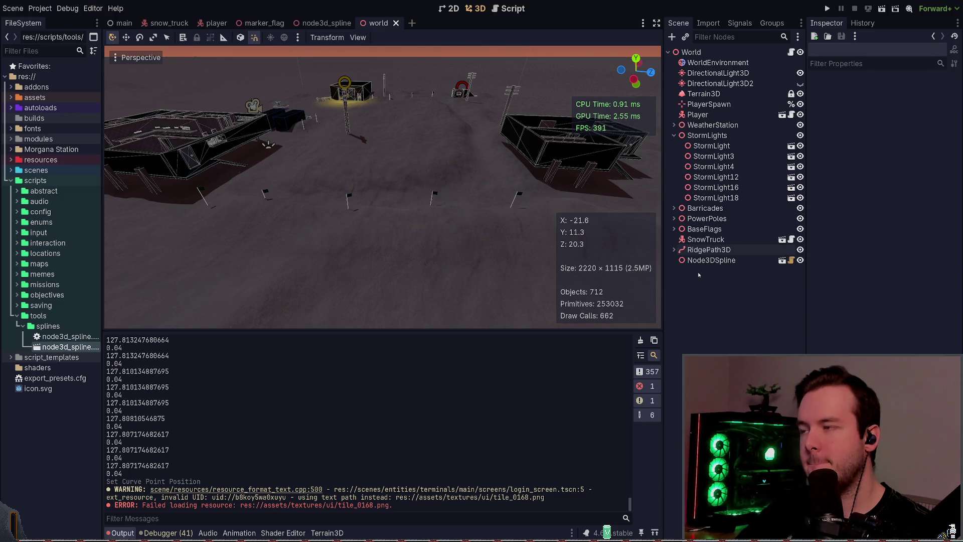
Fly around the snowy station, then enlarge the 3D viewport by dragging its splitter downward.
{"action": "mouse_move", "coordinate": [484, 214]}
{"action": "left_mouse_down"}
{"action": "mouse_move", "coordinate": [485, 186]}
{"action": "mouse_move", "coordinate": [484, 274]}
{"action": "left_mouse_up"}
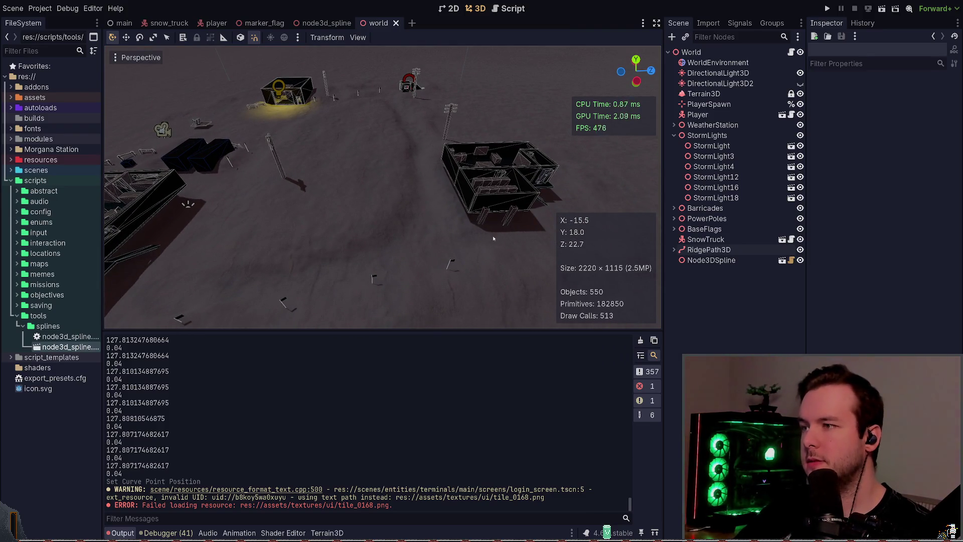
{"action": "mouse_move", "coordinate": [394, 212]}
{"action": "left_mouse_down"}
{"action": "mouse_move", "coordinate": [341, 191]}
{"action": "mouse_move", "coordinate": [253, 194]}
{"action": "mouse_move", "coordinate": [364, 362]}
{"action": "mouse_move", "coordinate": [360, 424]}
{"action": "left_mouse_up"}
{"action": "mouse_move", "coordinate": [351, 251]}
{"action": "left_mouse_down"}
{"action": "mouse_move", "coordinate": [336, 253]}
{"action": "mouse_move", "coordinate": [431, 303]}
{"action": "left_mouse_up"}
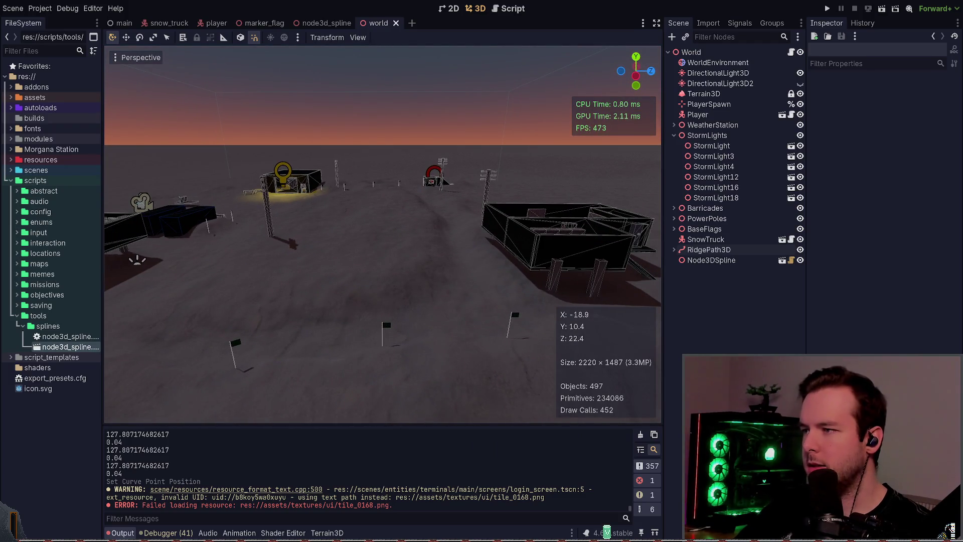
{"action": "key", "text": "alt+Tab"}
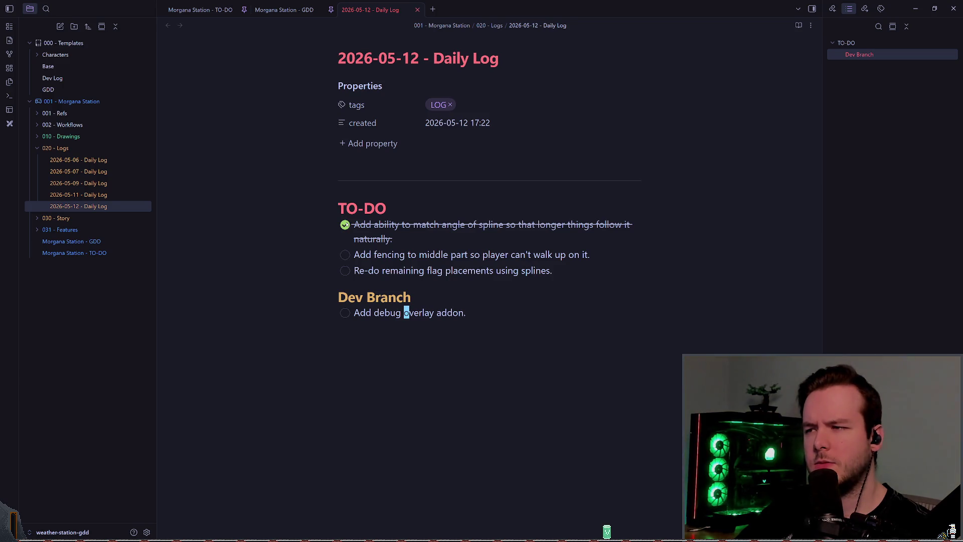
Edit the daily log at the completed spline-angle task and select the Dev Branch task lines.
{"action": "left_click", "coordinate": [372, 225]}
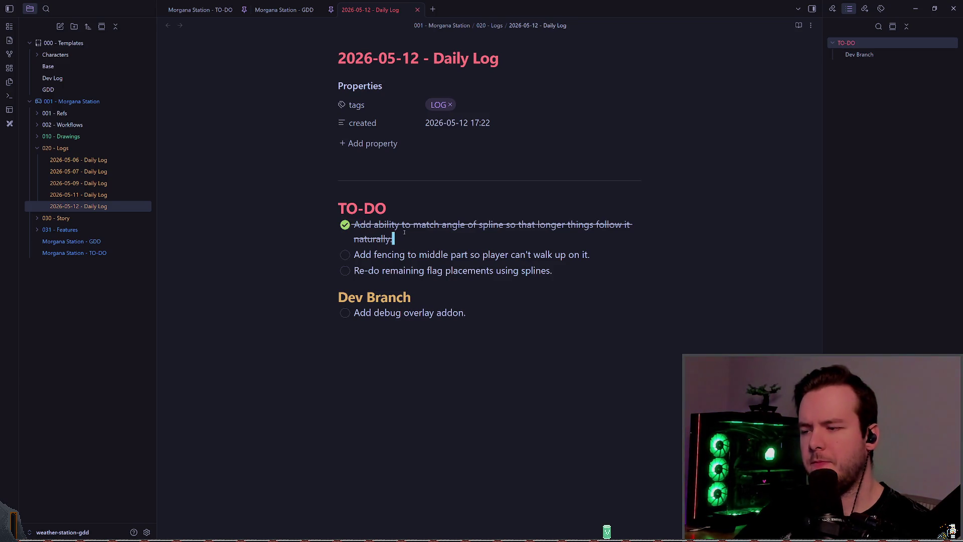
{"action": "key", "text": "Return"}
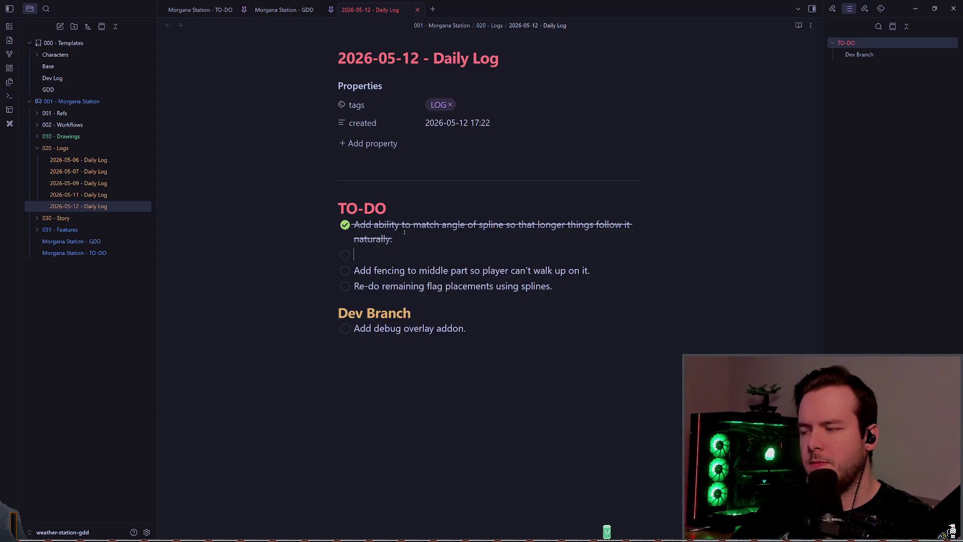
{"action": "key", "text": "BackSpace"}
{"action": "key", "text": "BackSpace"}
{"action": "type", "text": "This was done using PathFollow3D's rotation."}
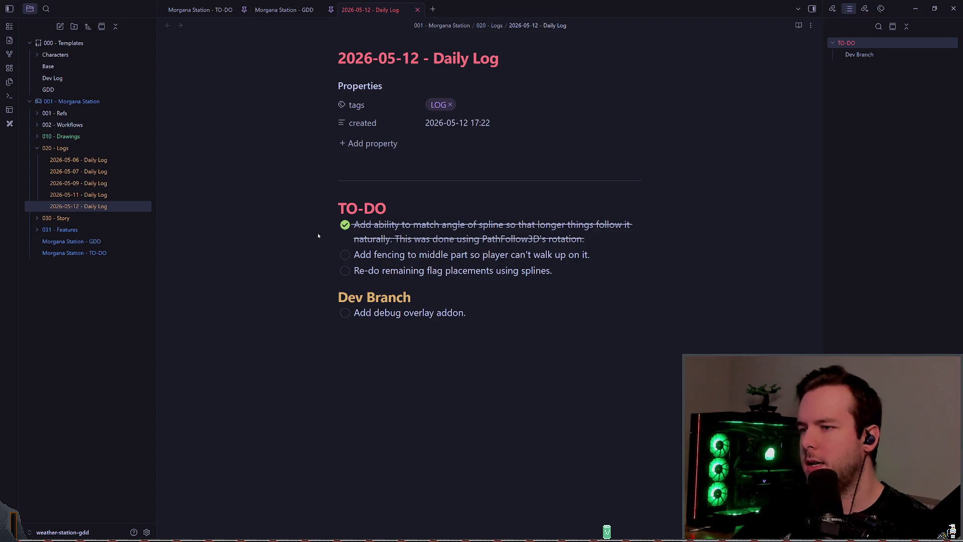
{"action": "left_click", "coordinate": [514, 297]}
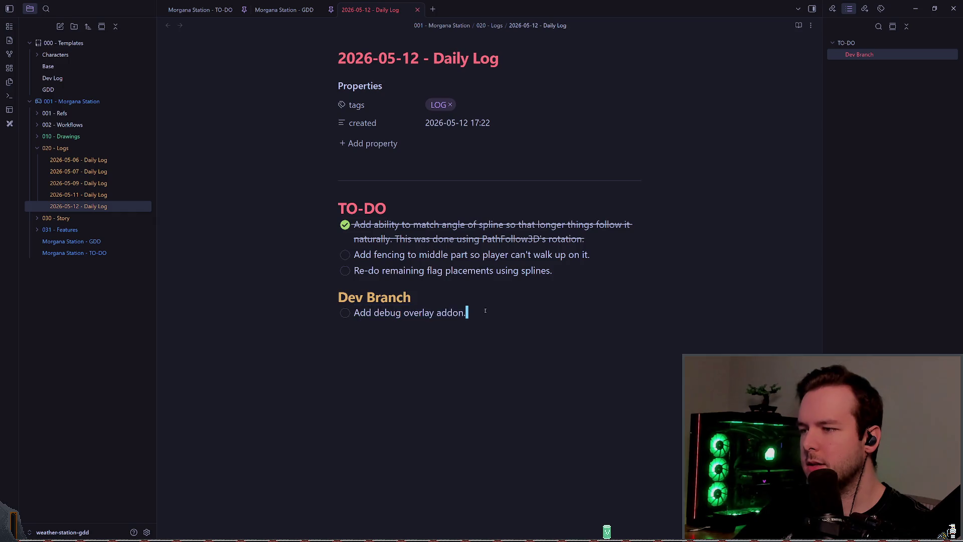
{"action": "left_click", "coordinate": [505, 311]}
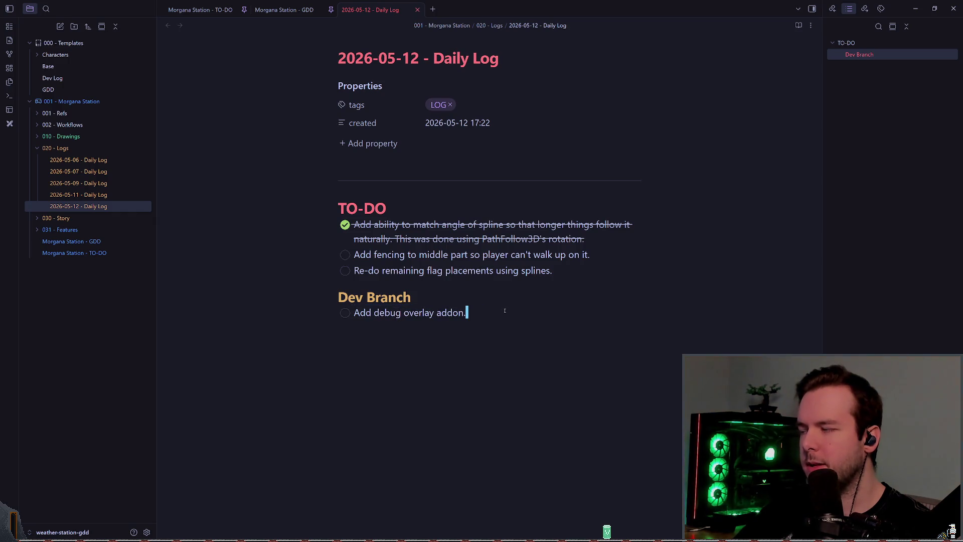
{"action": "left_click_drag", "start_coordinate": [586, 273], "coordinate": [312, 242]}
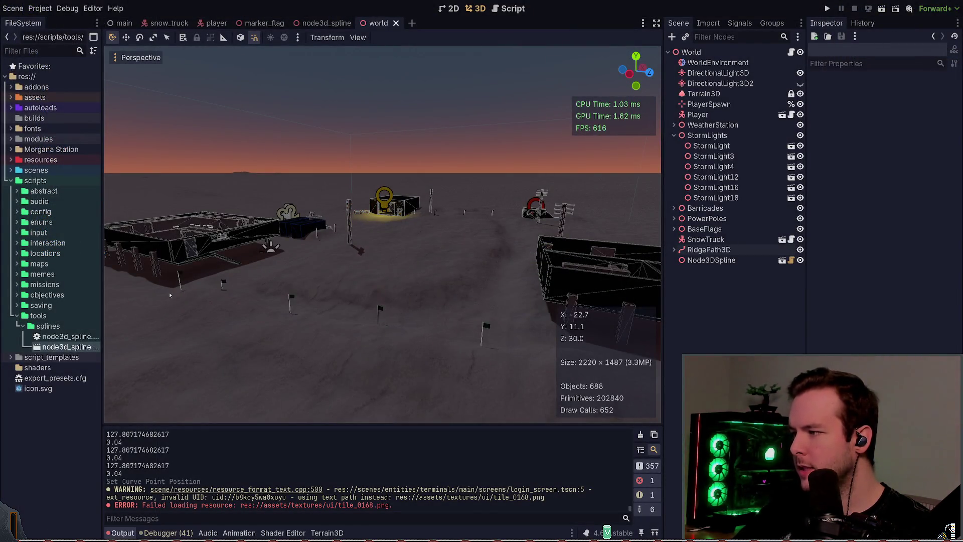
{"action": "right_click", "coordinate": [550, 322]}
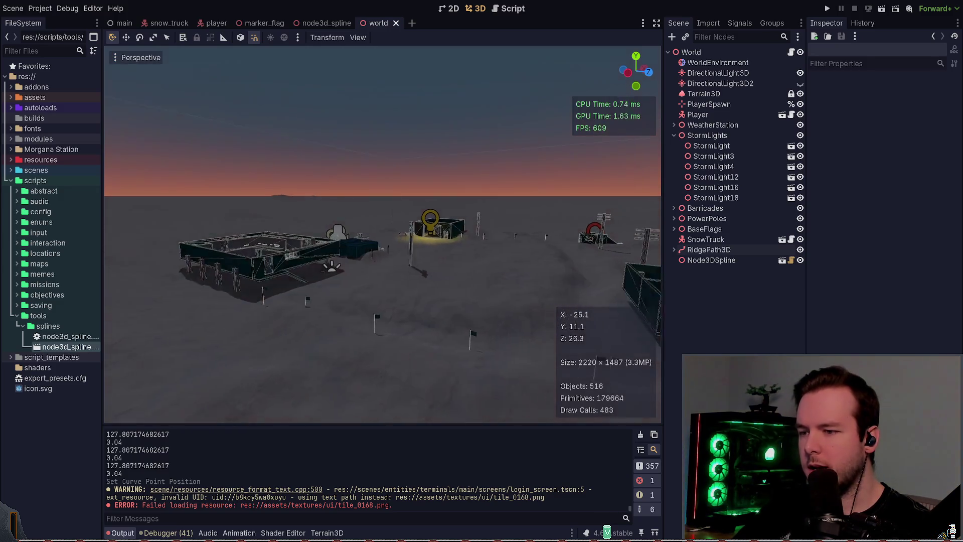
{"action": "key", "text": "w"}
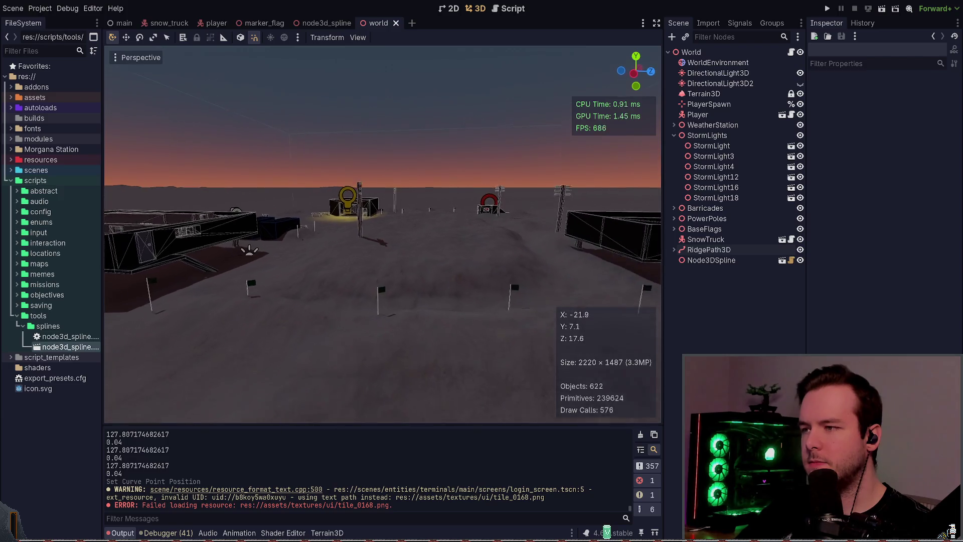
Run the game, look around to check the Park Truck objective, then Dev Quit from the pause menu.
{"action": "left_click", "coordinate": [826, 9]}
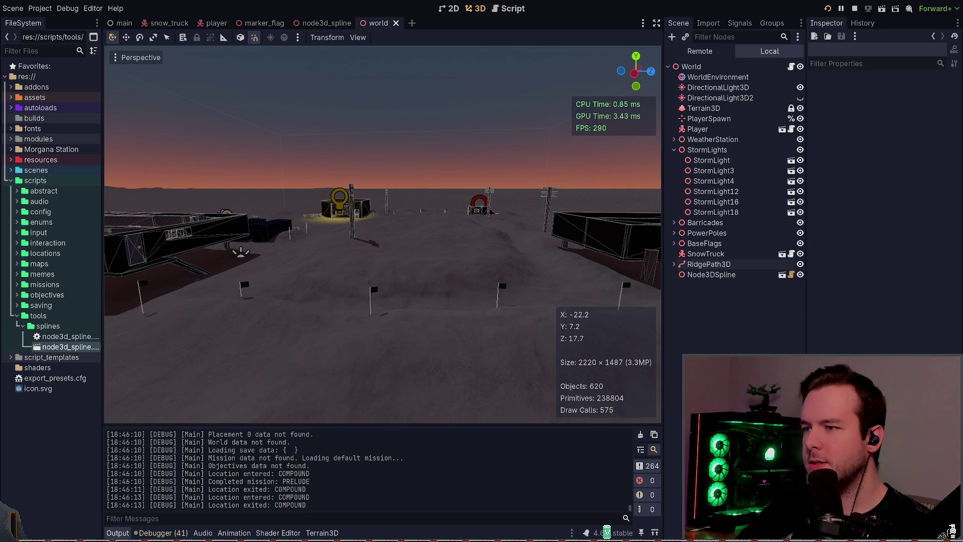
{"action": "key", "text": "alt+Tab"}
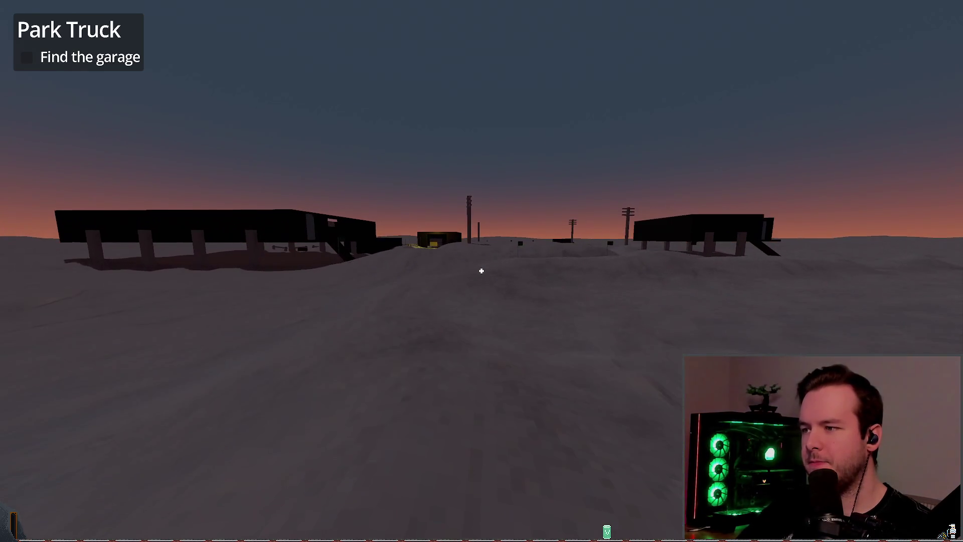
{"action": "key", "text": "Escape"}
{"action": "left_click", "coordinate": [28, 349]}
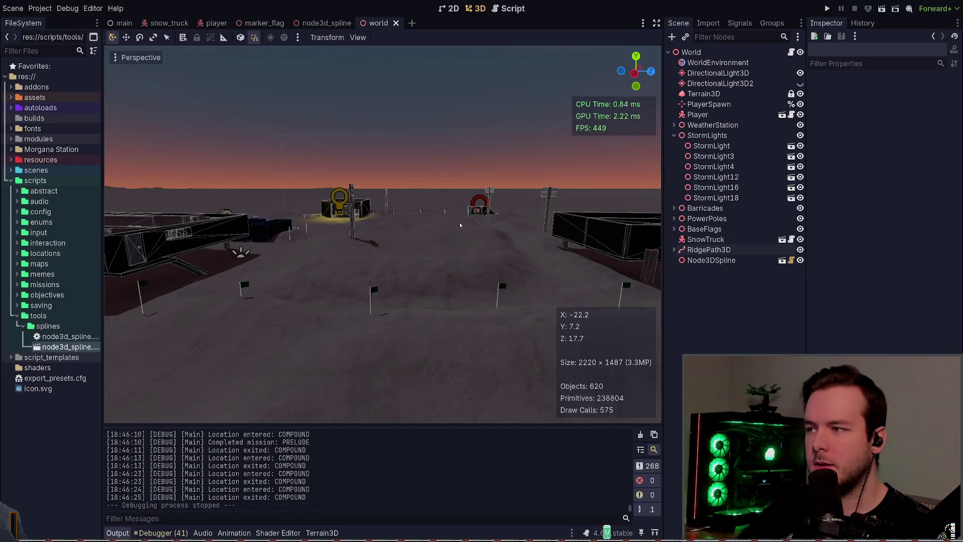
Collapse the splines, tools and scripts folders in the FileSystem dock.
{"action": "scroll", "coordinate": [460, 225], "scroll_direction": "down", "scroll_amount": 5}
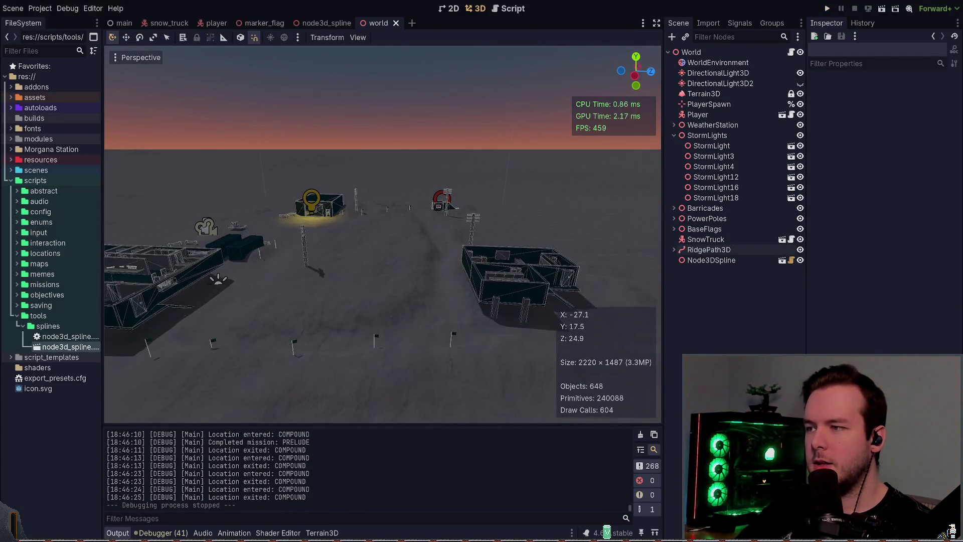
{"action": "left_click_drag", "start_coordinate": [382, 234], "coordinate": [351, 215]}
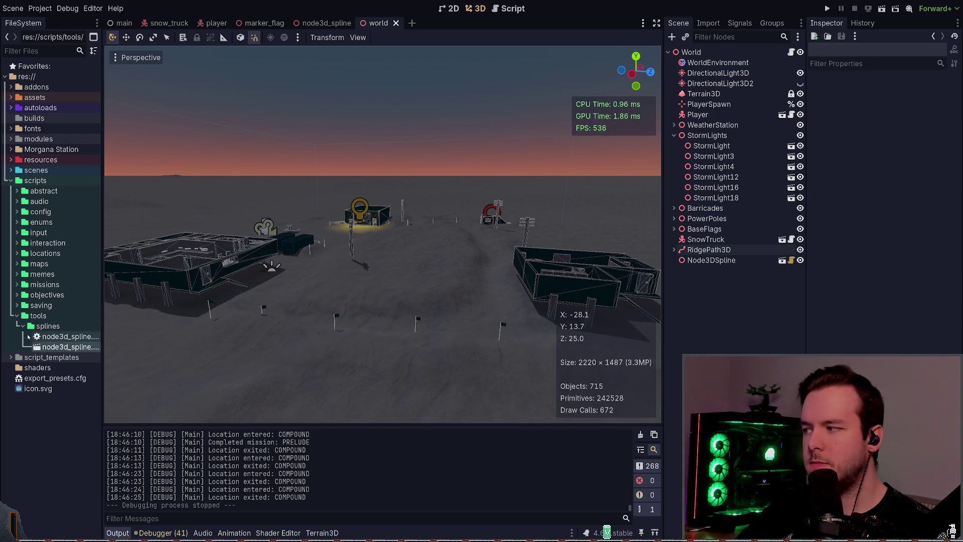
{"action": "left_click", "coordinate": [23, 326]}
{"action": "left_click", "coordinate": [16, 317]}
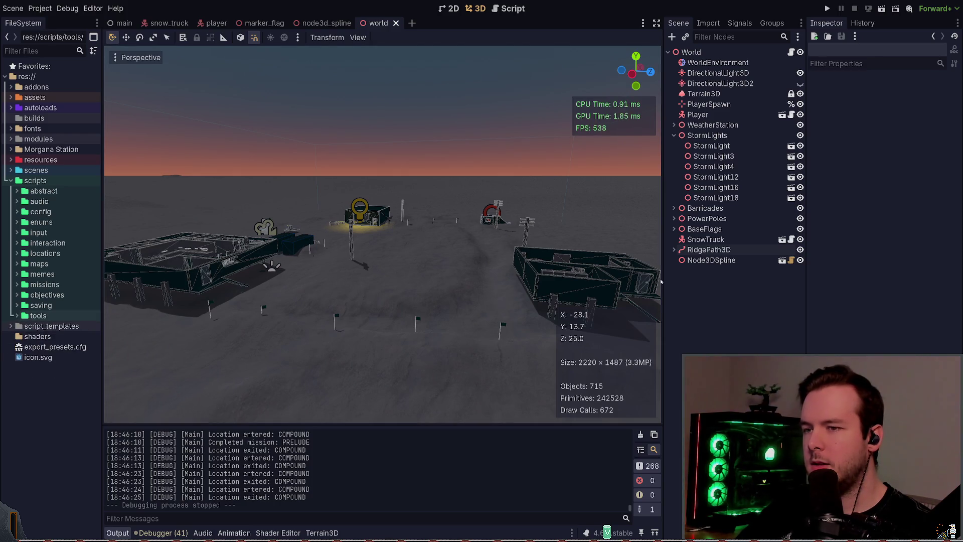
{"action": "scroll", "coordinate": [491, 239], "scroll_direction": "down", "scroll_amount": 4}
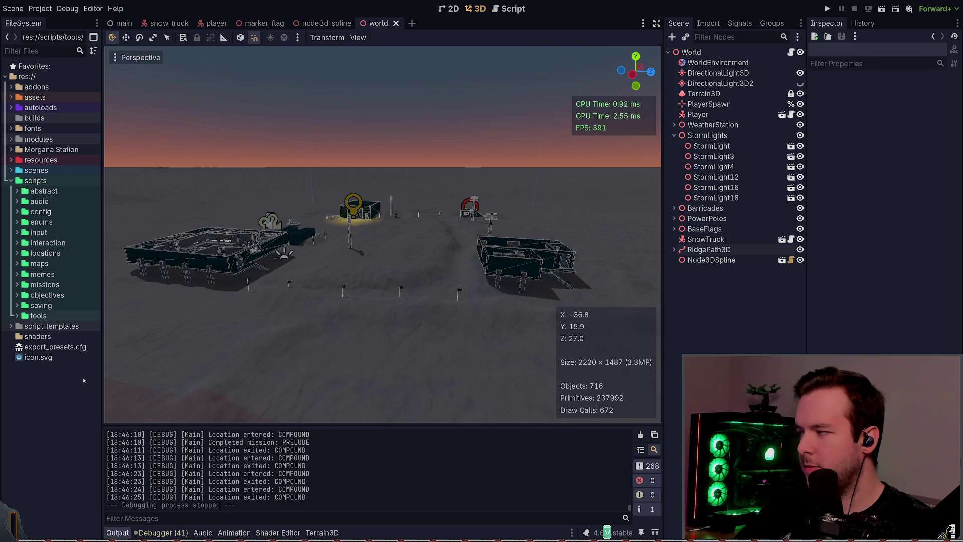
{"action": "left_click", "coordinate": [11, 181]}
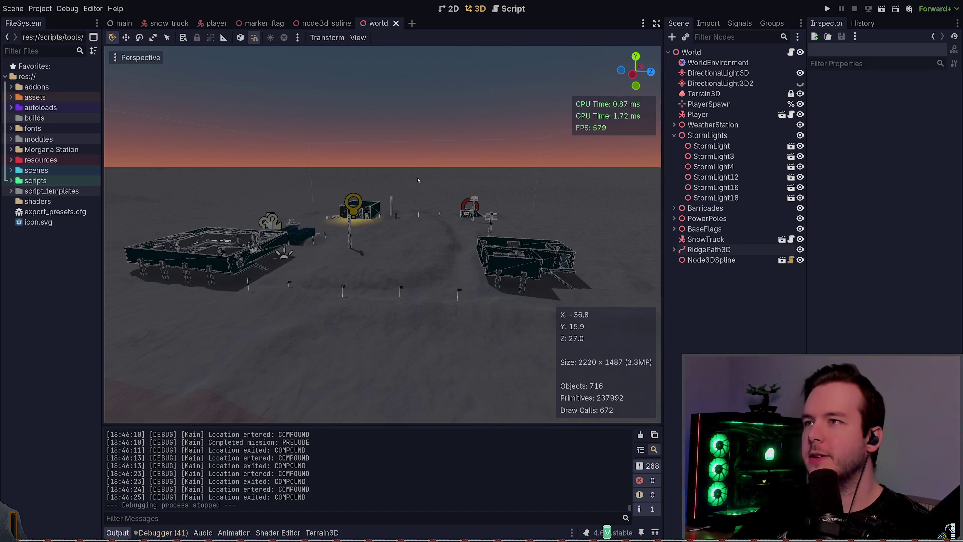
{"action": "mouse_move", "coordinate": [351, 251]}
{"action": "left_mouse_down"}
{"action": "mouse_move", "coordinate": [331, 246]}
{"action": "mouse_move", "coordinate": [485, 271]}
{"action": "left_mouse_up"}
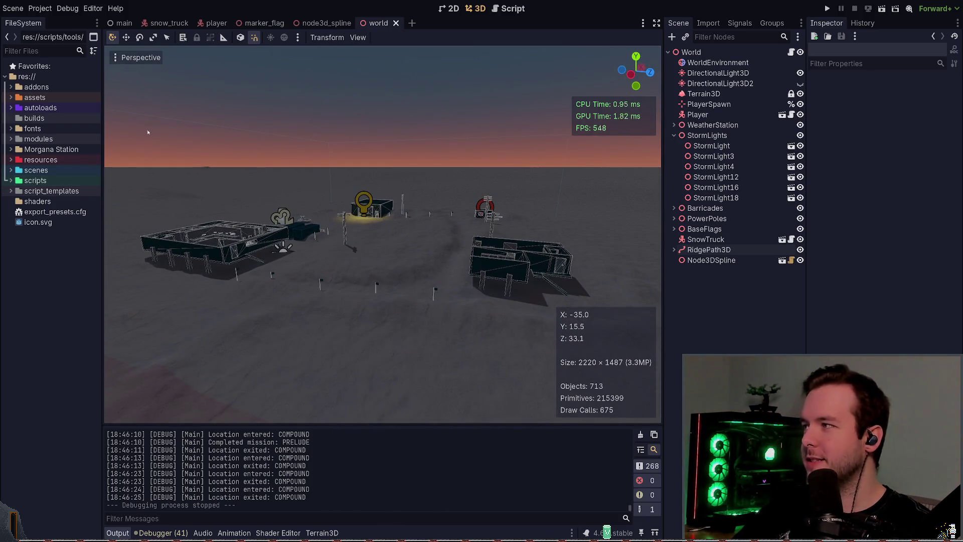
Peek into the fonts, builds, autoloads and Morgana Station folders, collapsing them again.
{"action": "left_click", "coordinate": [10, 128]}
{"action": "left_click", "coordinate": [11, 128]}
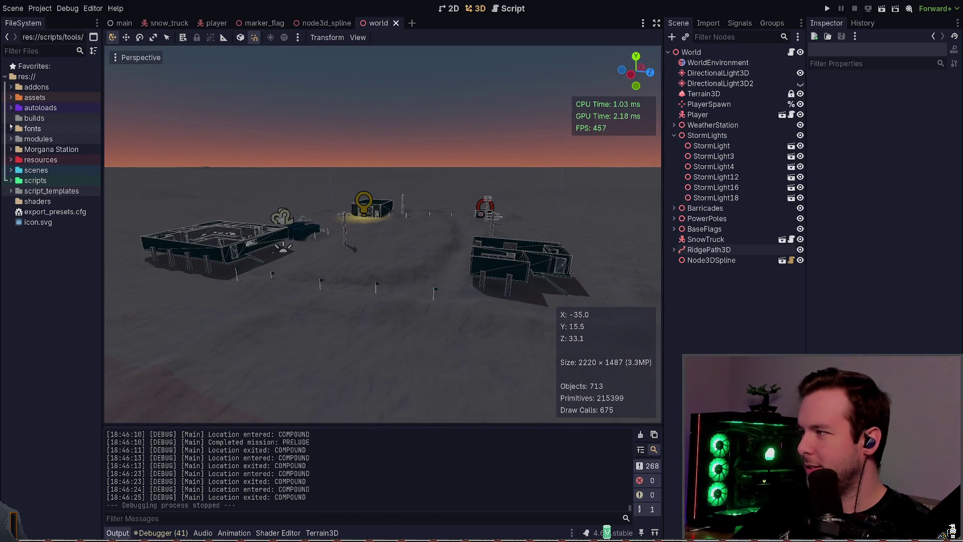
{"action": "left_click", "coordinate": [11, 118]}
{"action": "left_click", "coordinate": [11, 107]}
{"action": "left_click", "coordinate": [11, 107]}
{"action": "left_click", "coordinate": [11, 107]}
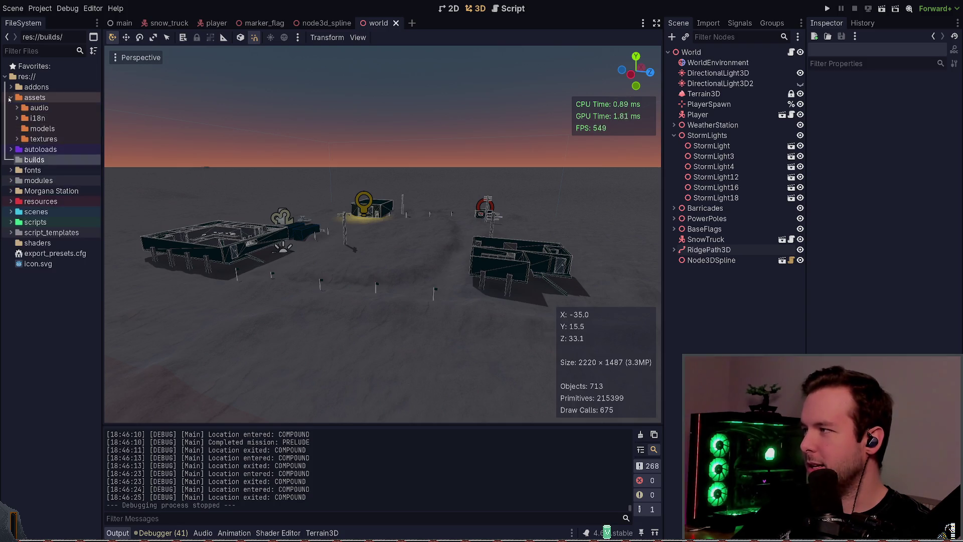
{"action": "left_click", "coordinate": [11, 107]}
{"action": "left_click", "coordinate": [10, 149]}
{"action": "left_click", "coordinate": [11, 149]}
Check the modules folder, then expand addons to show AsepriteWizard, logger and terrain_3d.
{"action": "left_click", "coordinate": [11, 139]}
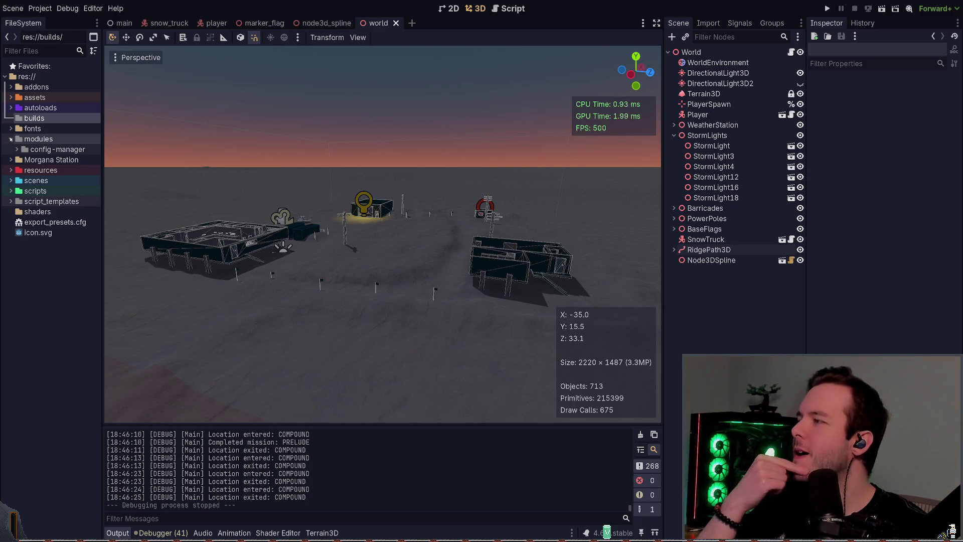
{"action": "left_click", "coordinate": [11, 138]}
{"action": "double_click", "coordinate": [17, 86]}
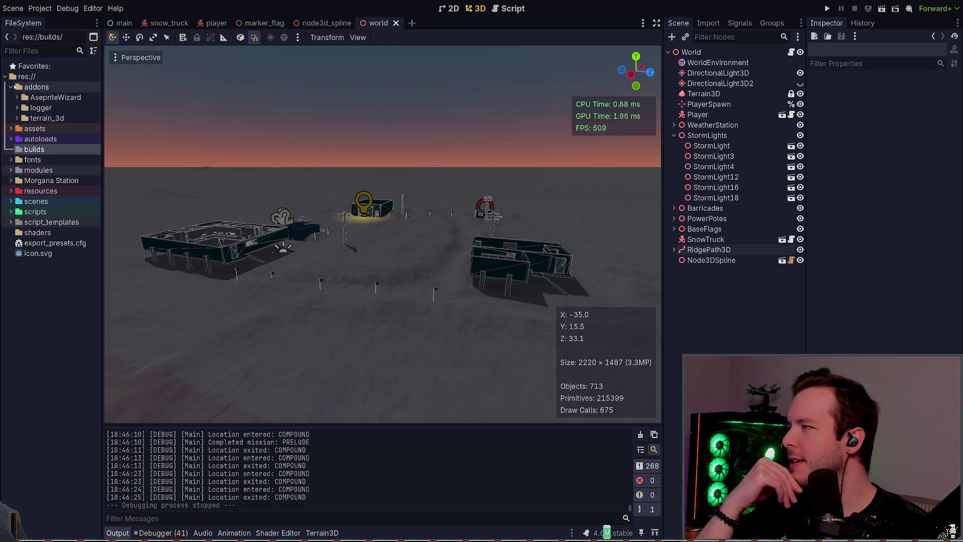
{"action": "left_click", "coordinate": [11, 87]}
{"action": "double_click", "coordinate": [24, 89]}
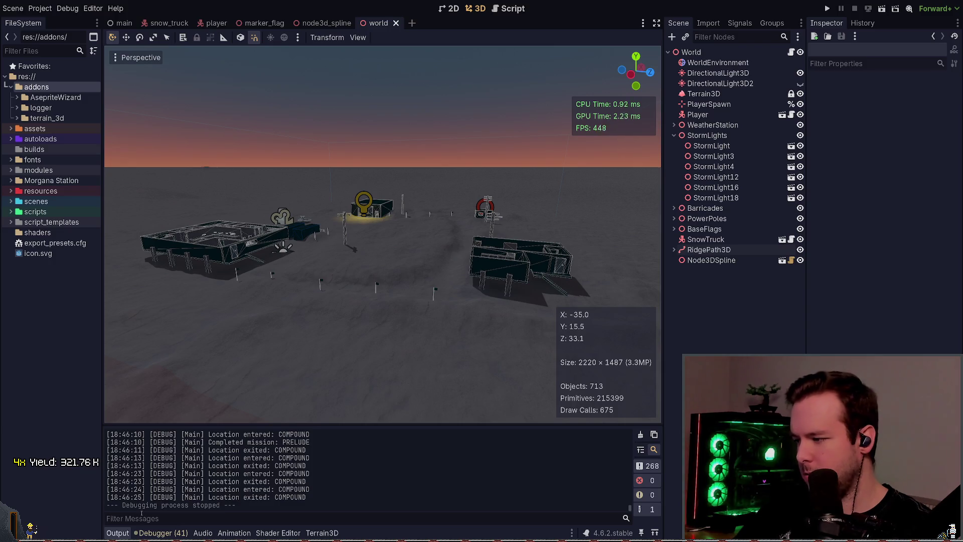
Check the debugger errors, then view RidgePath3D's and Node3DSpline's settings in the Inspector.
{"action": "left_click", "coordinate": [162, 532]}
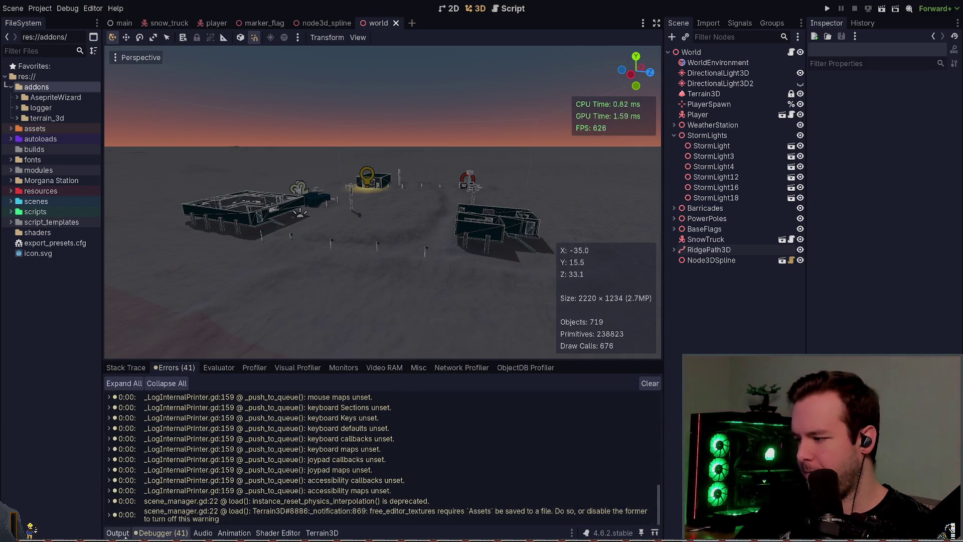
{"action": "left_click", "coordinate": [118, 532]}
{"action": "left_click", "coordinate": [672, 249]}
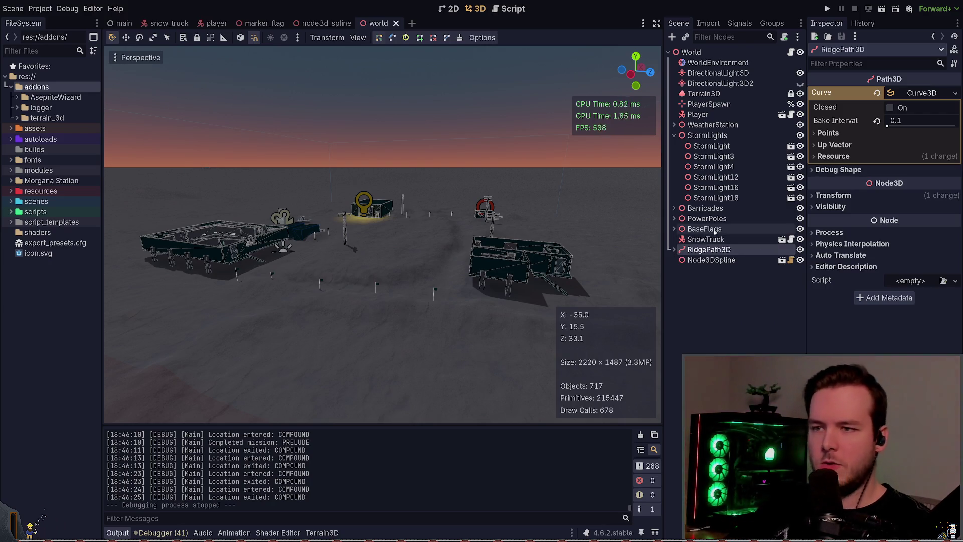
{"action": "left_click", "coordinate": [671, 260]}
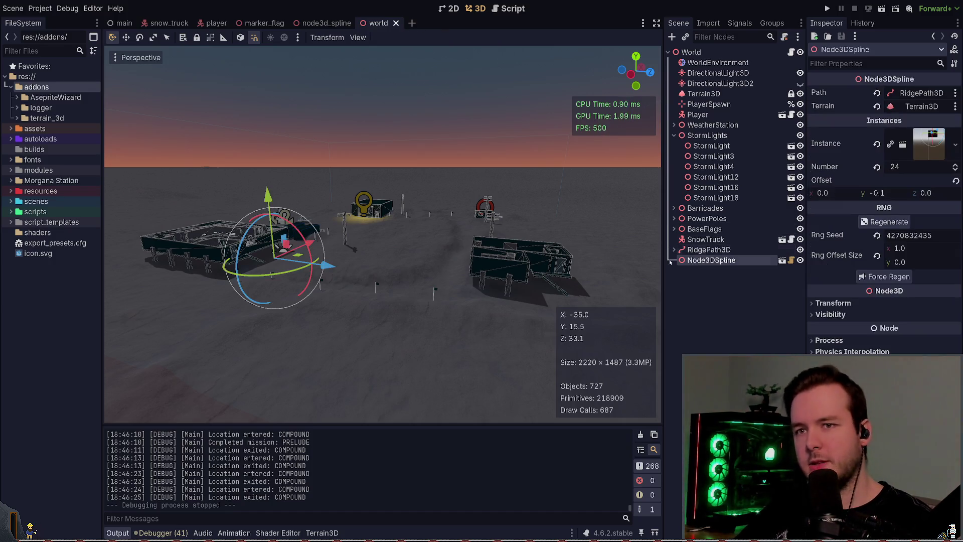
{"action": "left_click", "coordinate": [703, 280]}
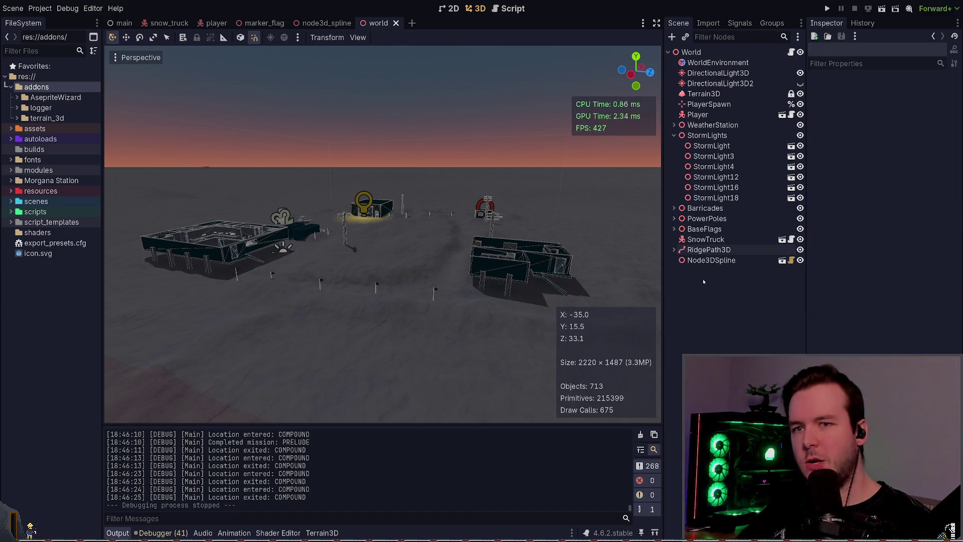
{"action": "left_click", "coordinate": [698, 260]}
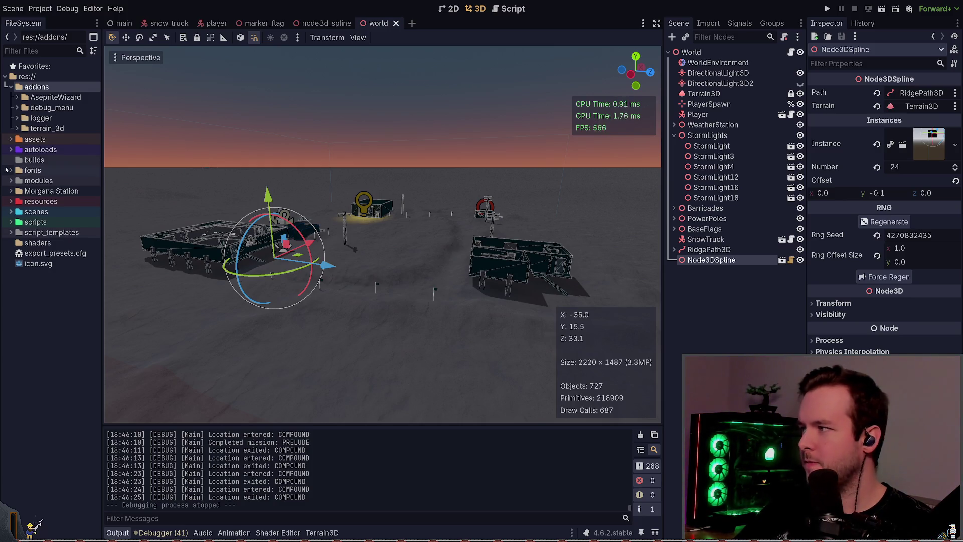
{"action": "key", "text": "alt+Tab"}
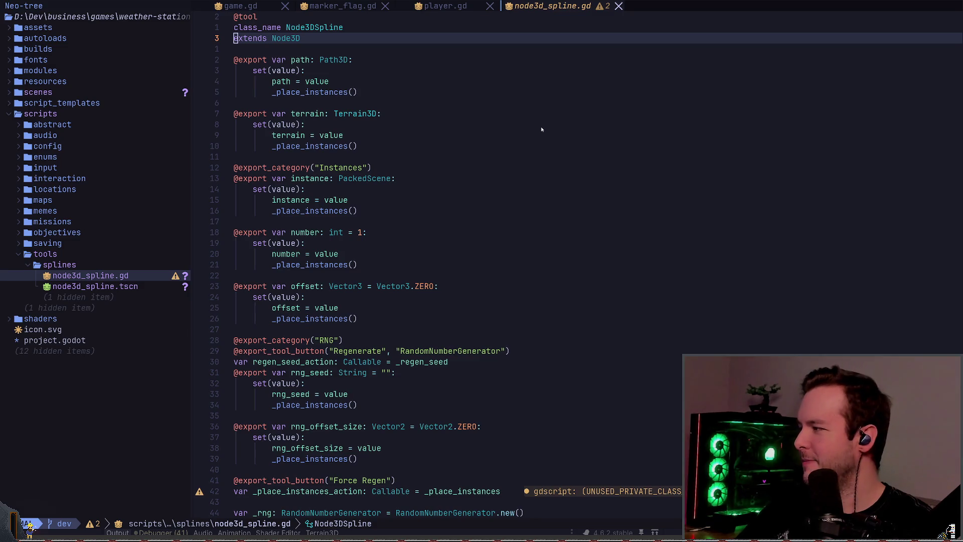
Leave node3d_spline.gd in Neovim and return to the Godot world scene.
{"action": "key", "text": "alt+Tab"}
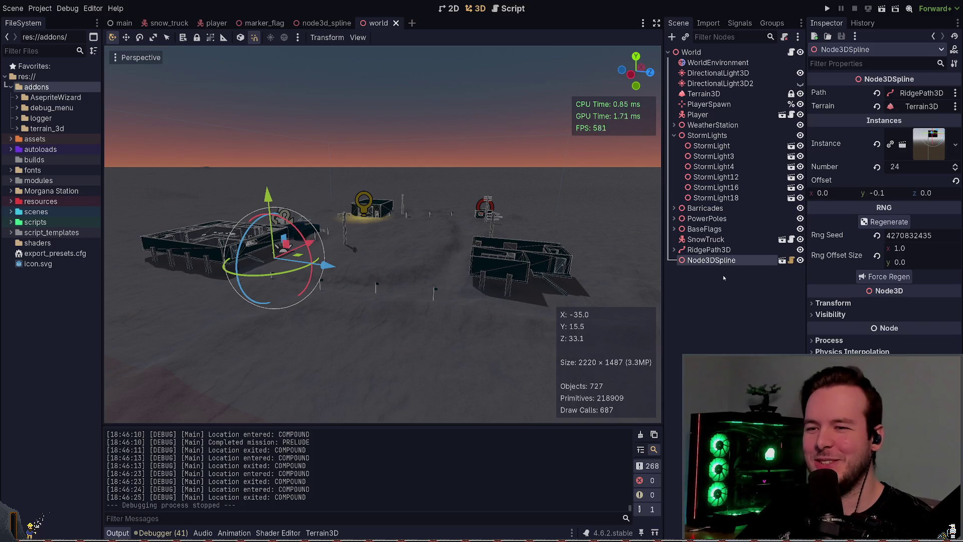
Inspect Node3DSpline and the ridge fence posts around the base, then save the world scene.
{"action": "left_click", "coordinate": [438, 257]}
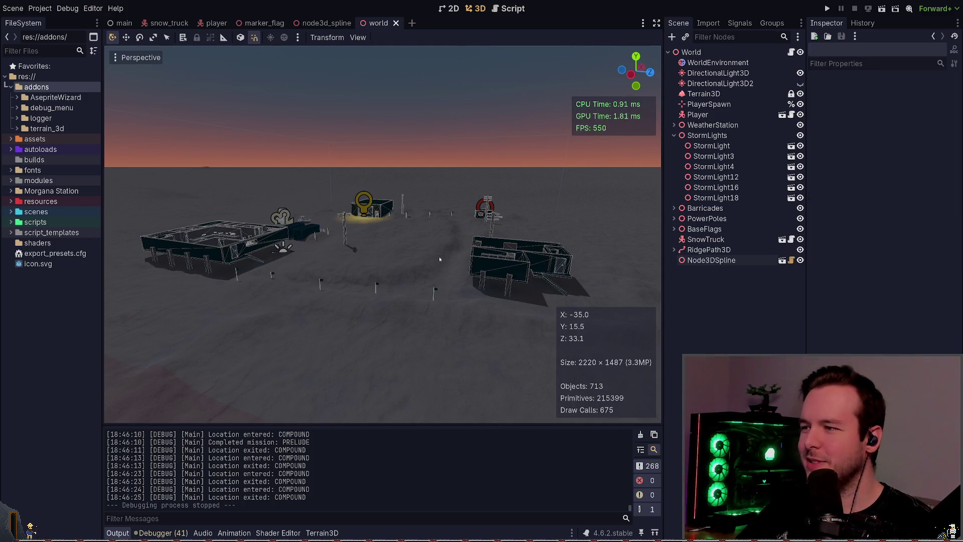
{"action": "left_click", "coordinate": [673, 135]}
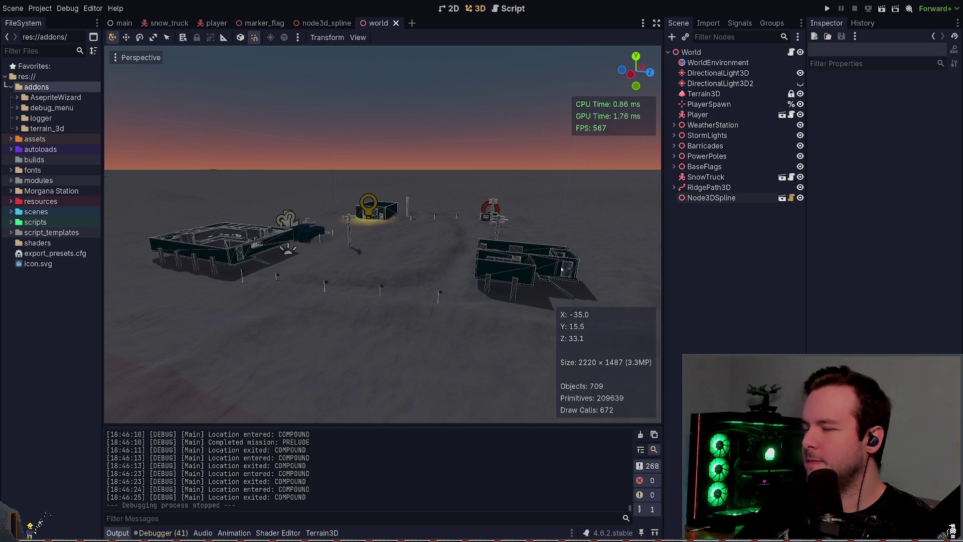
{"action": "left_click", "coordinate": [722, 198]}
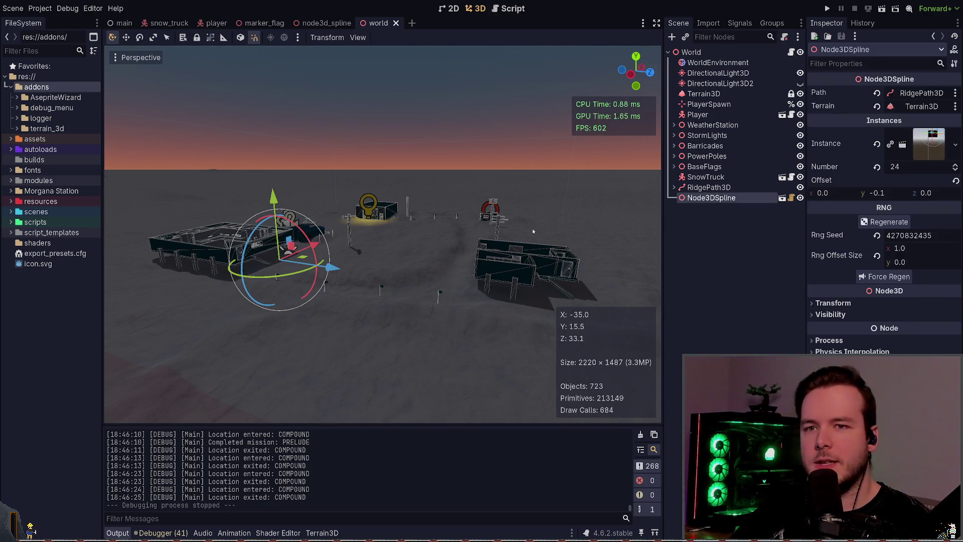
{"action": "mouse_move", "coordinate": [533, 231]}
{"action": "left_mouse_down"}
{"action": "mouse_move", "coordinate": [441, 234]}
{"action": "mouse_move", "coordinate": [490, 228]}
{"action": "left_mouse_up"}
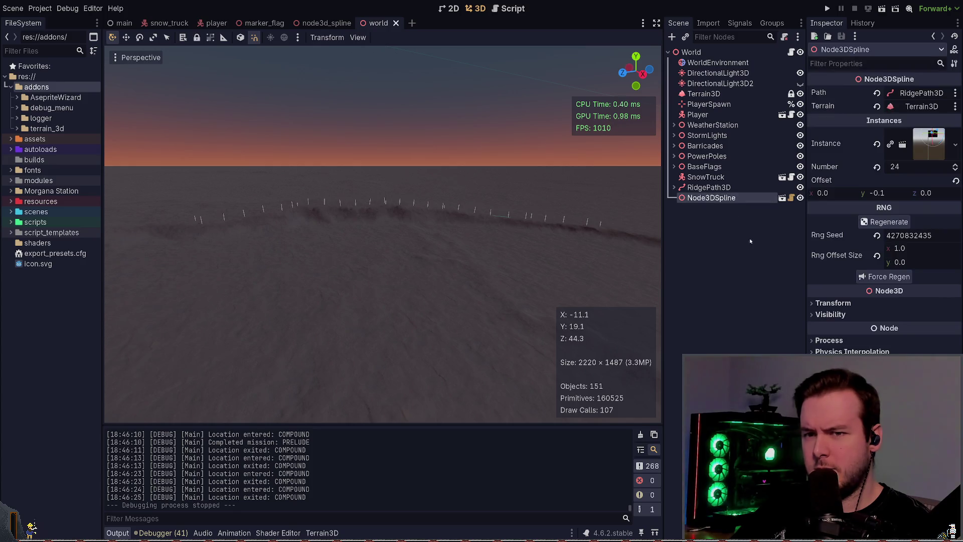
{"action": "left_click", "coordinate": [511, 245]}
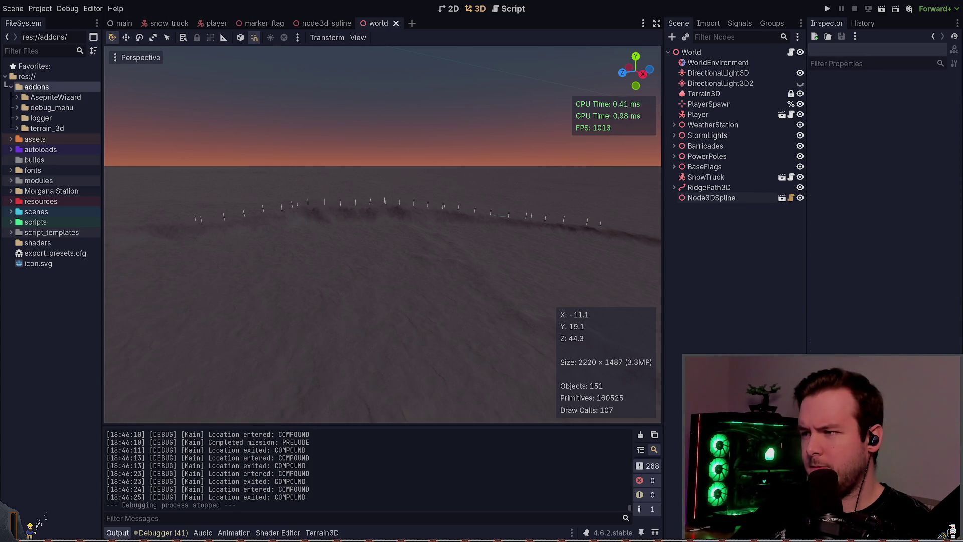
{"action": "key", "text": "w"}
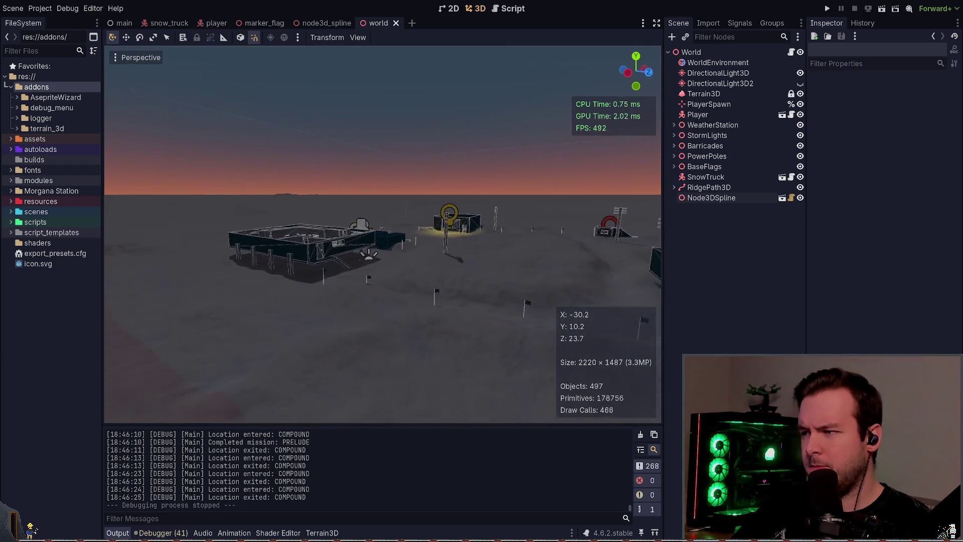
{"action": "key", "text": "ctrl+s"}
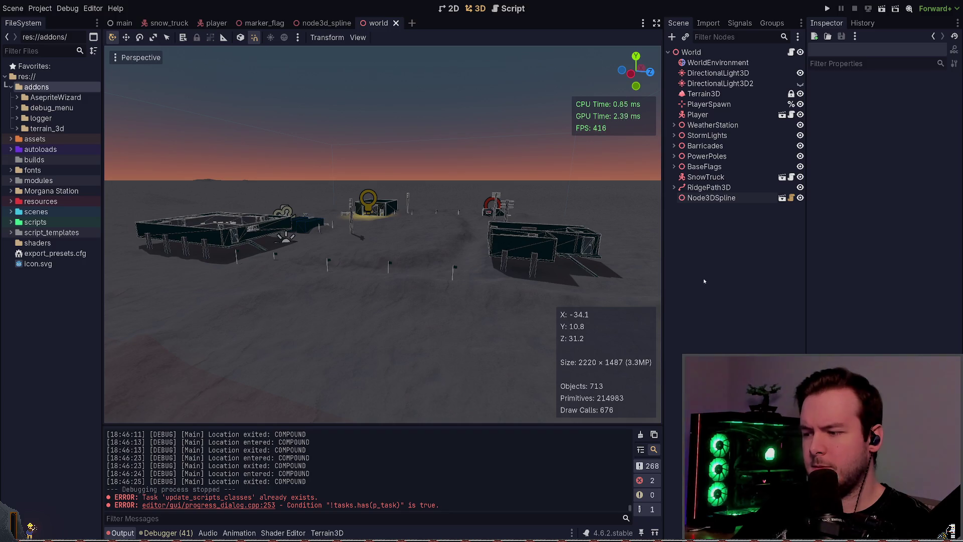
Frame Node3DSpline again, then test-run the game with F5 and stop it with F8.
{"action": "left_click", "coordinate": [711, 198]}
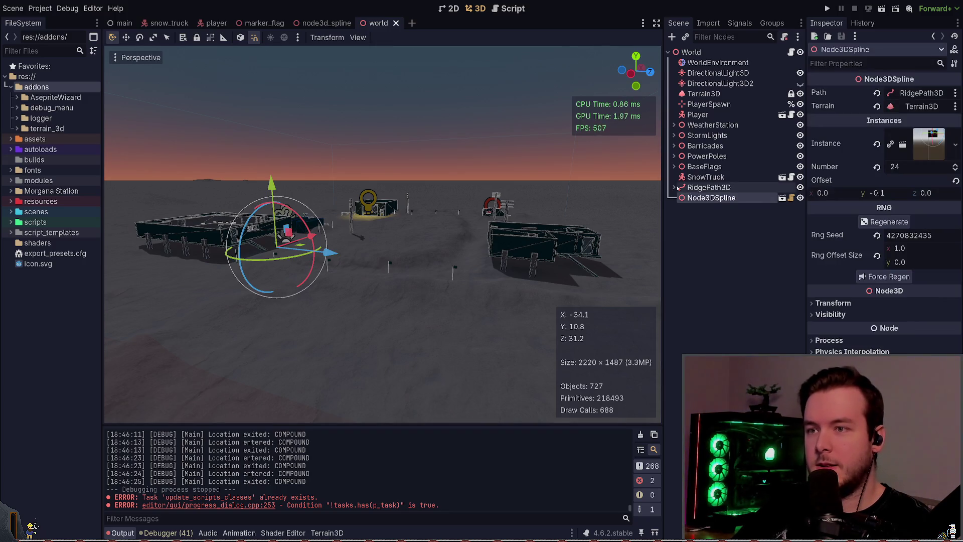
{"action": "scroll", "coordinate": [435, 227], "scroll_direction": "down", "scroll_amount": 5}
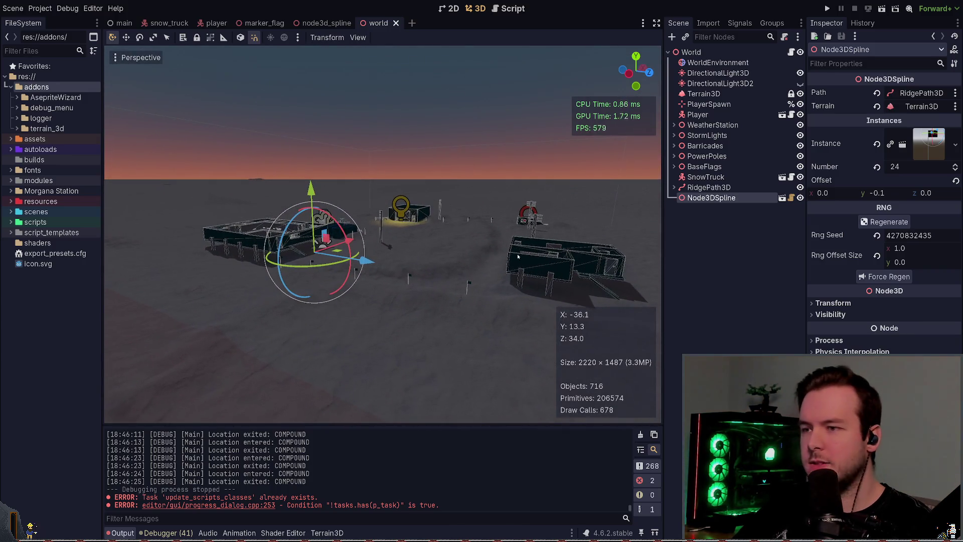
{"action": "left_click", "coordinate": [720, 245]}
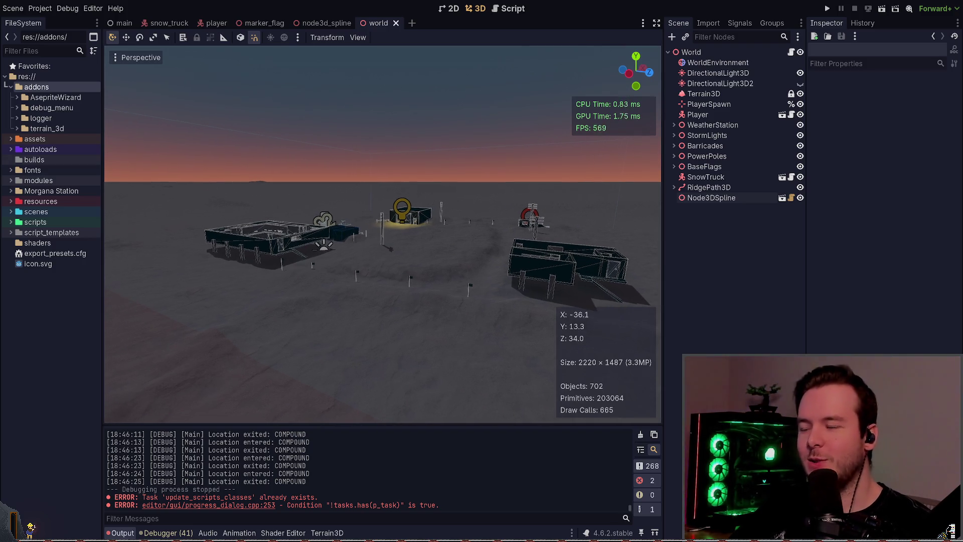
{"action": "left_click_drag", "start_coordinate": [534, 227], "coordinate": [532, 217]}
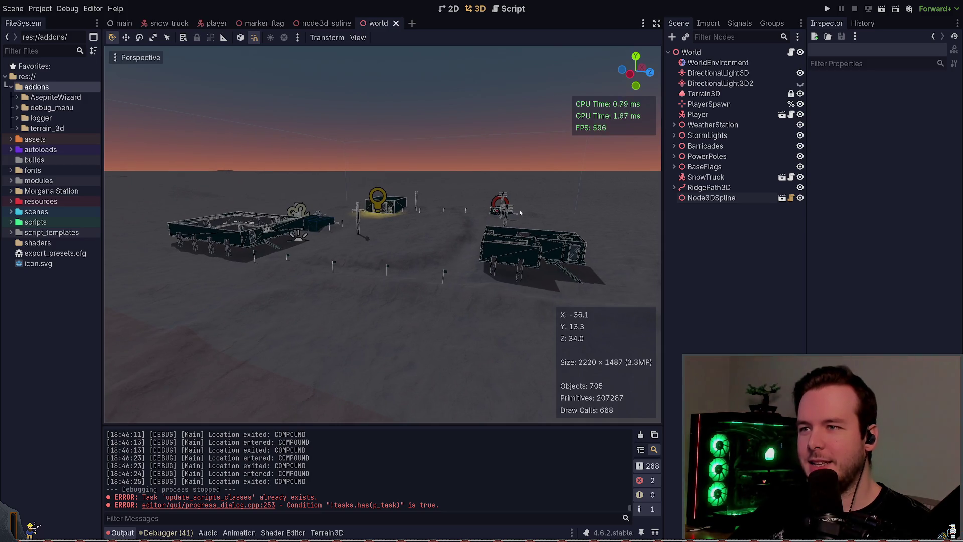
{"action": "key", "text": "F5"}
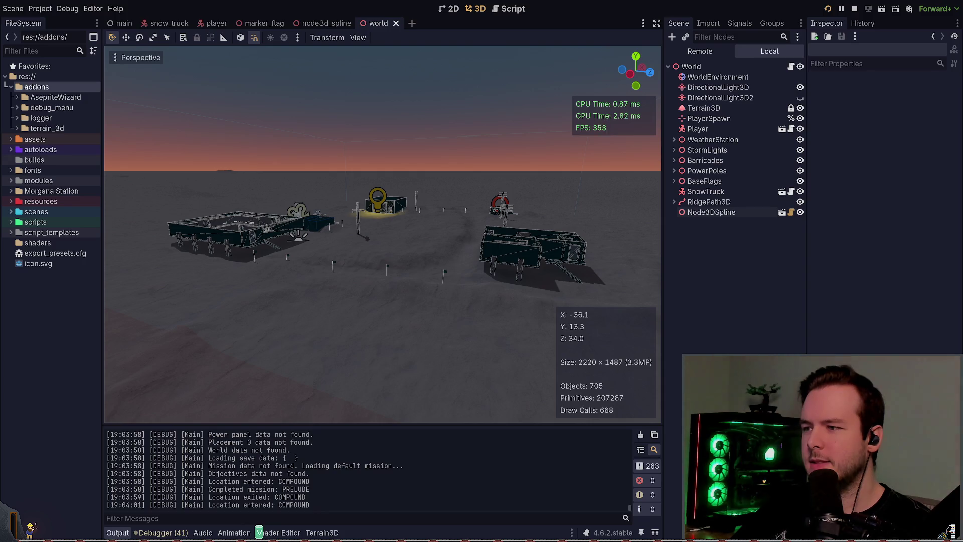
{"action": "key", "text": "F8"}
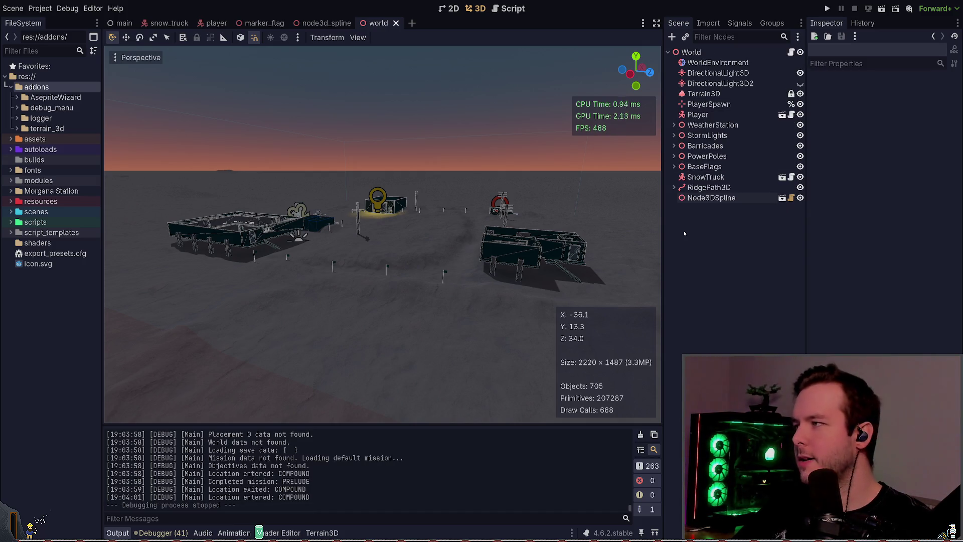
{"action": "left_click", "coordinate": [10, 87]}
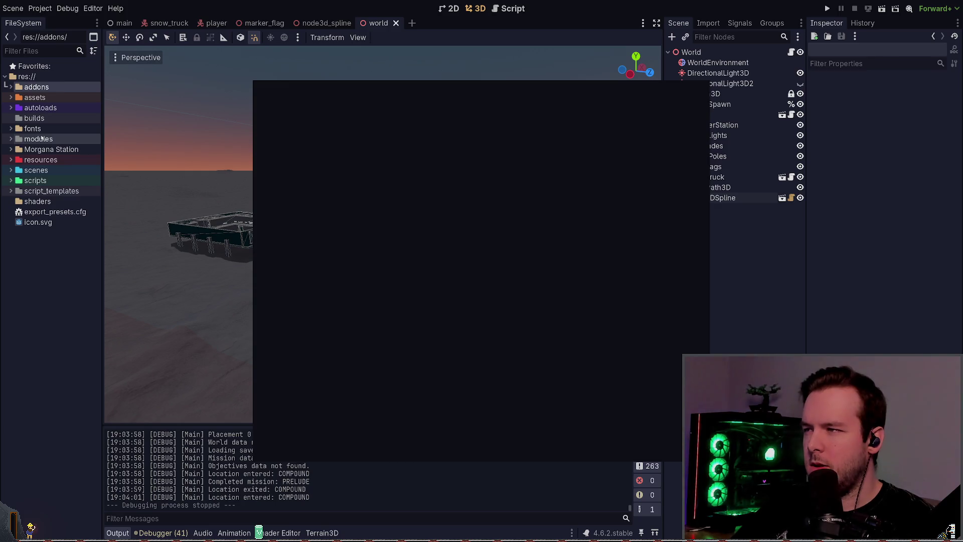
{"action": "key", "text": "ctrl+Tab"}
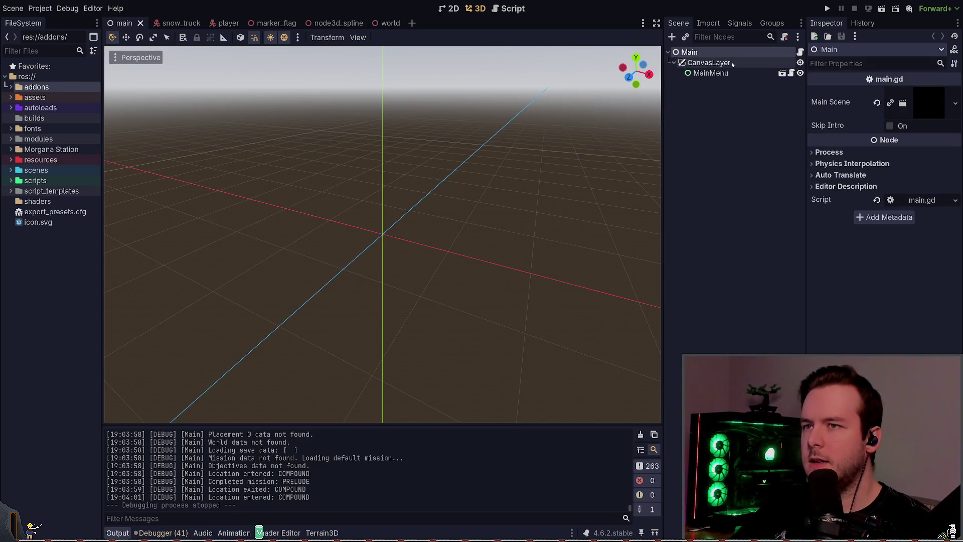
Enable Antz's Debug Menu in Project Settings > Plugins and test-run the main scene.
{"action": "left_click", "coordinate": [733, 64]}
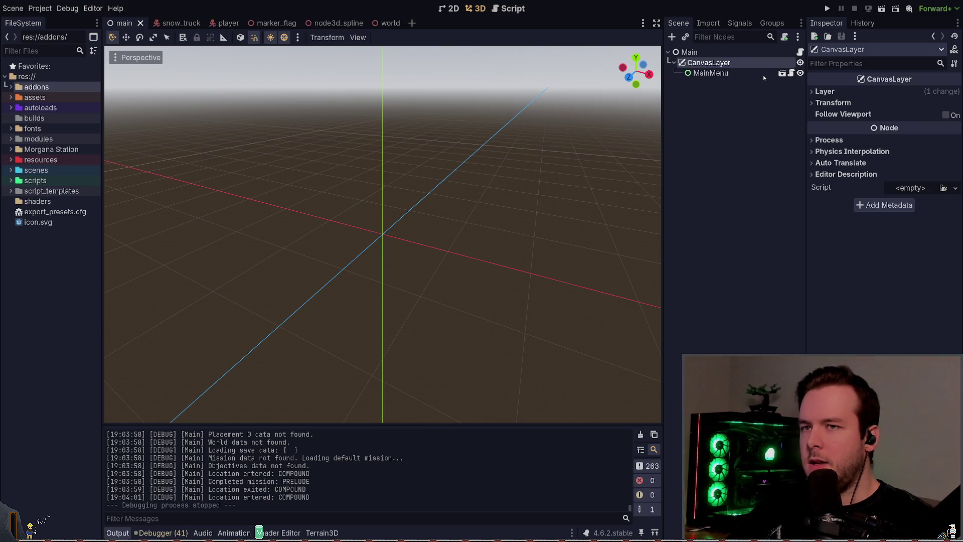
{"action": "key", "text": "F5"}
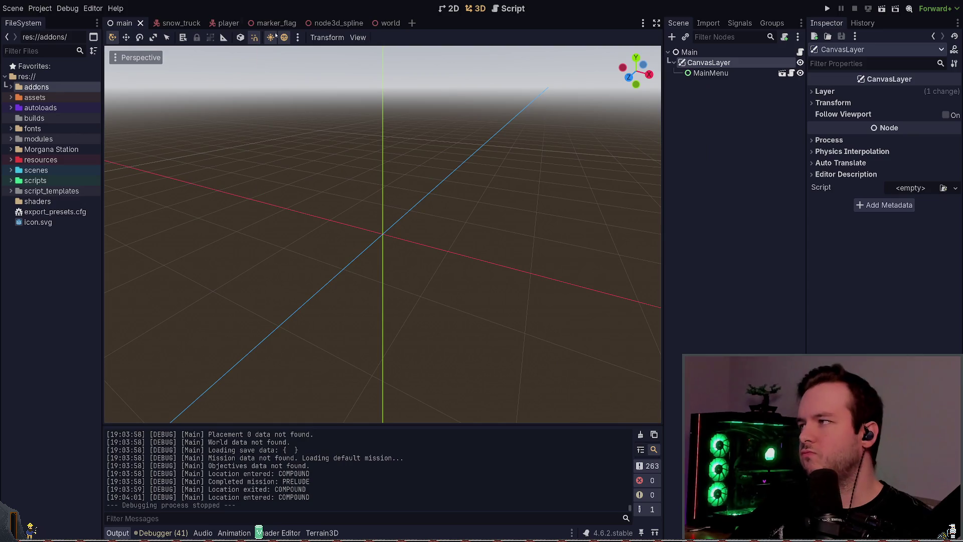
{"action": "left_click", "coordinate": [40, 8]}
{"action": "left_click", "coordinate": [55, 22]}
{"action": "left_click", "coordinate": [131, 138]}
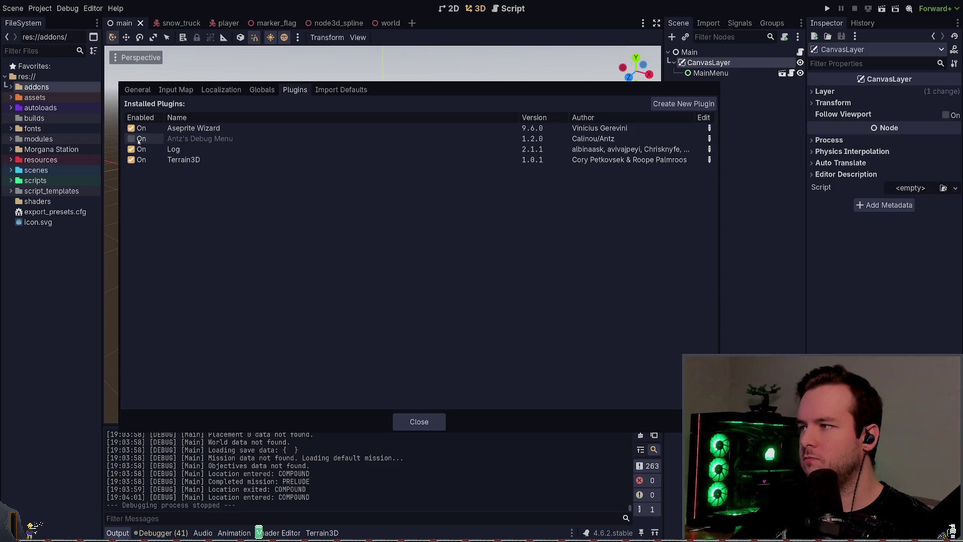
{"action": "left_click", "coordinate": [418, 421]}
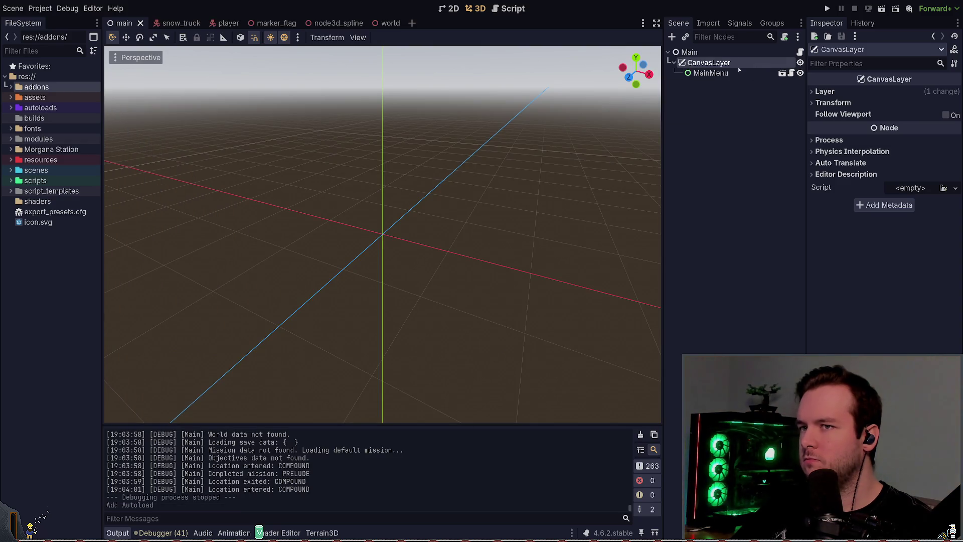
{"action": "key", "text": "F5"}
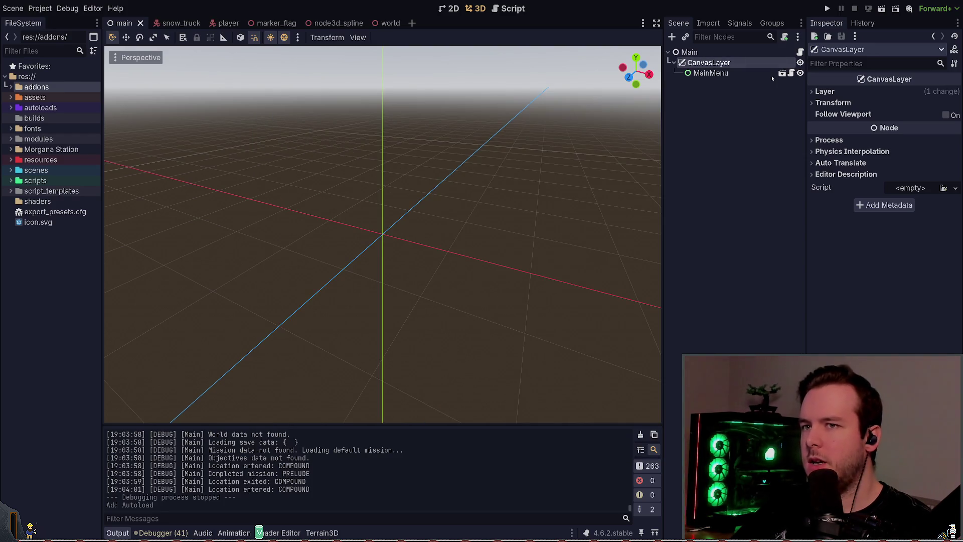
{"action": "key", "text": "F5"}
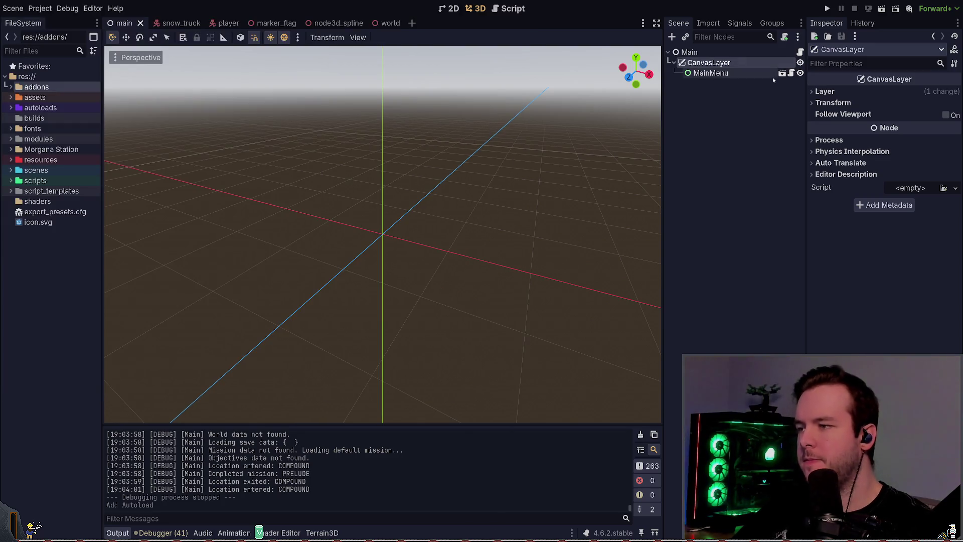
{"action": "key", "text": "F5"}
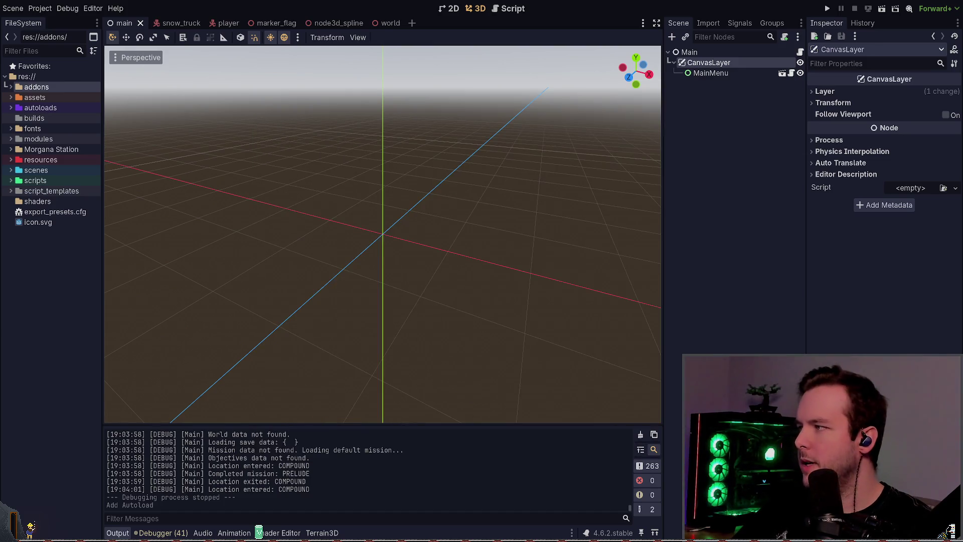
Instance debug_menu.tscn directly under Main, undoing a first drop under CanvasLayer.
{"action": "left_click", "coordinate": [11, 87]}
{"action": "left_click", "coordinate": [17, 107]}
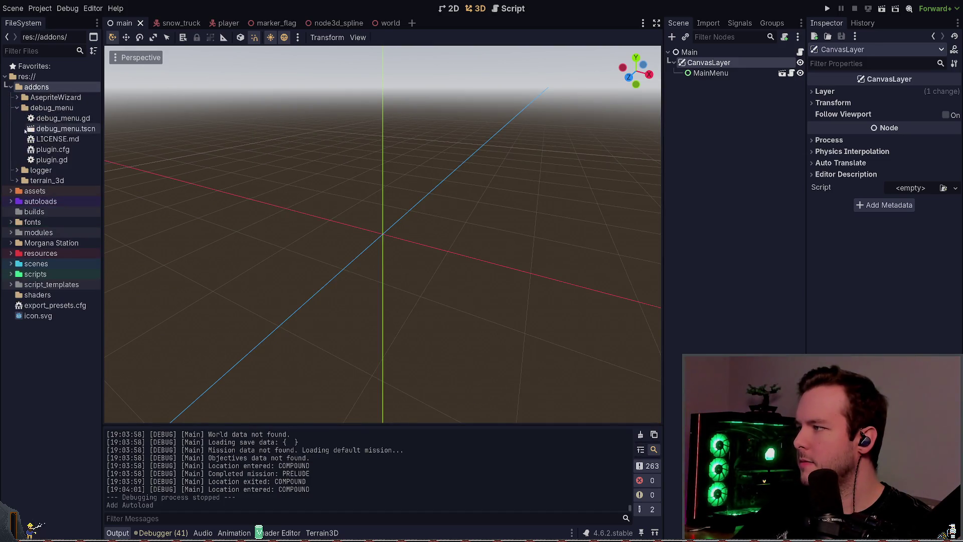
{"action": "left_click_drag", "start_coordinate": [67, 131], "coordinate": [712, 63]}
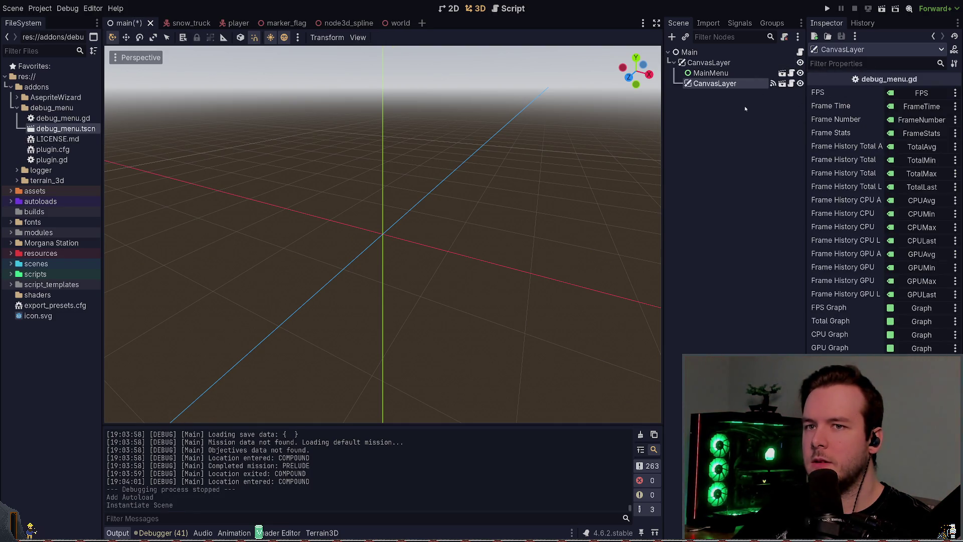
{"action": "key", "text": "ctrl+z"}
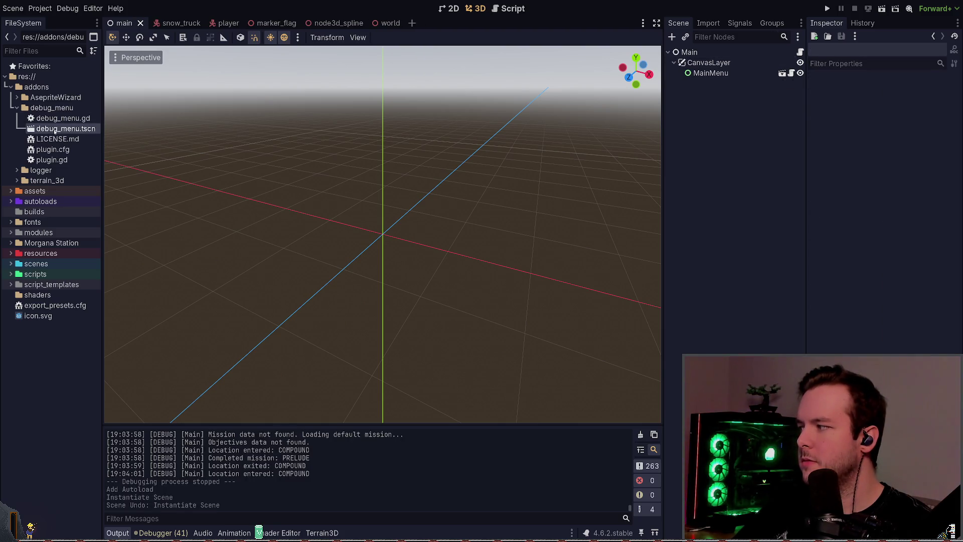
{"action": "left_click_drag", "start_coordinate": [55, 131], "coordinate": [705, 54]}
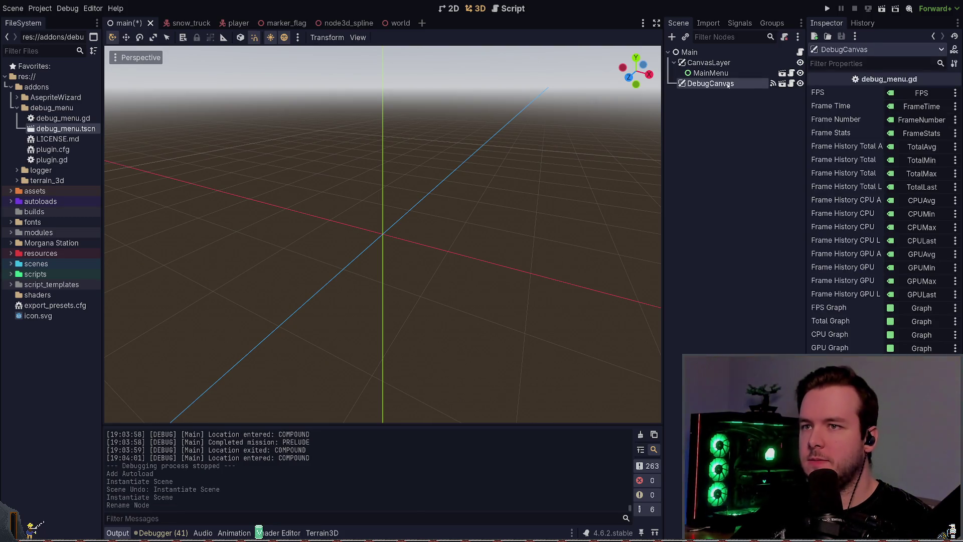
Open debug_menu.gd, review DebugCanvas's exported fields, and run the game to see the FPS overlay.
{"action": "left_click", "coordinate": [790, 83]}
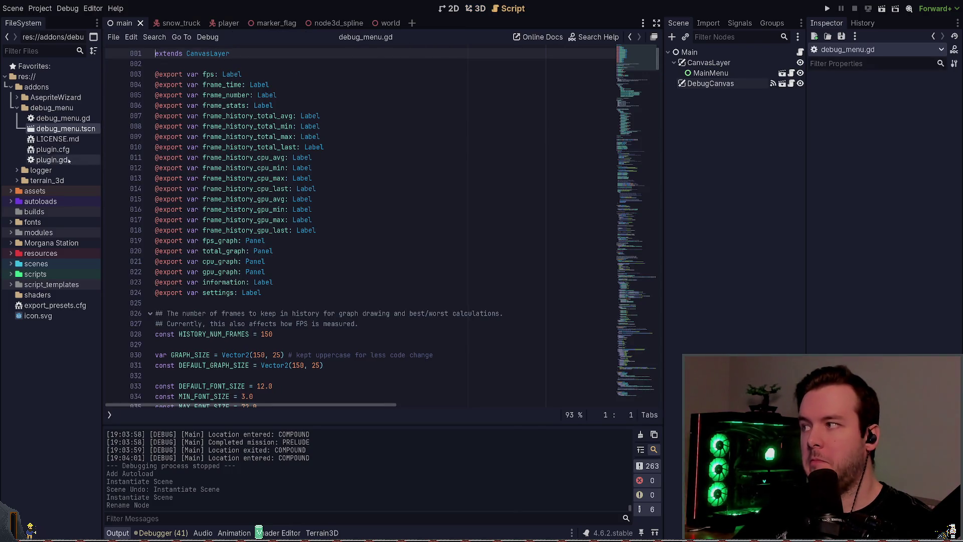
{"action": "left_click", "coordinate": [17, 108]}
{"action": "left_click", "coordinate": [737, 73]}
{"action": "left_click", "coordinate": [746, 82]}
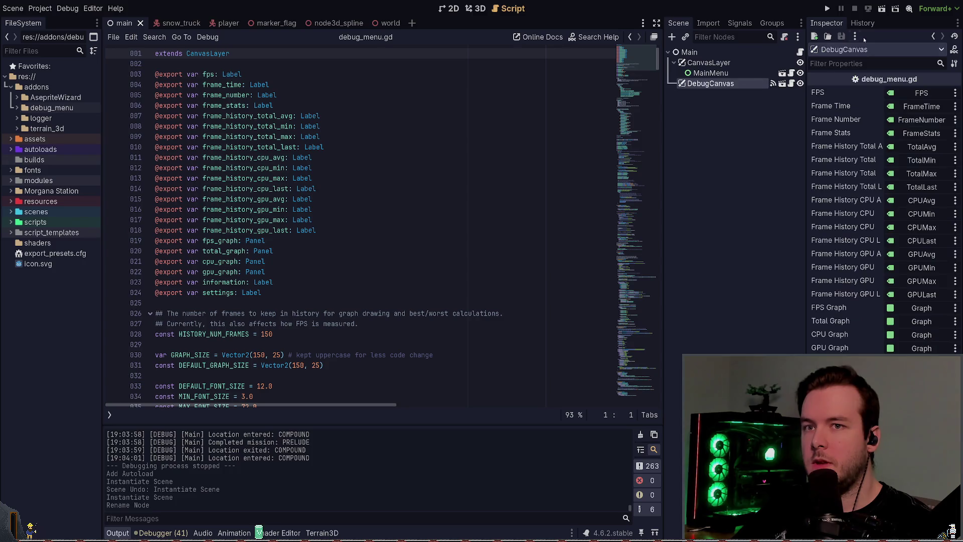
{"action": "left_click", "coordinate": [830, 9]}
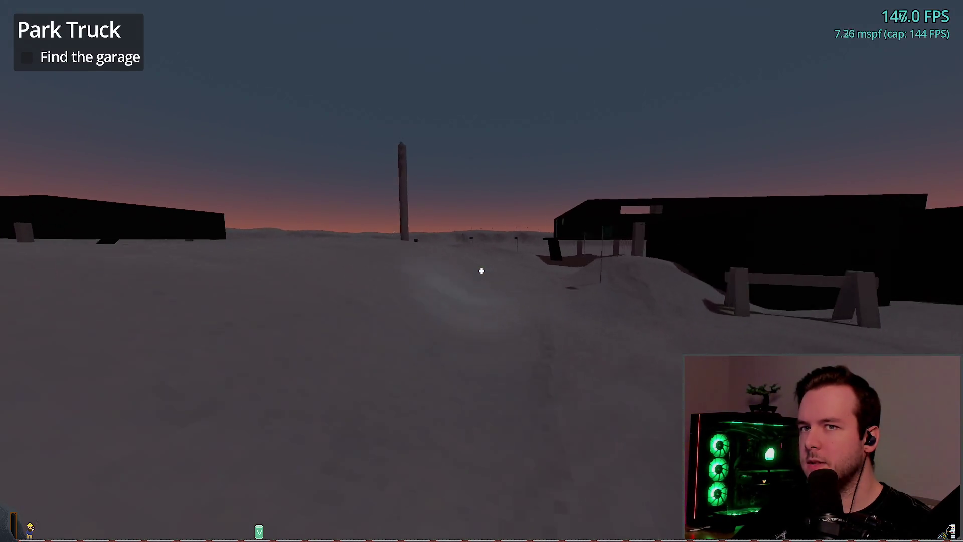
Quit the running game with Dev Quit and show the main scene in the 2D view.
{"action": "key", "text": "Escape"}
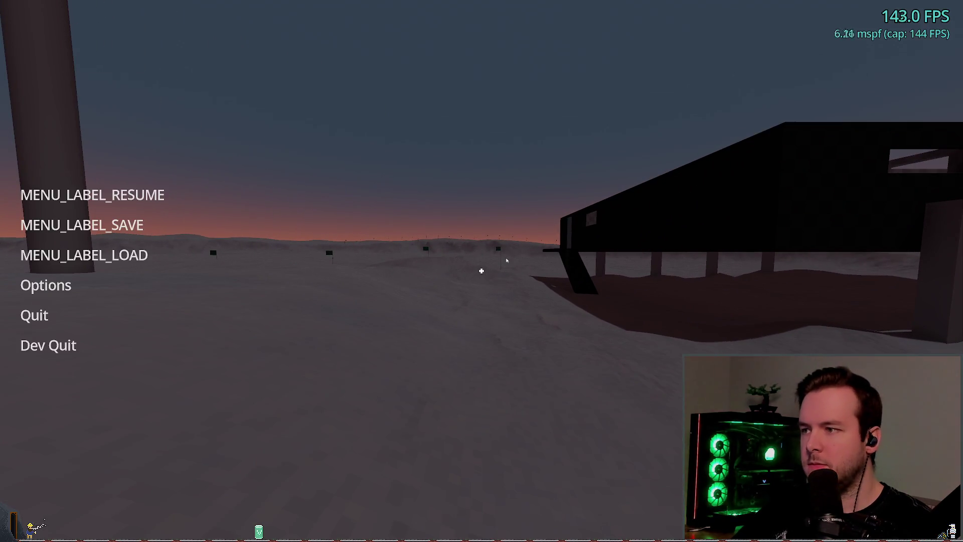
{"action": "left_click", "coordinate": [45, 349]}
{"action": "left_click", "coordinate": [451, 8]}
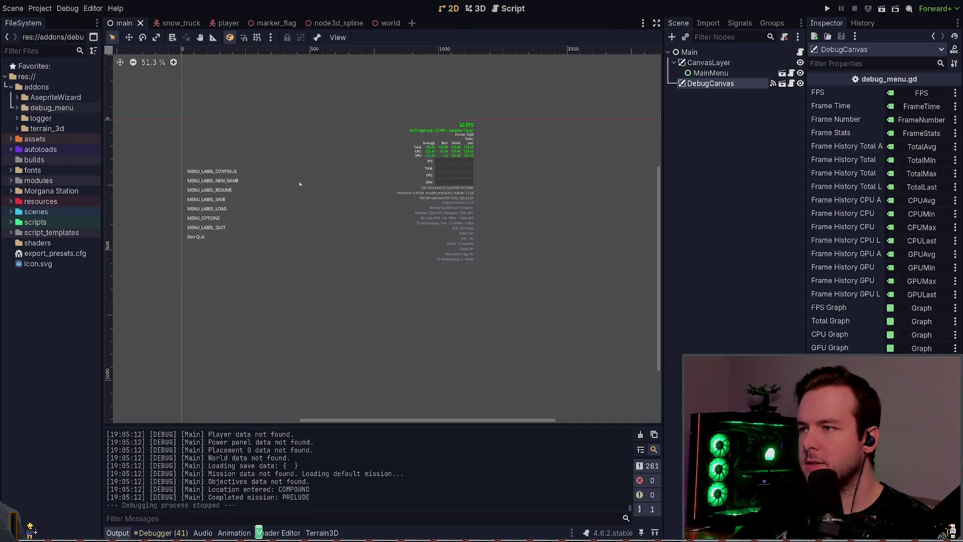
Move DebugCanvas above CanvasLayer in the main scene tree, then save and run the project.
{"action": "scroll", "coordinate": [299, 184], "scroll_direction": "up", "scroll_amount": 3}
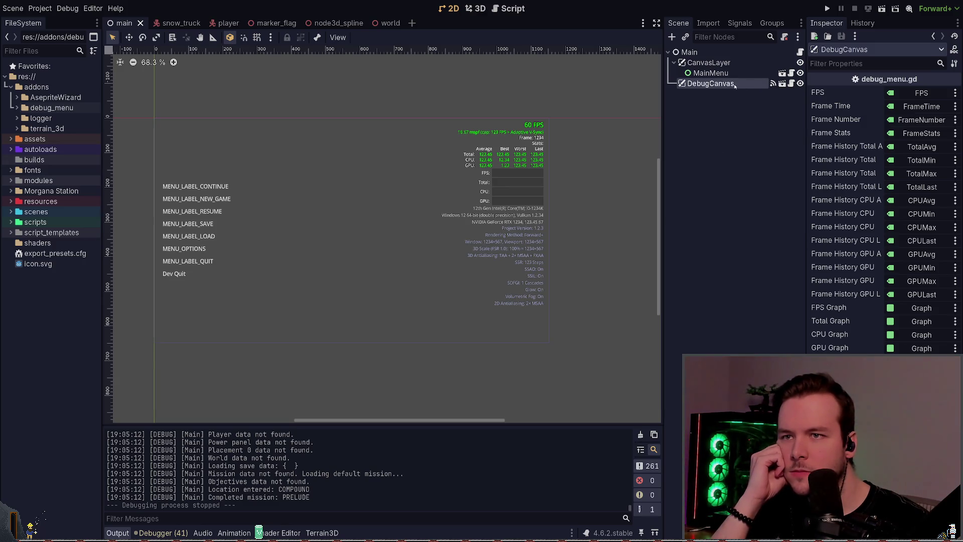
{"action": "left_click", "coordinate": [17, 107]}
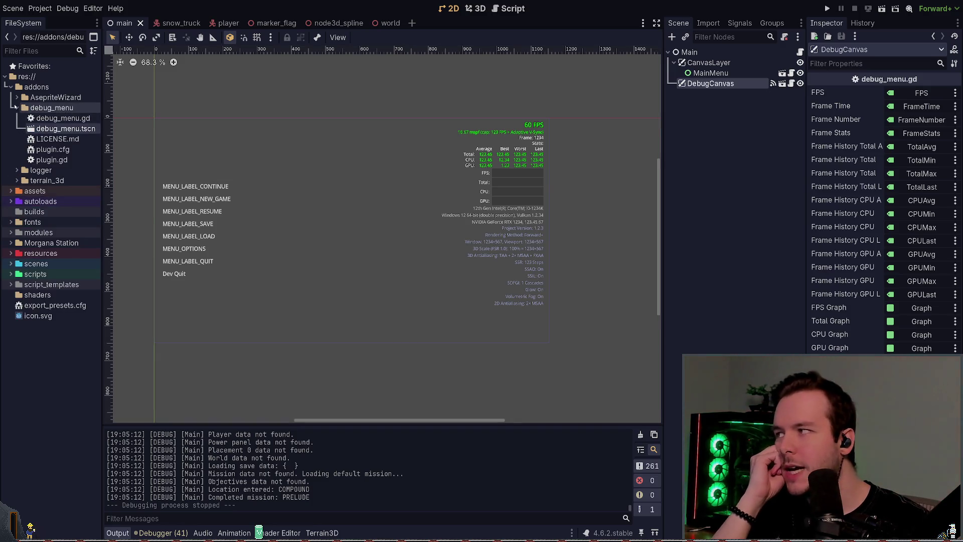
{"action": "left_click", "coordinate": [17, 108]}
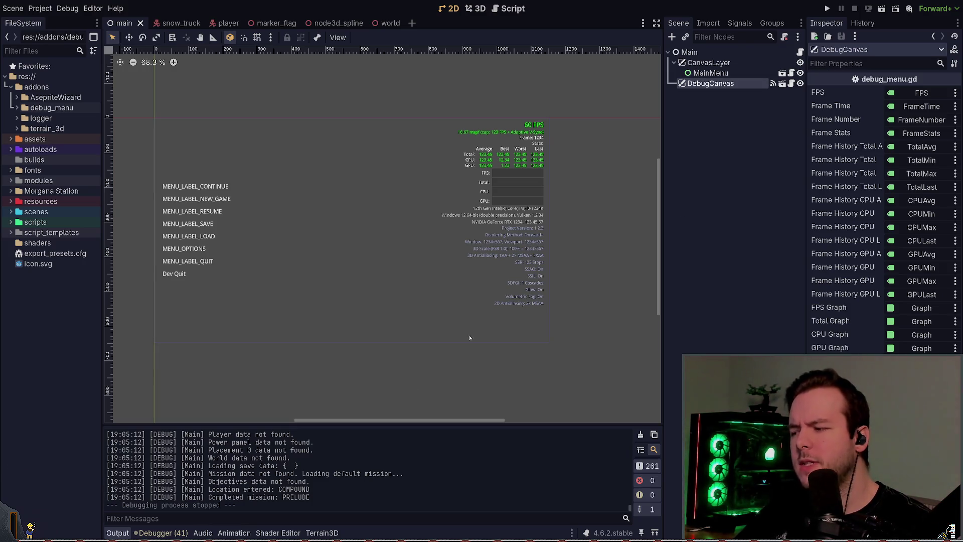
{"action": "scroll", "coordinate": [550, 486], "scroll_direction": "up", "scroll_amount": 5}
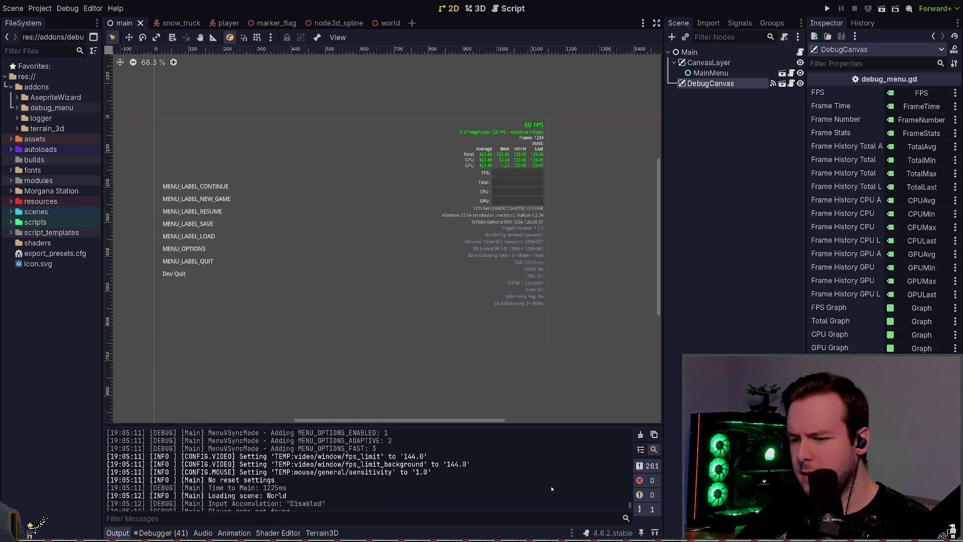
{"action": "scroll", "coordinate": [551, 485], "scroll_direction": "down", "scroll_amount": 5}
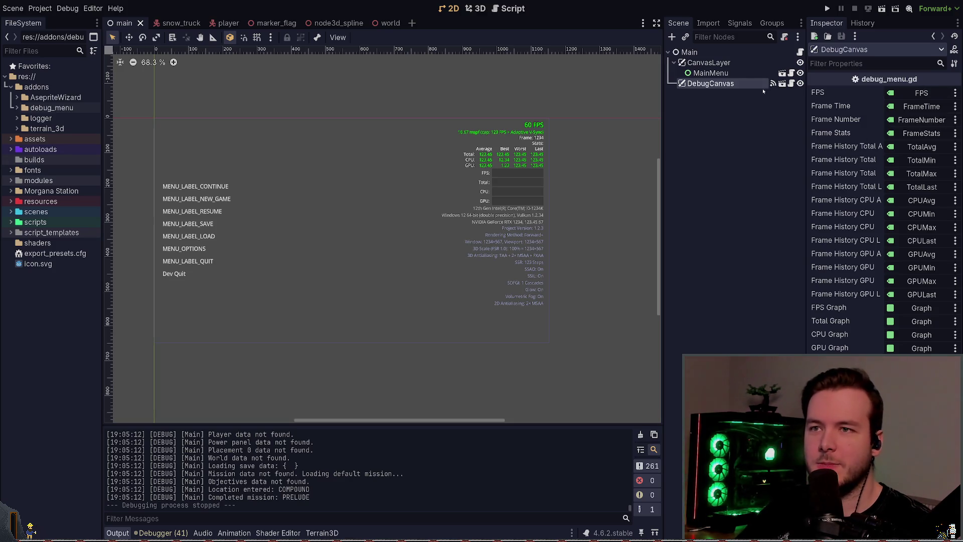
{"action": "mouse_move", "coordinate": [751, 86]}
{"action": "left_mouse_down"}
{"action": "mouse_move", "coordinate": [722, 75]}
{"action": "mouse_move", "coordinate": [719, 62]}
{"action": "left_mouse_up"}
{"action": "key", "text": "F5"}
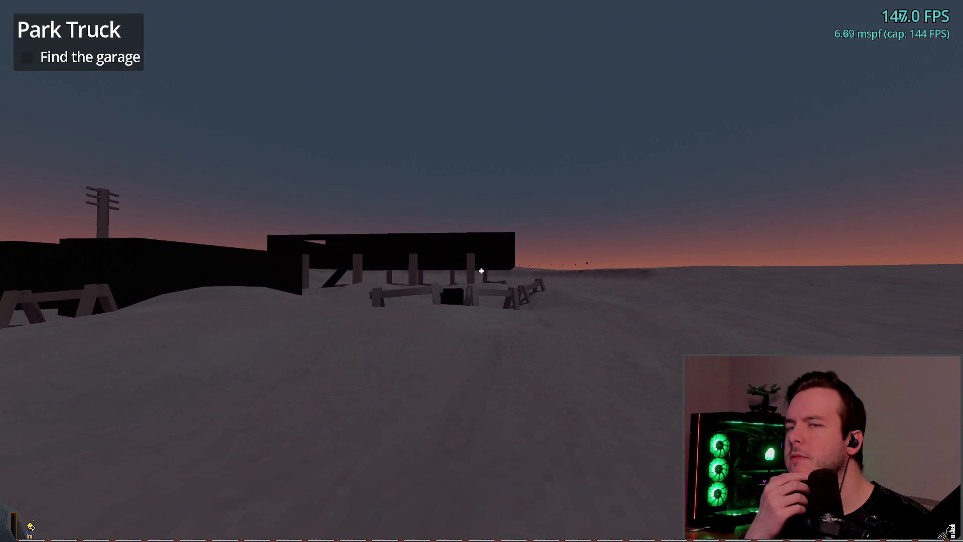
Walk forward briefly in the game, inspect the DebugCanvas node, then stop the play-test with F8.
{"action": "key", "text": "w"}
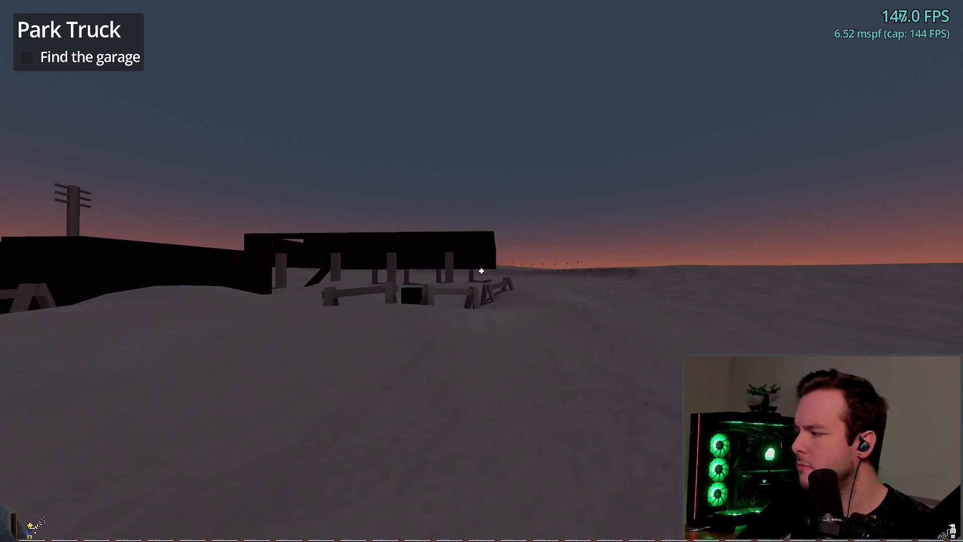
{"action": "key", "text": "w"}
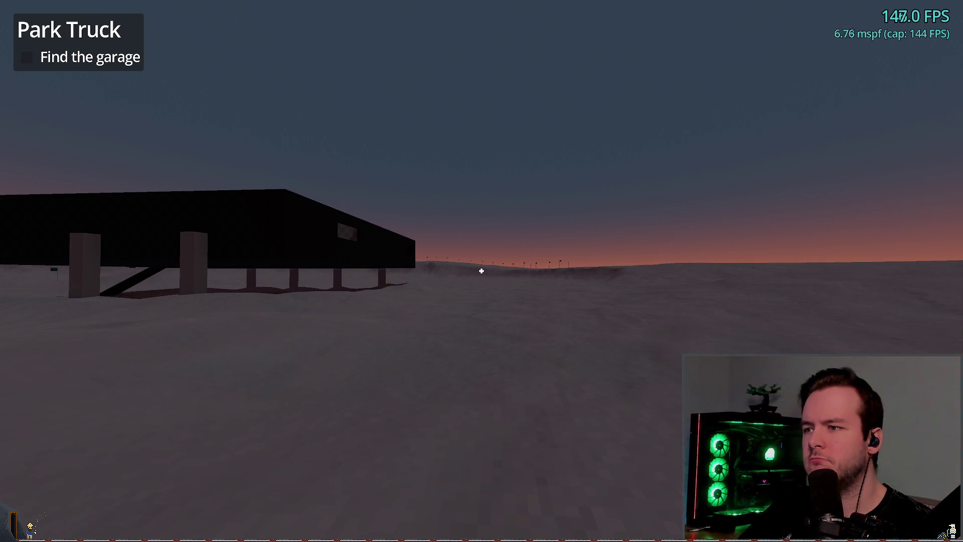
{"action": "key", "text": "F8"}
{"action": "left_click", "coordinate": [710, 77]}
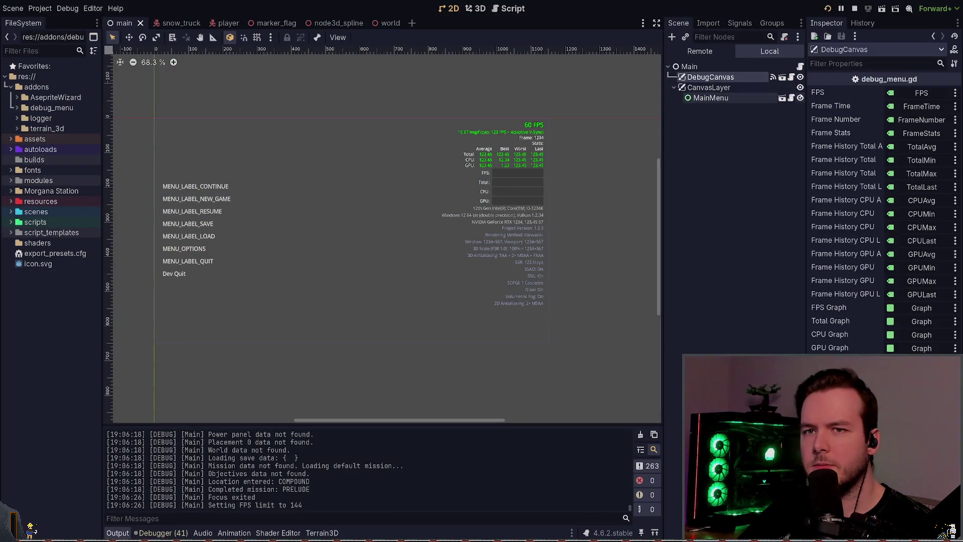
{"action": "key", "text": "alt+Tab"}
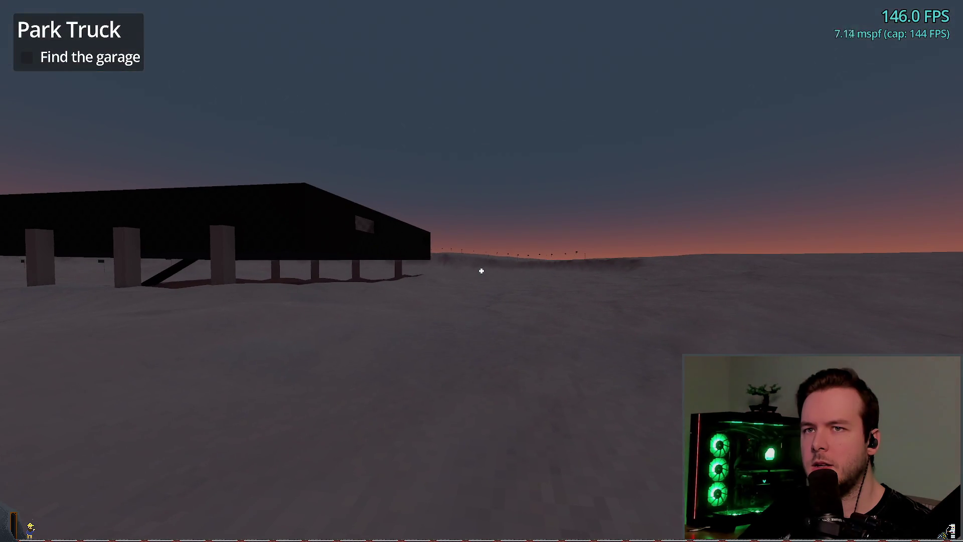
{"action": "key", "text": "F8"}
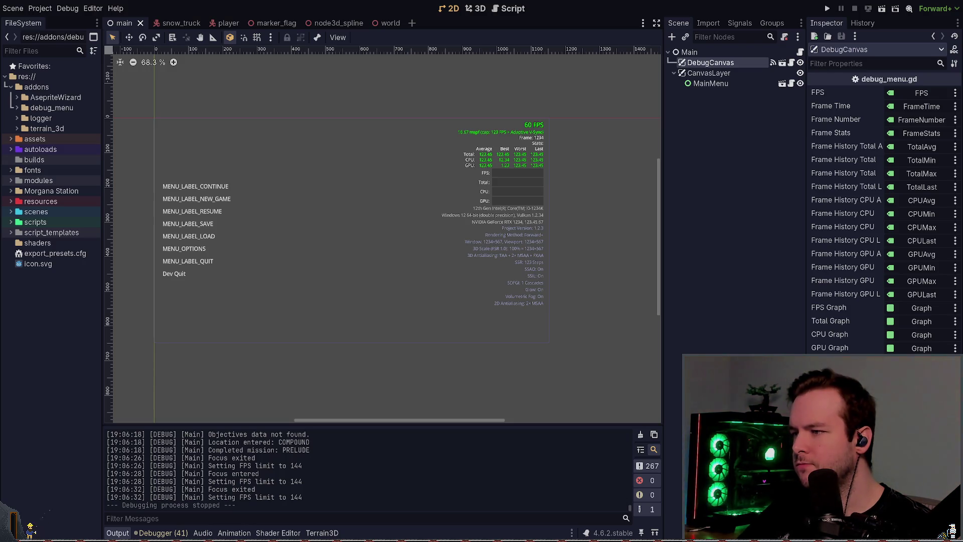
Glance at node3d_spline.gd in Neovim, then open Godot's Project Settings with Ctrl+comma.
{"action": "key", "text": "alt+Tab"}
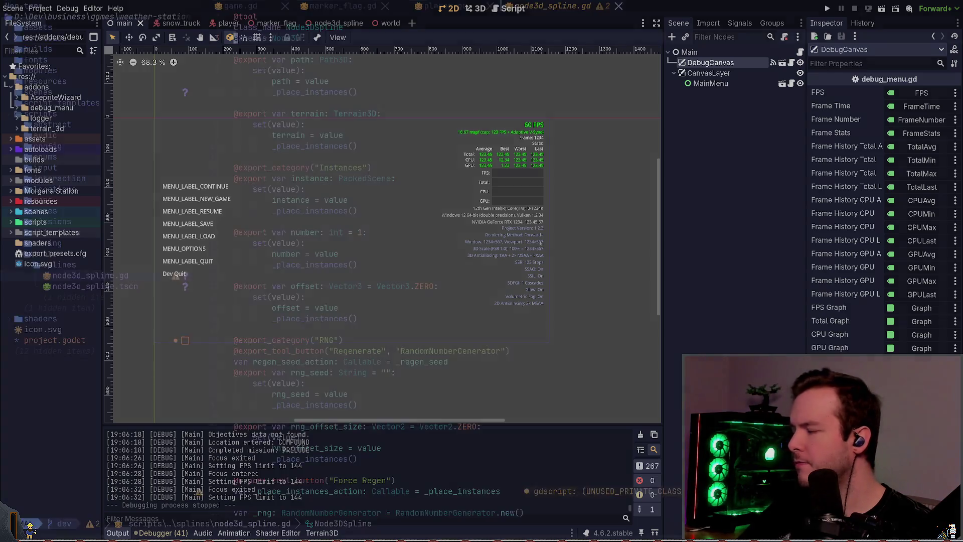
{"action": "key", "text": "alt+Tab"}
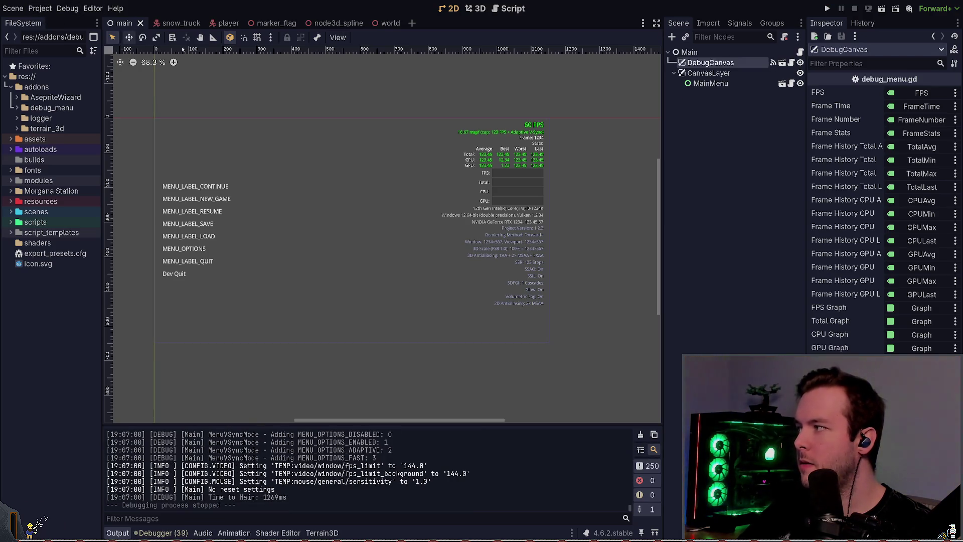
{"action": "key", "text": "ctrl+comma"}
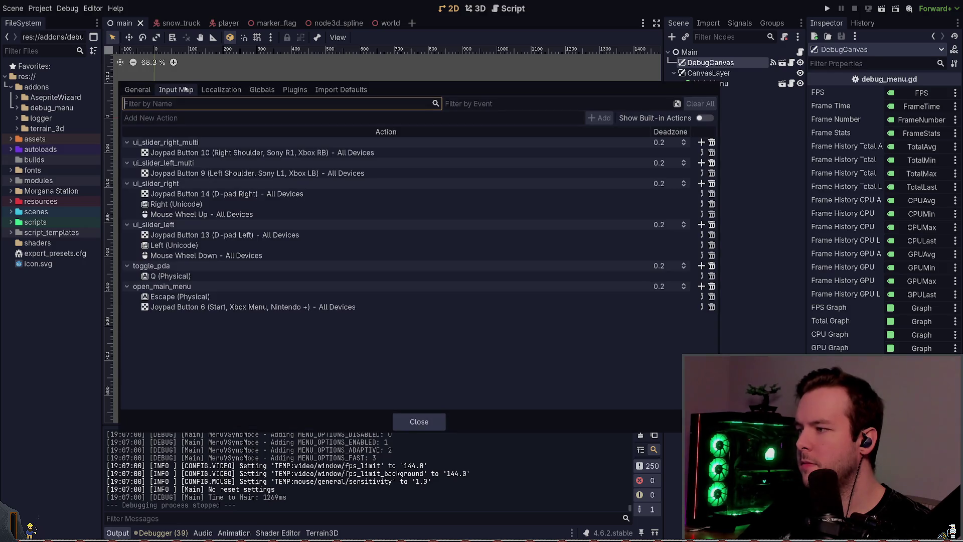
Set Debug Menu > Settings Startup Visibility to 'visible detailed', close settings, and run the game.
{"action": "left_click", "coordinate": [137, 89]}
{"action": "scroll", "coordinate": [220, 359], "scroll_direction": "down", "scroll_amount": 15}
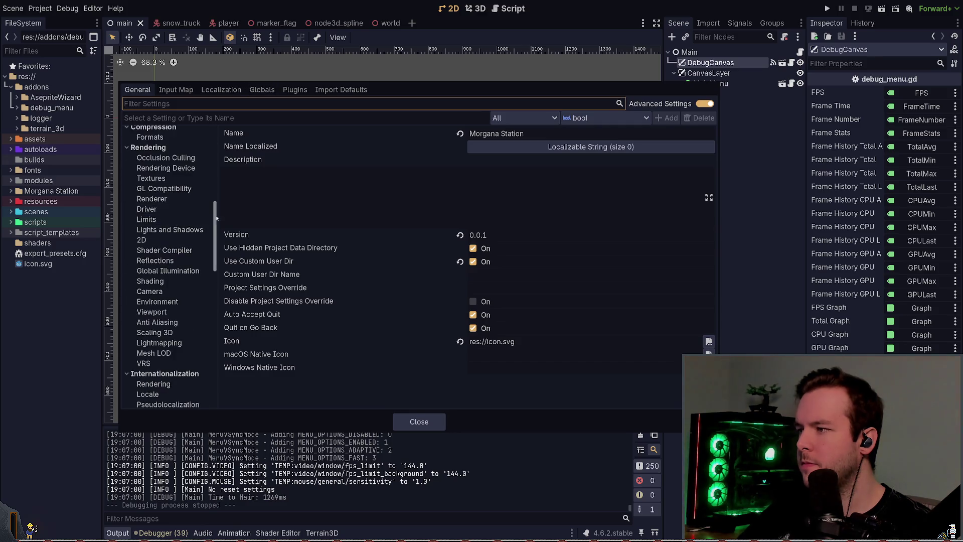
{"action": "left_click", "coordinate": [150, 401]}
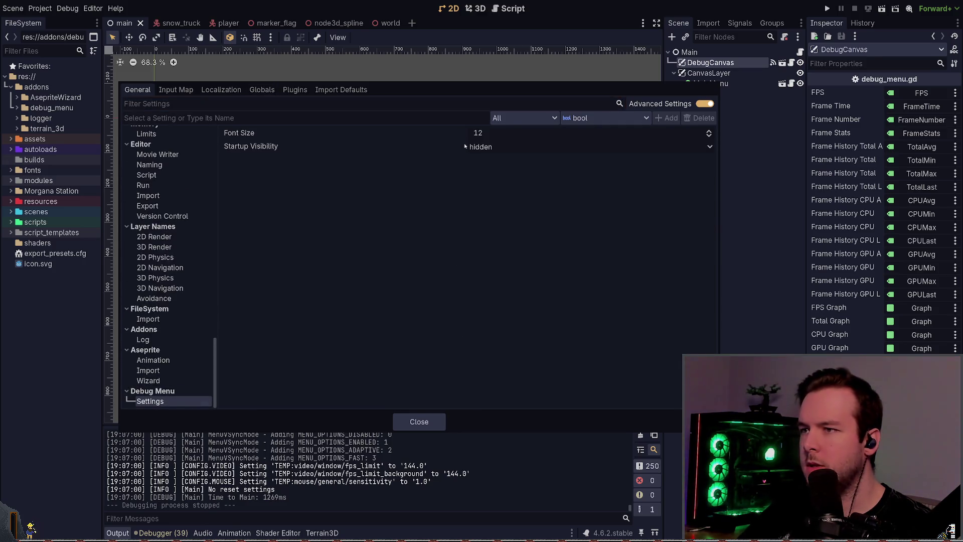
{"action": "left_click", "coordinate": [488, 147]}
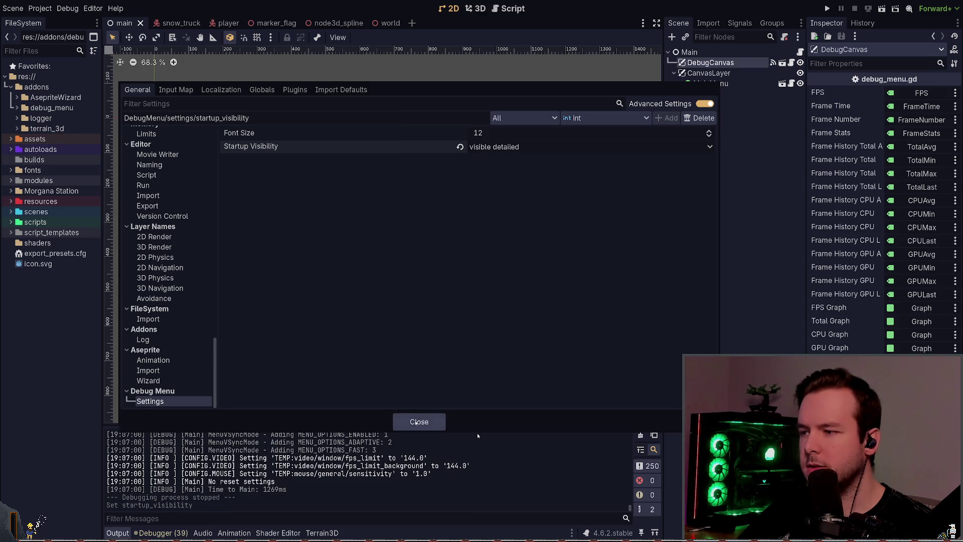
{"action": "left_click", "coordinate": [419, 421]}
{"action": "key", "text": "F5"}
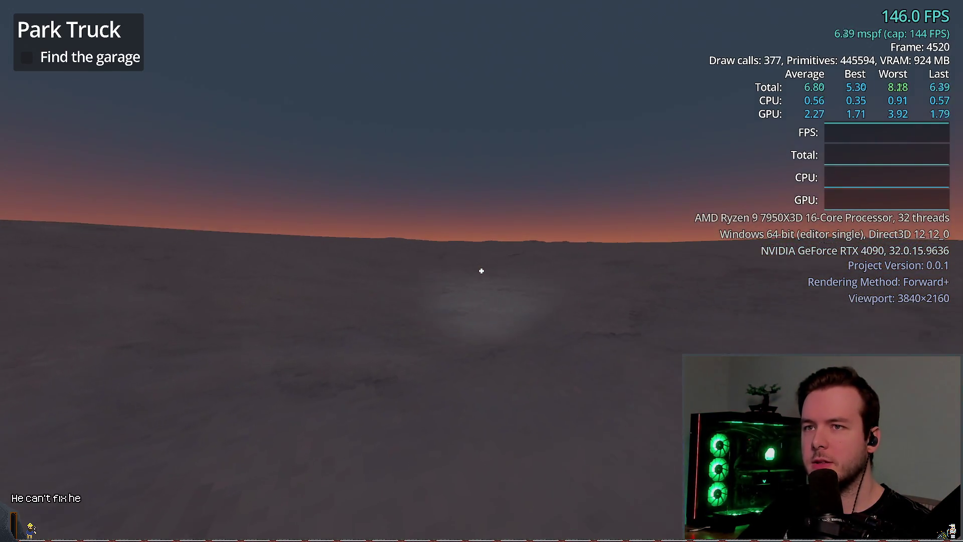
Drive the truck over the rise and around the dark elevated building.
{"action": "key", "text": "w"}
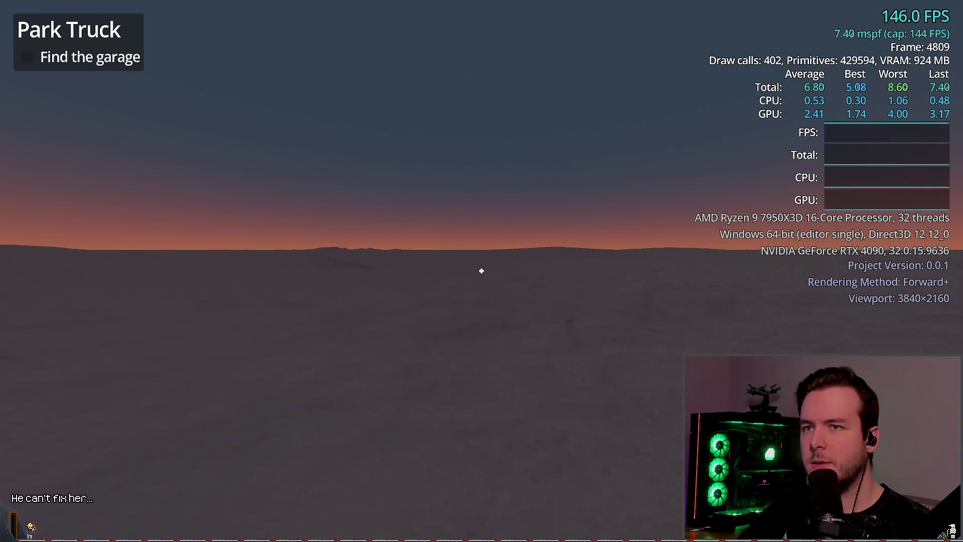
{"action": "key", "text": "w"}
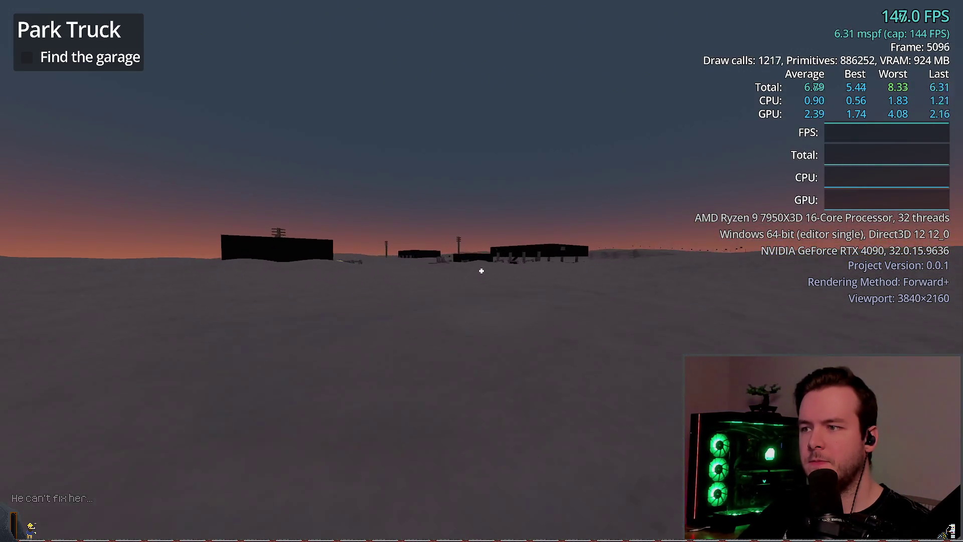
{"action": "key", "text": "w"}
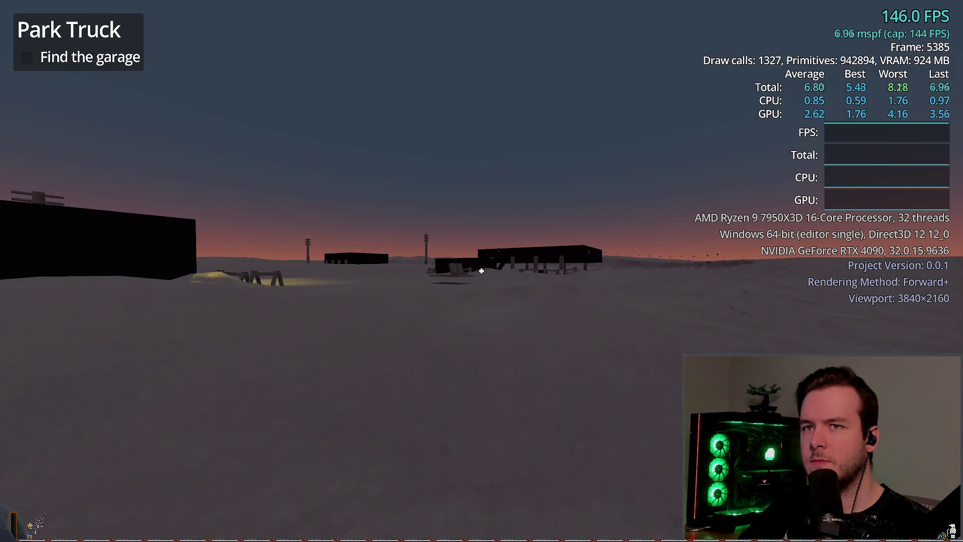
{"action": "key", "text": "w"}
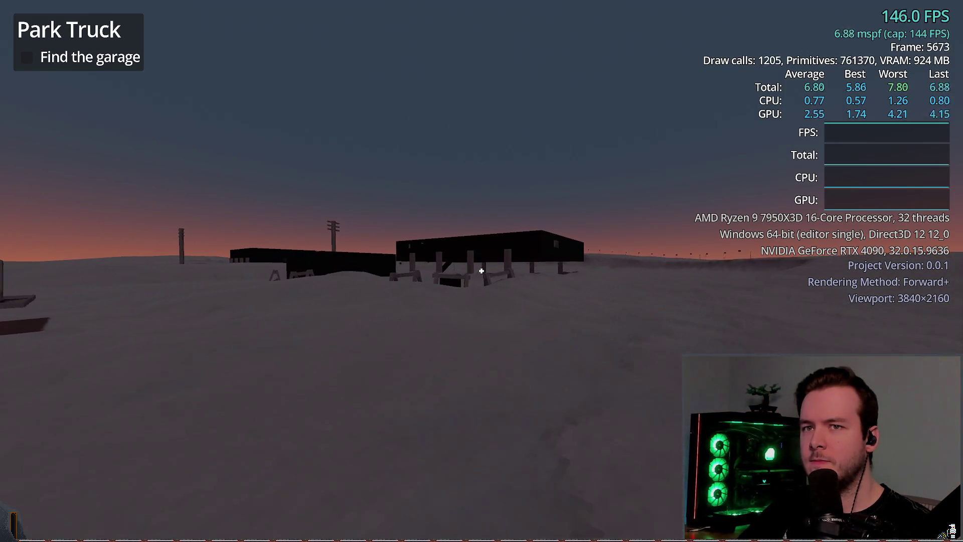
{"action": "key", "text": "w"}
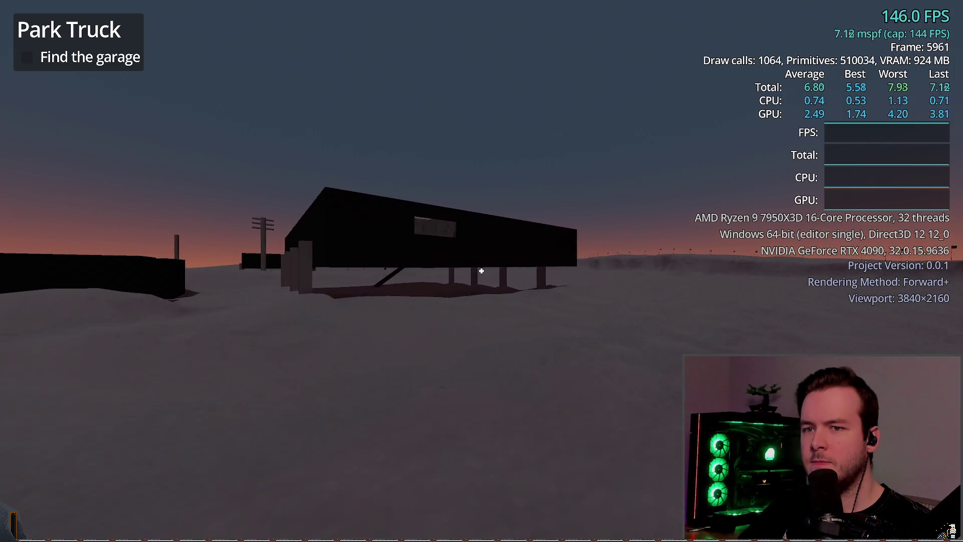
{"action": "key", "text": "s"}
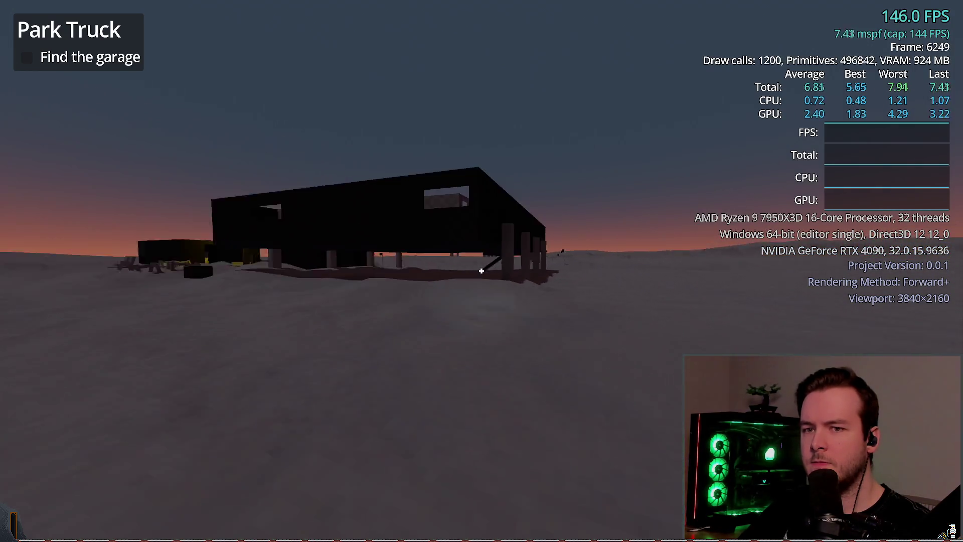
{"action": "key", "text": "w"}
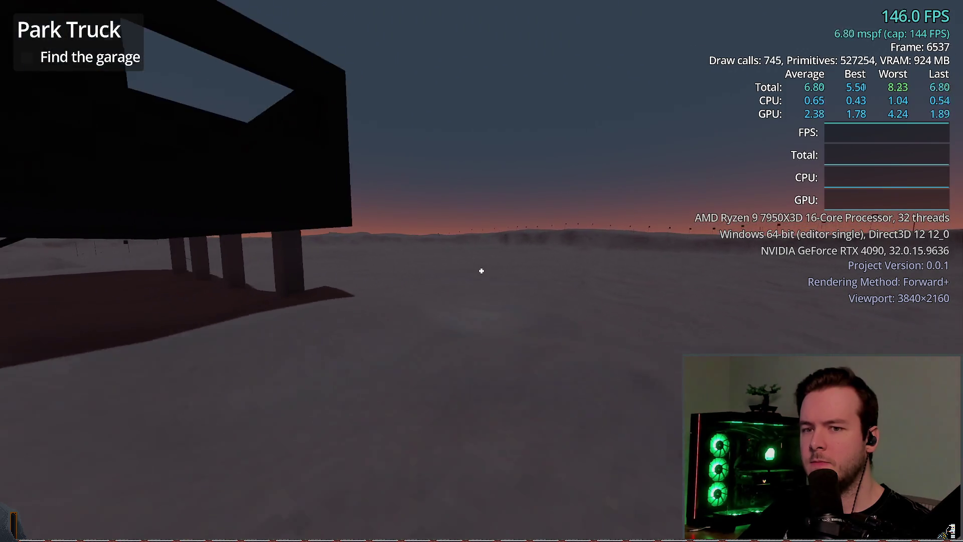
{"action": "key", "text": "d"}
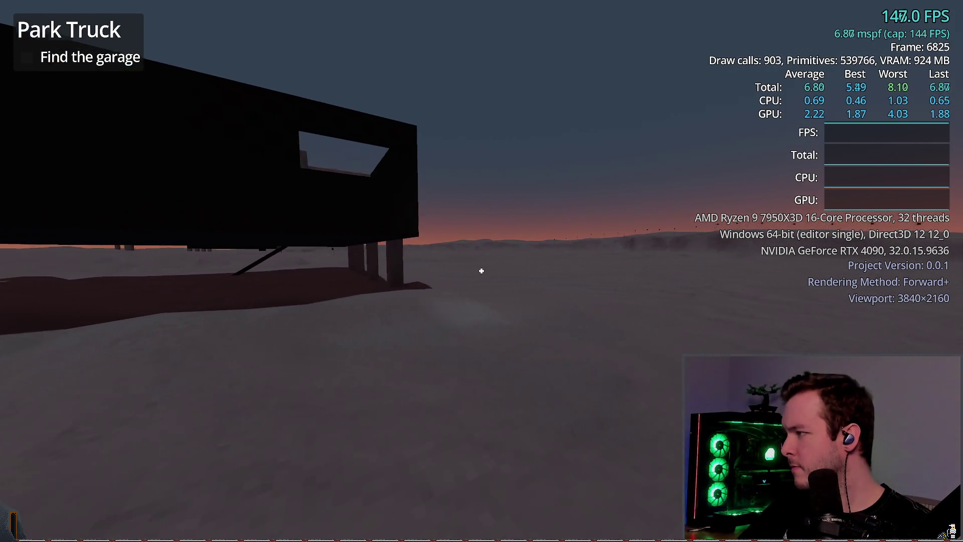
Weave the truck toward the lit garage, then past the long dark building.
{"action": "key", "text": "a"}
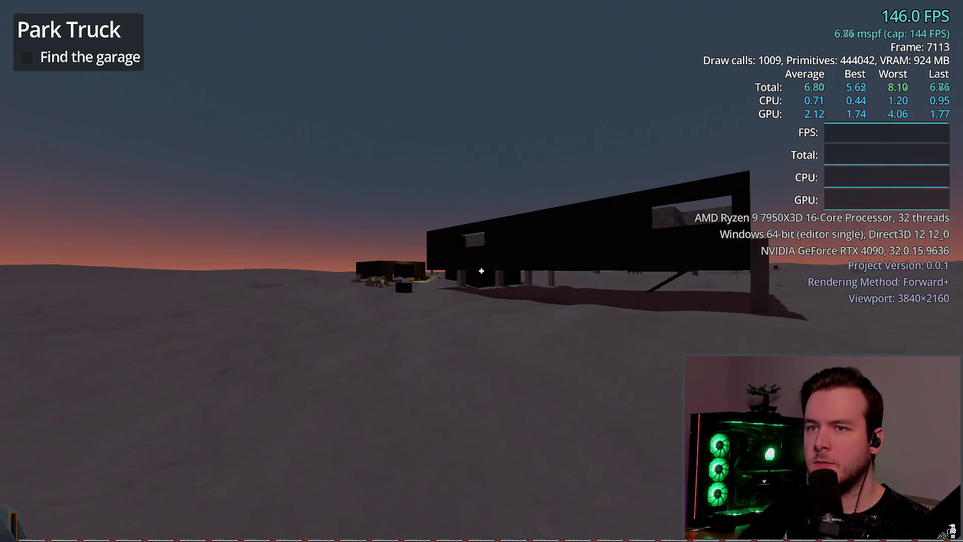
{"action": "key", "text": "a"}
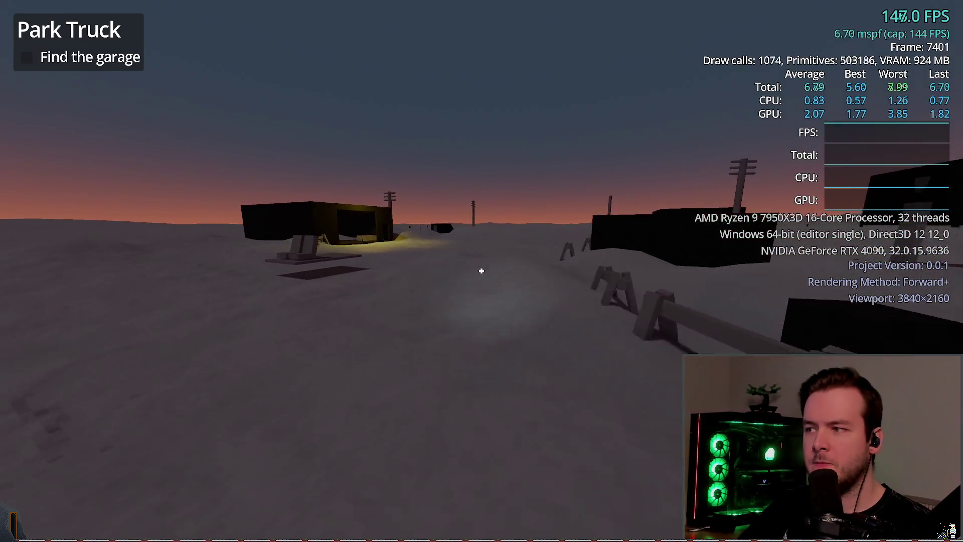
{"action": "key", "text": "d"}
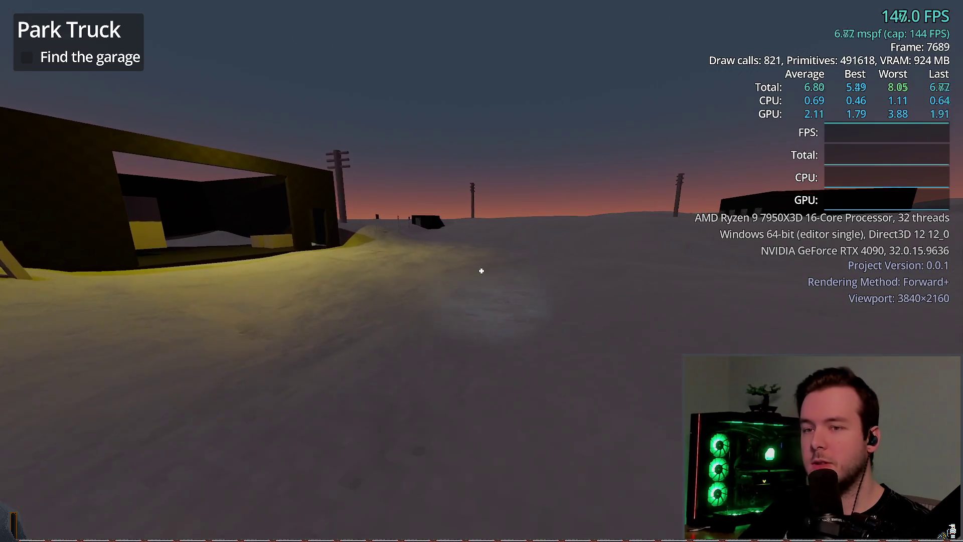
{"action": "key", "text": "d"}
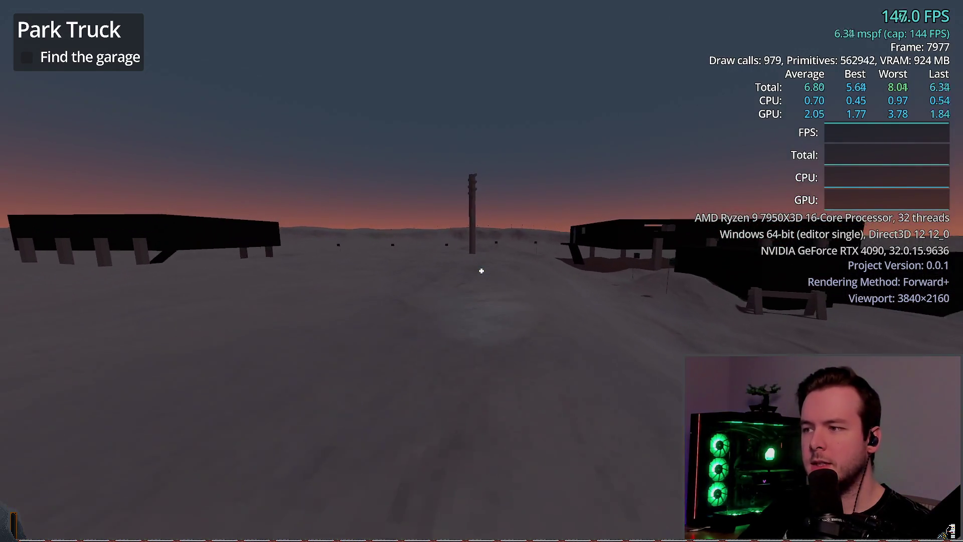
{"action": "key", "text": "d"}
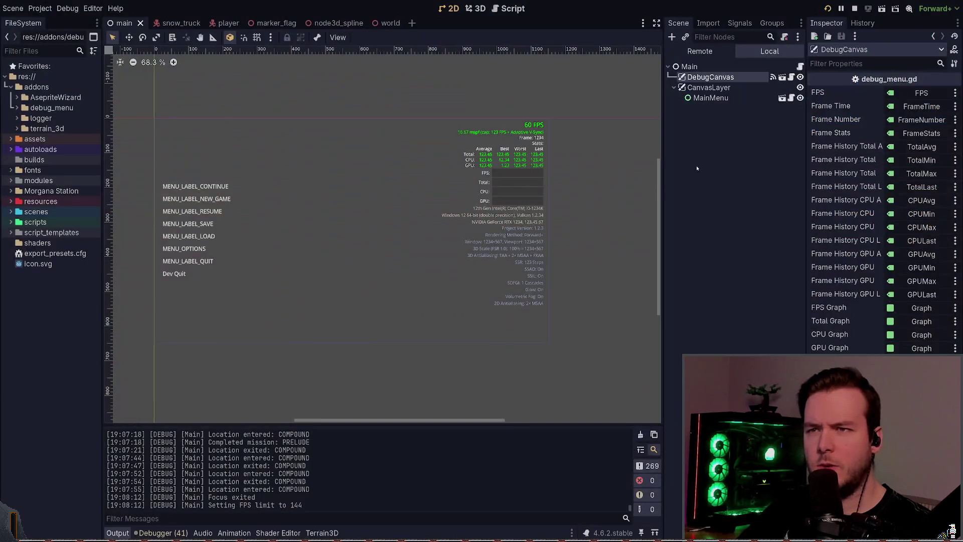
{"action": "key", "text": "a"}
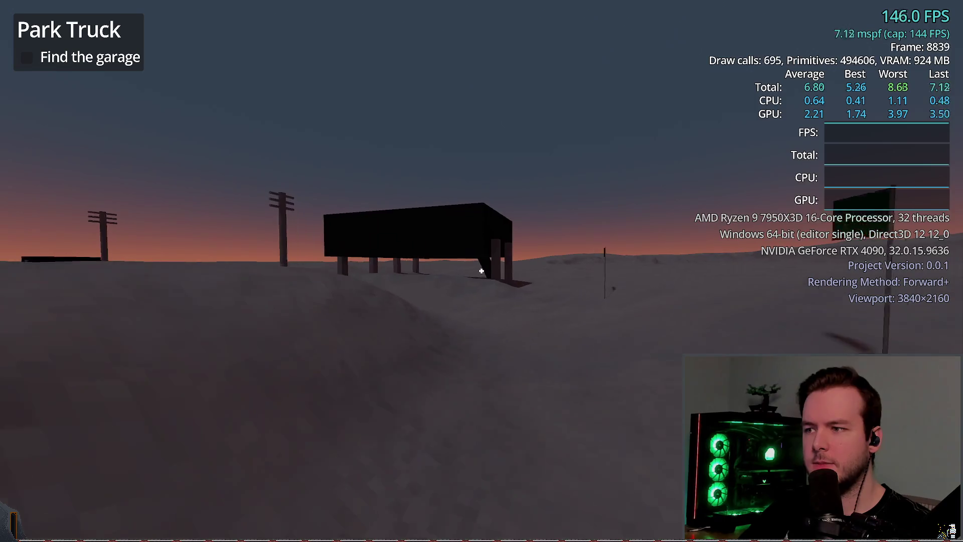
{"action": "key", "text": "a"}
{"action": "key", "text": "d"}
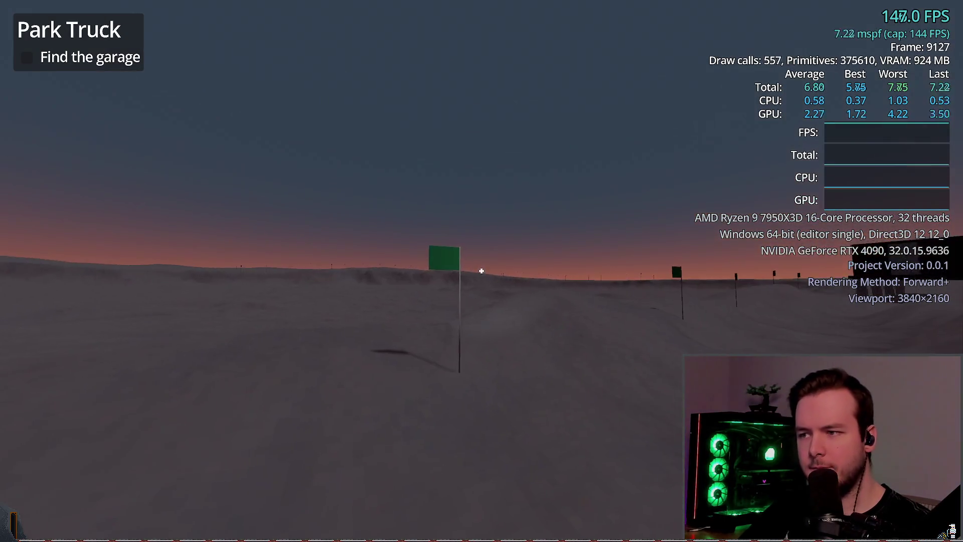
{"action": "key", "text": "w"}
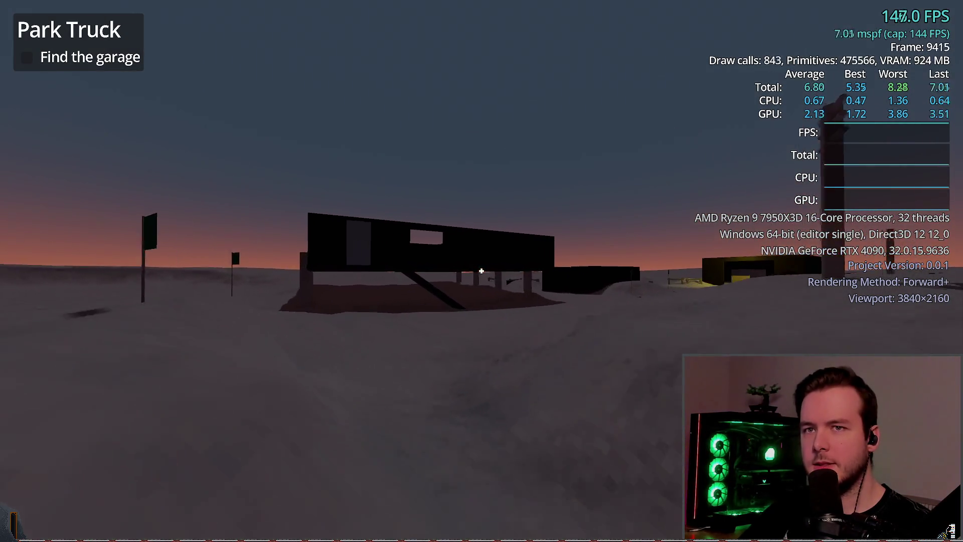
Steer back toward the lit garage and pause the game.
{"action": "key", "text": "a"}
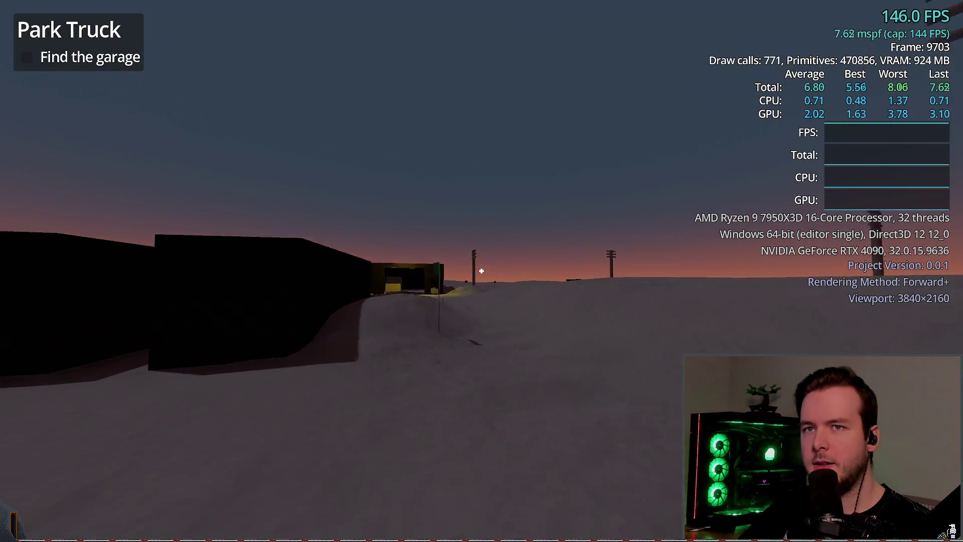
{"action": "key", "text": "d"}
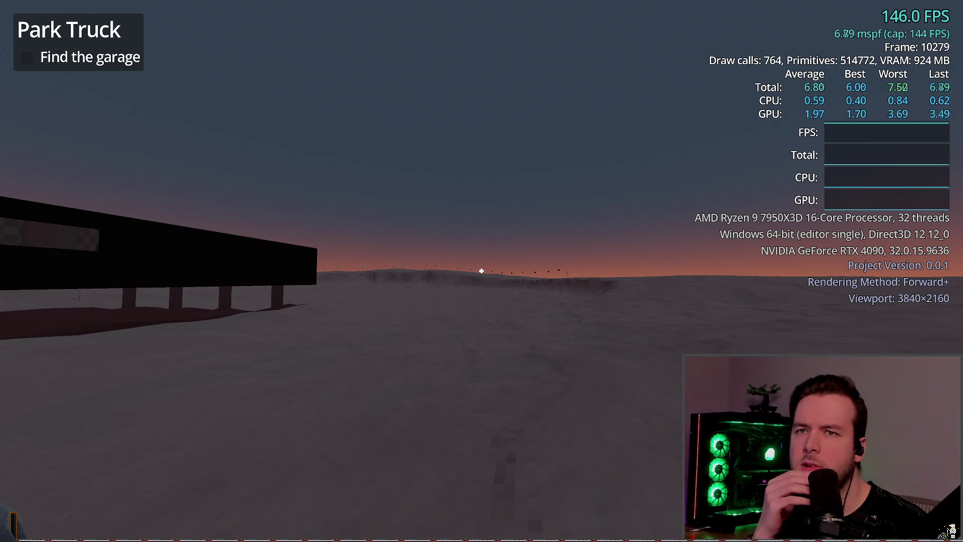
{"action": "key", "text": "d"}
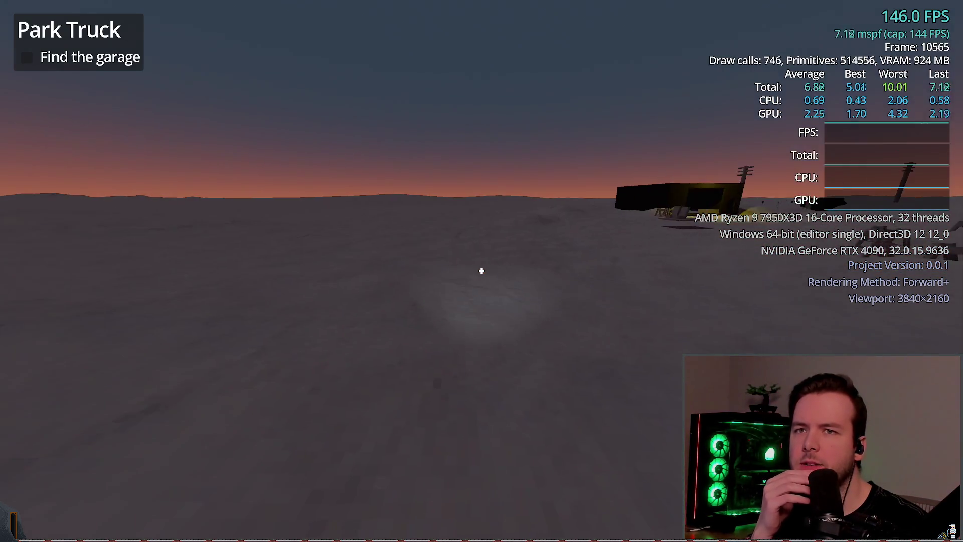
{"action": "key", "text": "d"}
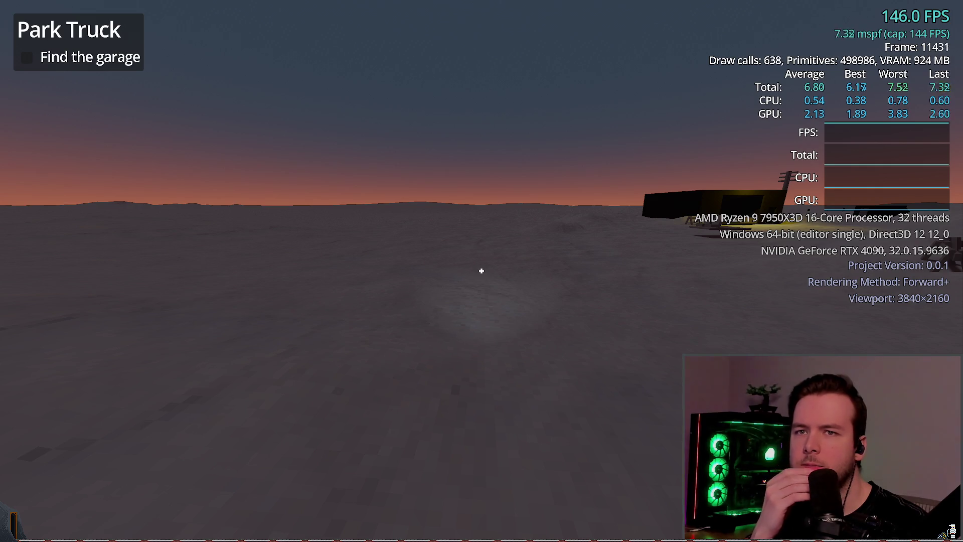
{"action": "key", "text": "w"}
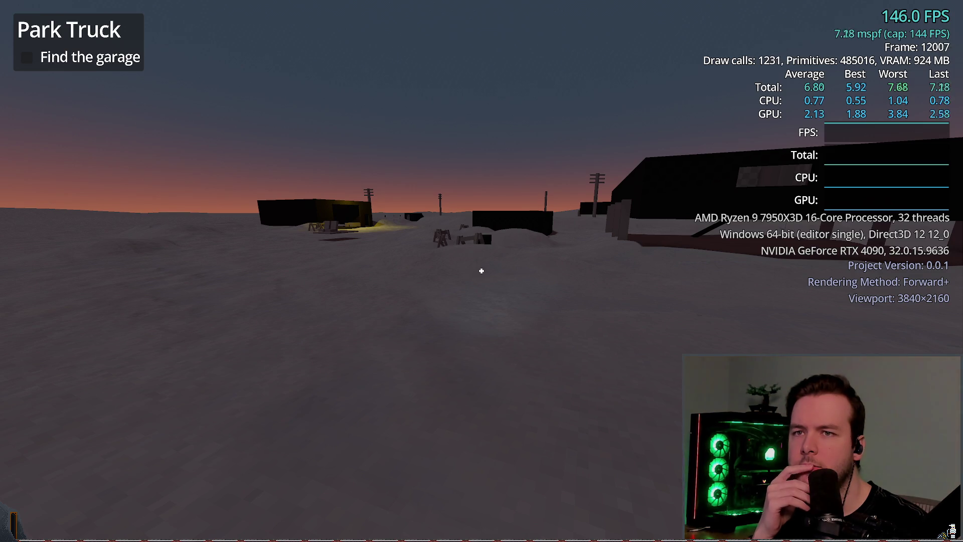
{"action": "key", "text": "w"}
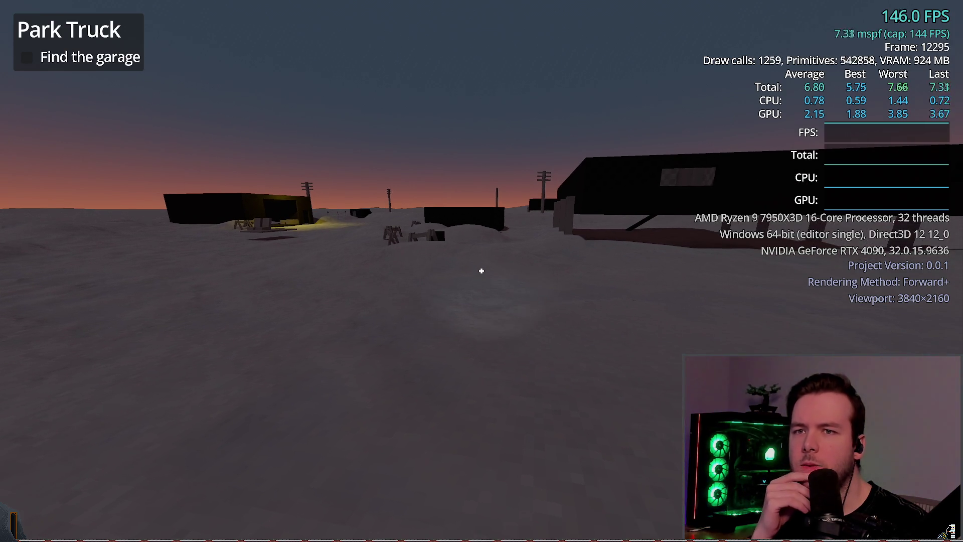
{"action": "key", "text": "Escape"}
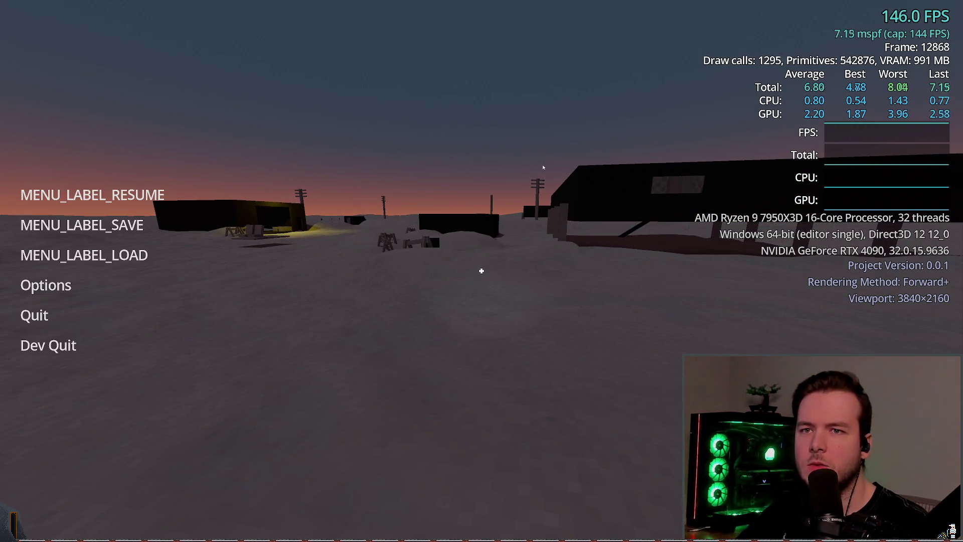
Toggle between resuming and pausing the game a few times, ending paused.
{"action": "left_click", "coordinate": [76, 195]}
{"action": "key", "text": "Escape"}
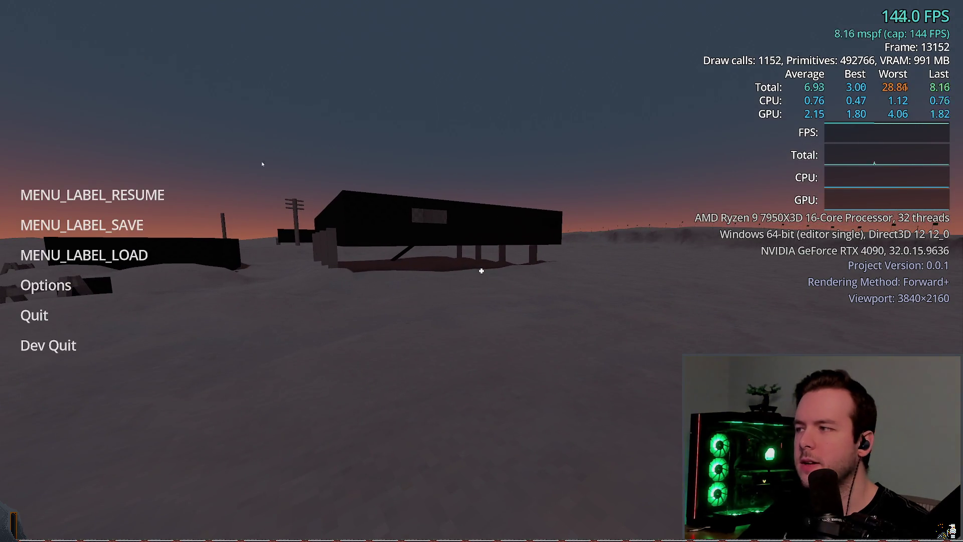
{"action": "left_click", "coordinate": [128, 183]}
{"action": "key", "text": "Escape"}
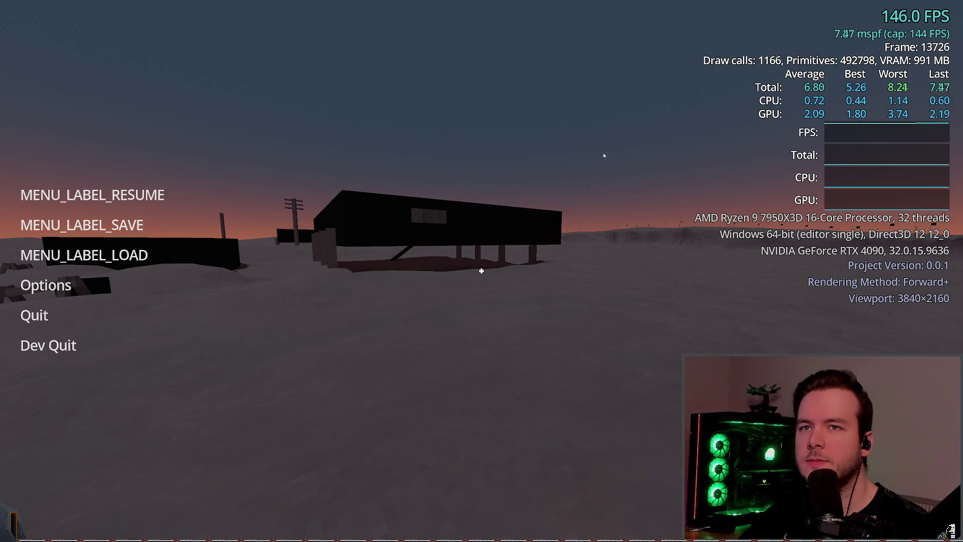
{"action": "key", "text": "Escape"}
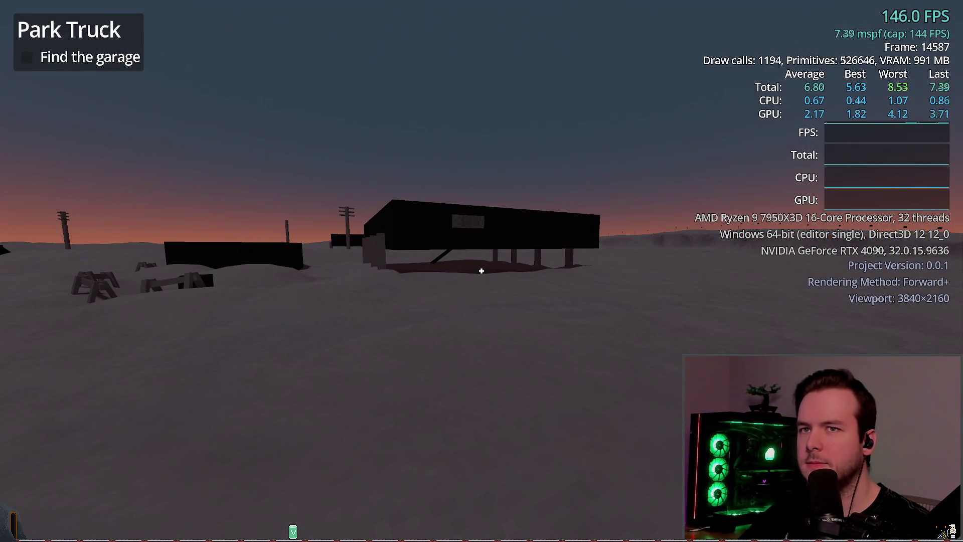
{"action": "key", "text": "Escape"}
Set the Video FPS Limit to 118 in Options and resume play.
{"action": "left_click", "coordinate": [45, 285]}
{"action": "left_click", "coordinate": [278, 150]}
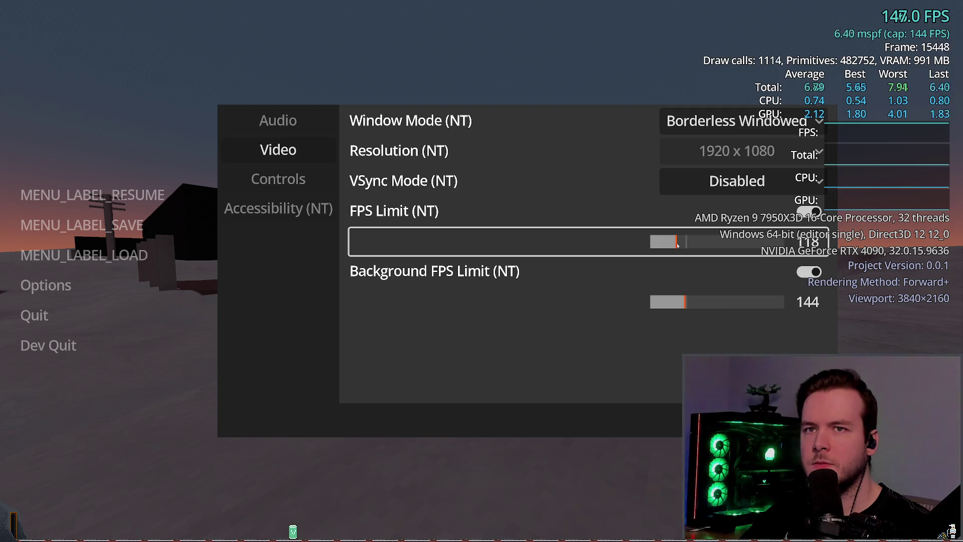
{"action": "key", "text": "Escape"}
{"action": "key", "text": "Escape"}
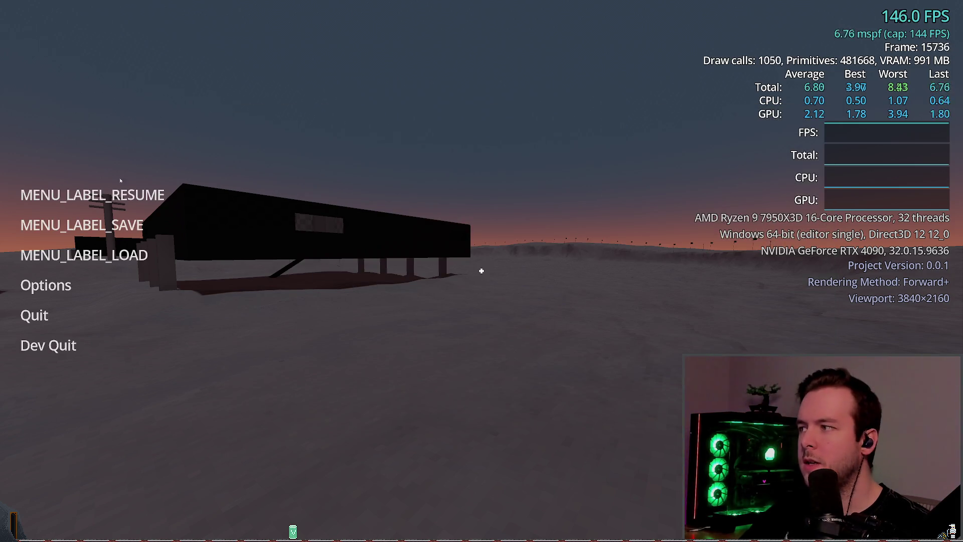
{"action": "left_click", "coordinate": [90, 195]}
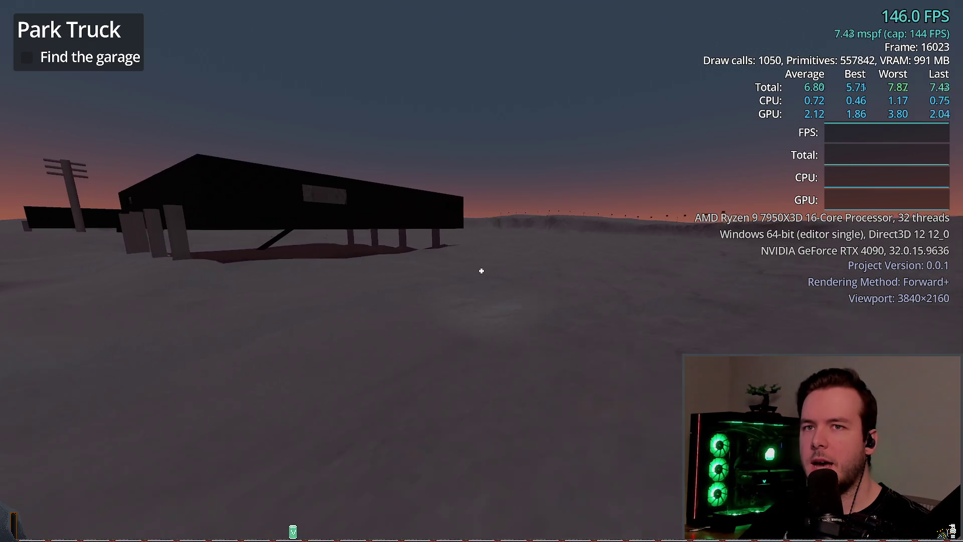
Check the editor log, then return to the game and resume driving with the 118 FPS cap.
{"action": "key", "text": "w"}
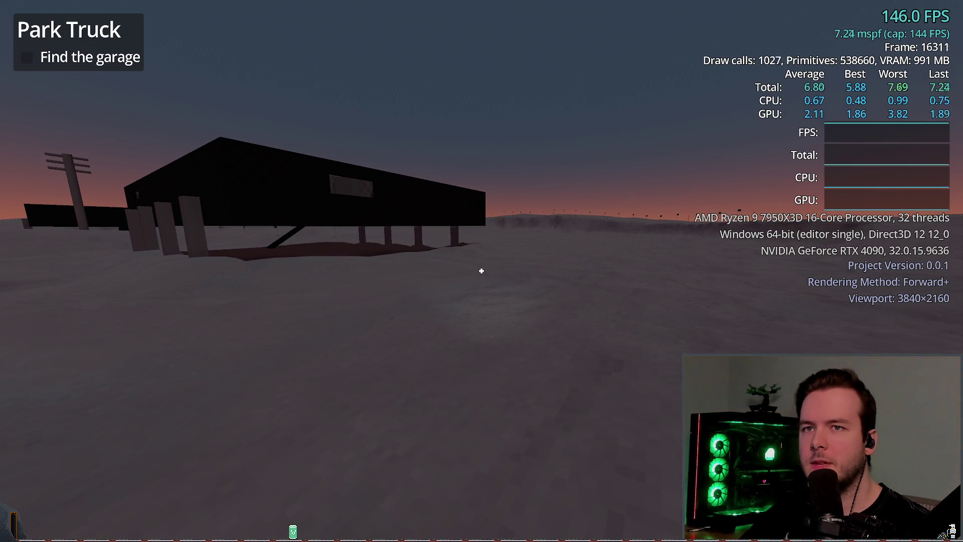
{"action": "key", "text": "Escape"}
{"action": "key", "text": "Down"}
{"action": "key", "text": "Down"}
{"action": "key", "text": "Down"}
{"action": "key", "text": "Return"}
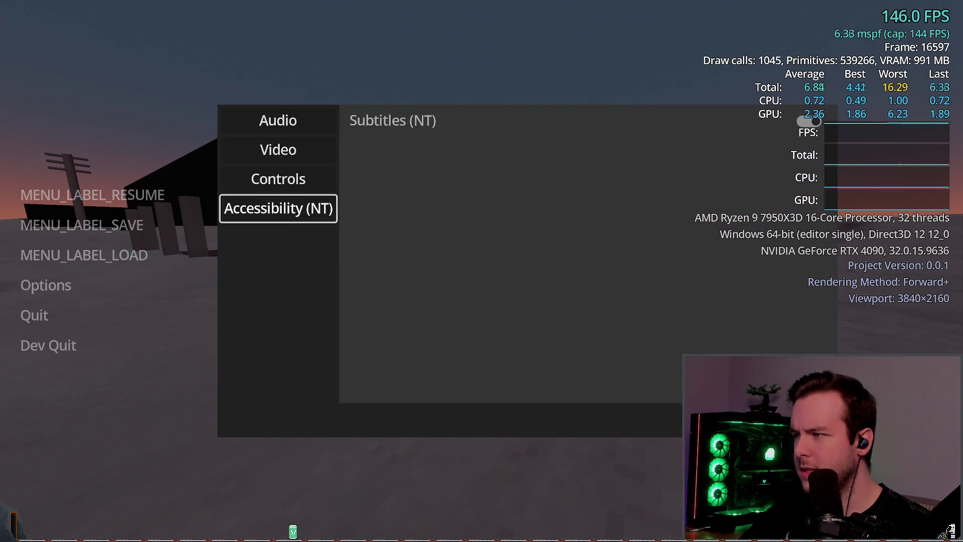
{"action": "key", "text": "F8"}
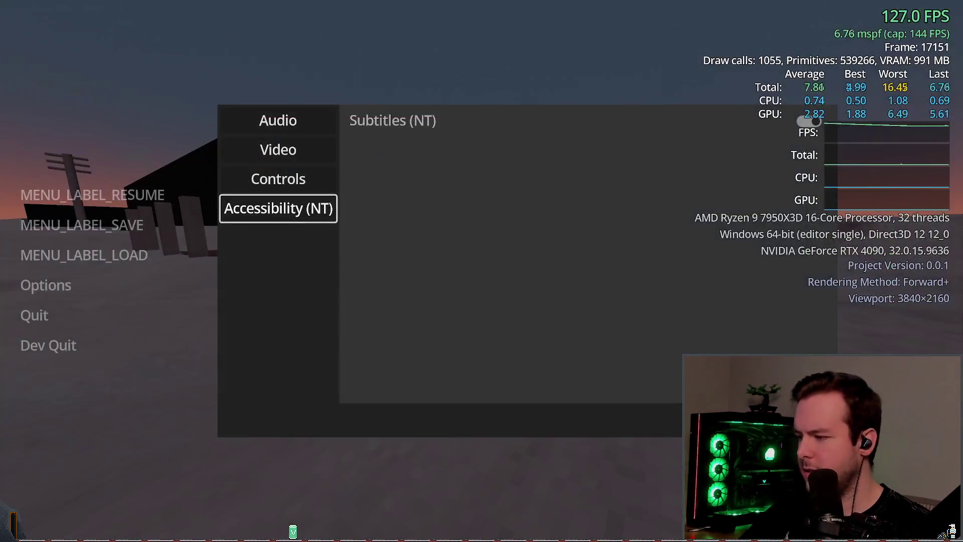
{"action": "key", "text": "alt+Tab"}
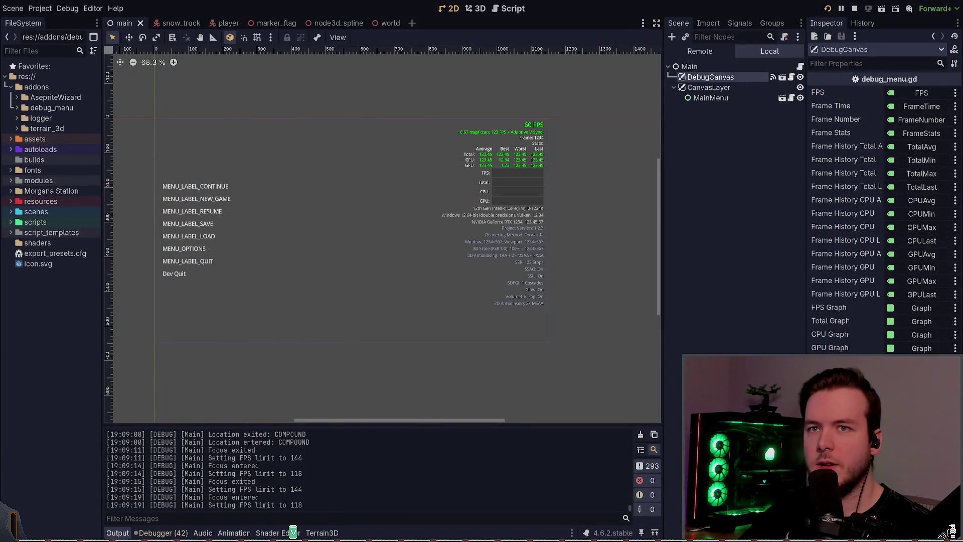
{"action": "key", "text": "alt+Tab"}
{"action": "key", "text": "Escape"}
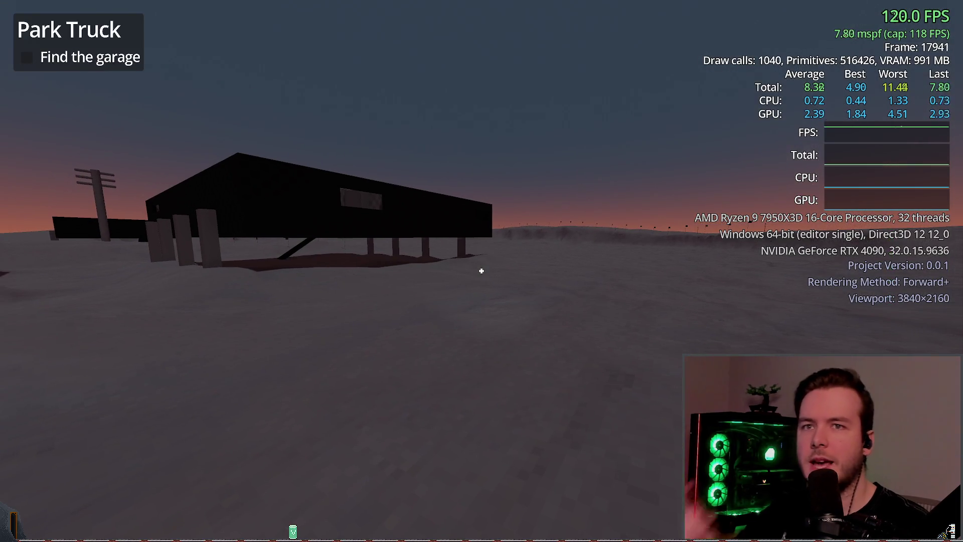
{"action": "key", "text": "w"}
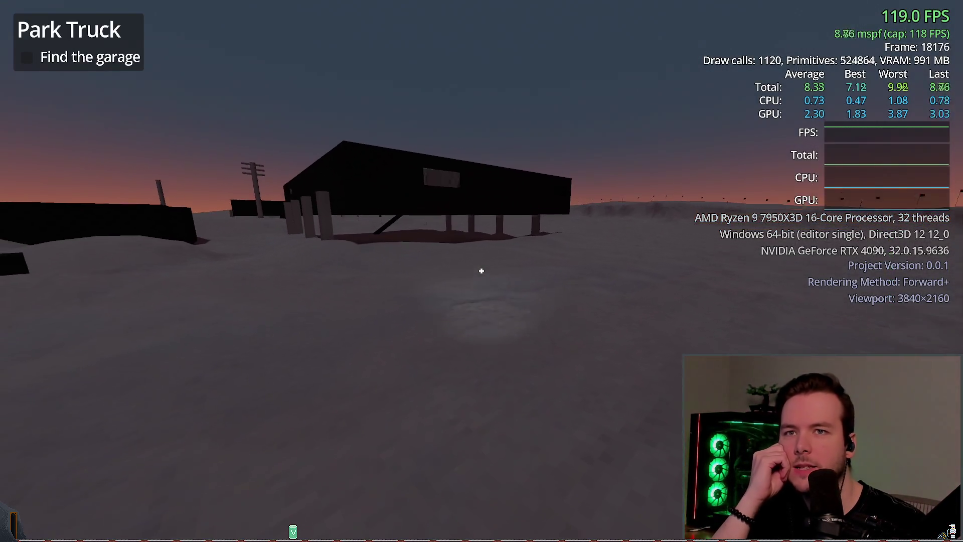
{"action": "key", "text": "w"}
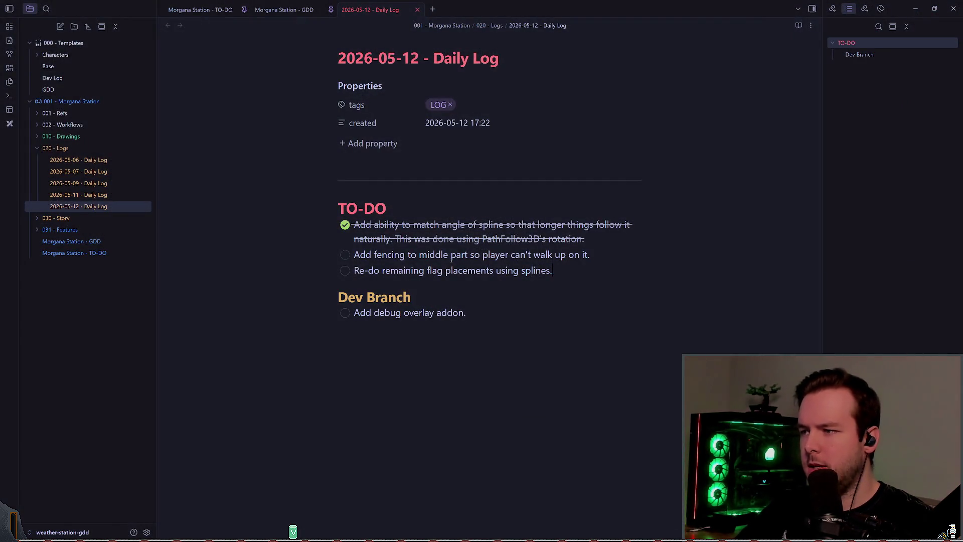
Add the TO-DO 'Fix not updating max FPS when setting max FPS.' to the 2026-05-12 Daily Log.
{"action": "key", "text": "Return"}
{"action": "type", "text": "Fi"}
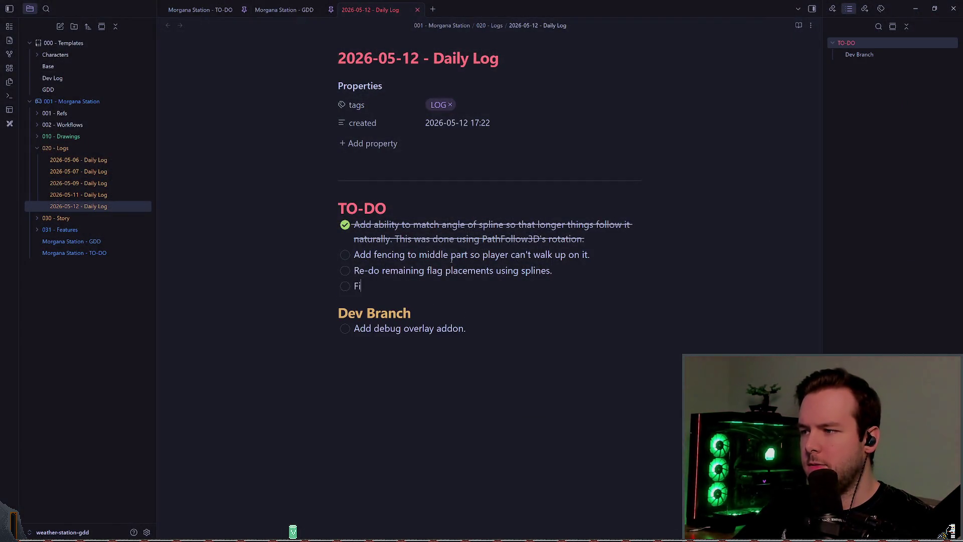
{"action": "type", "text": "not updating max FPS when se"}
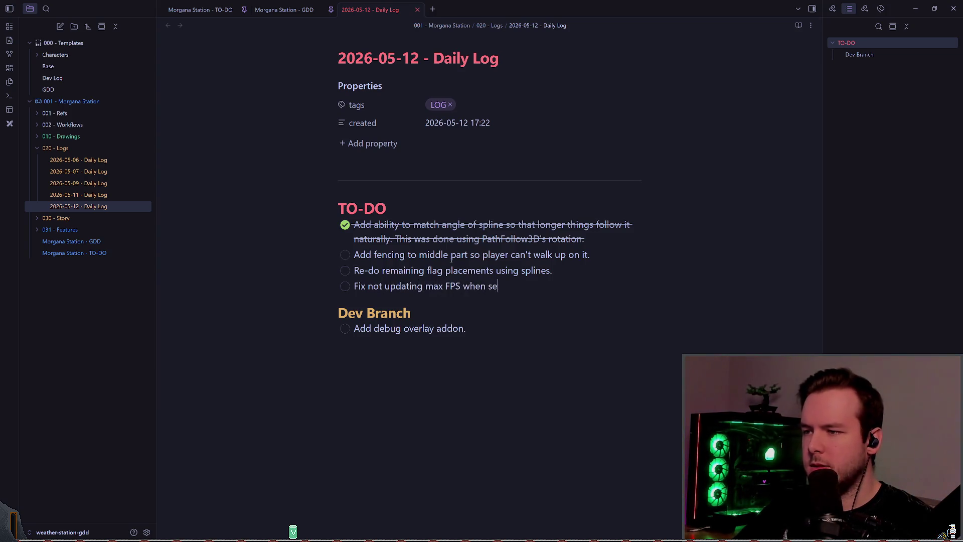
{"action": "type", "text": "tting max FPS."}
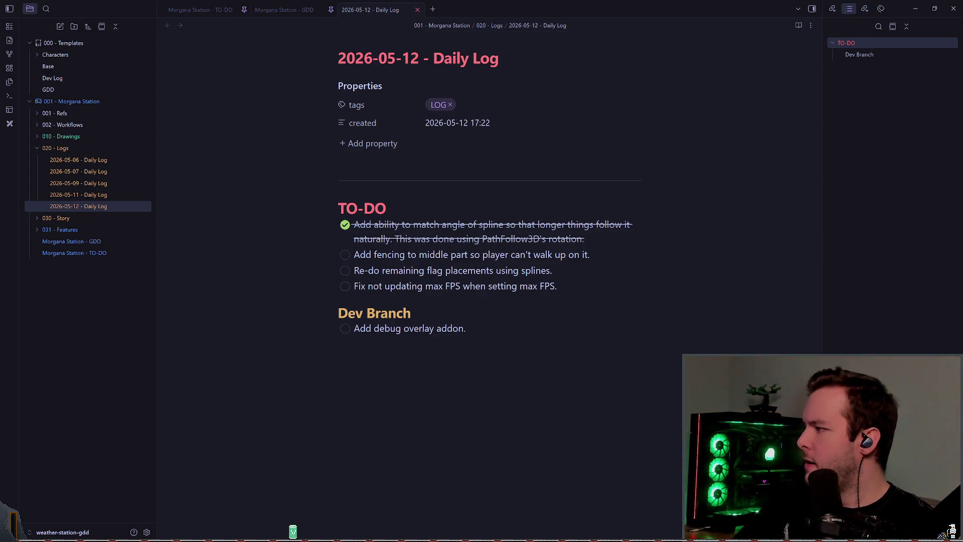
{"action": "key", "text": "alt+Tab"}
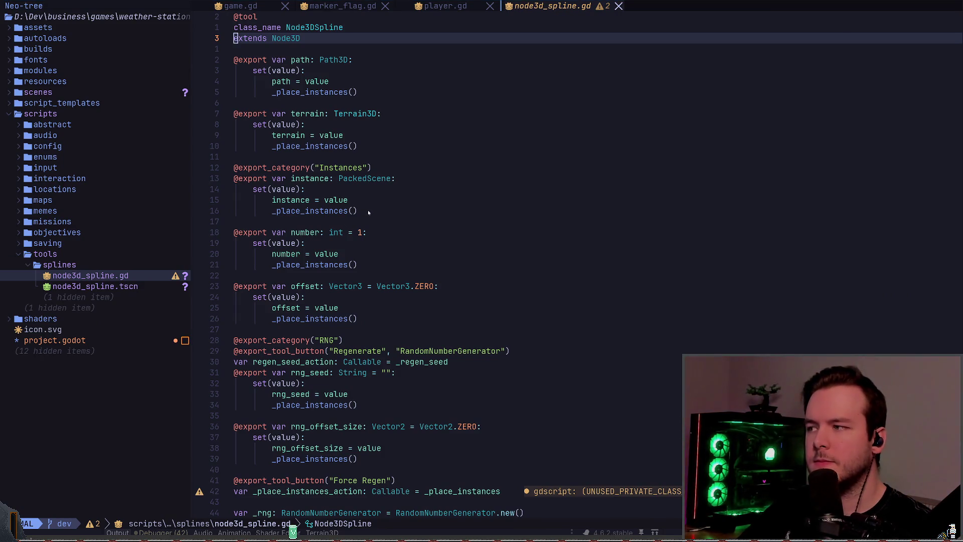
Drive briefly, then Dev Quit the game, confirm the quit, and return to the editor.
{"action": "key", "text": "alt+Tab"}
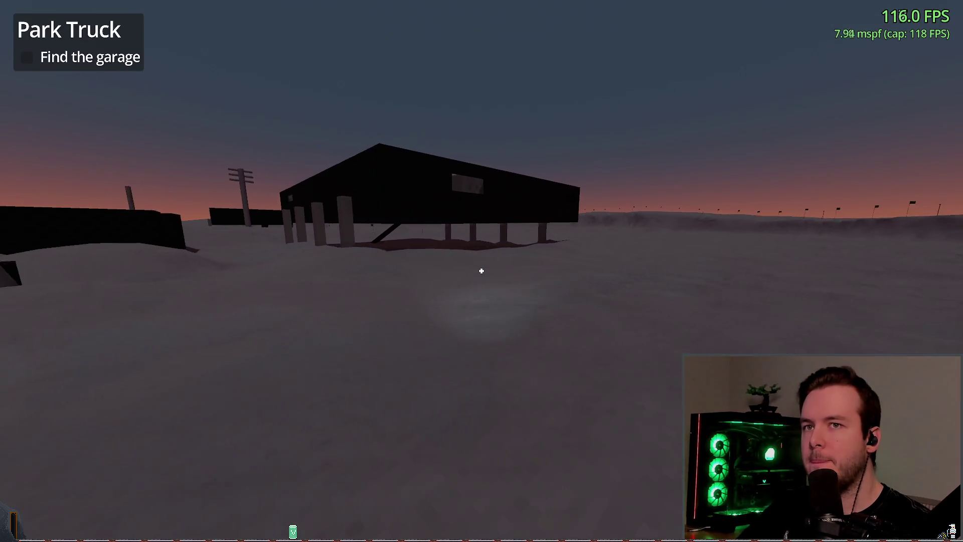
{"action": "key", "text": "w"}
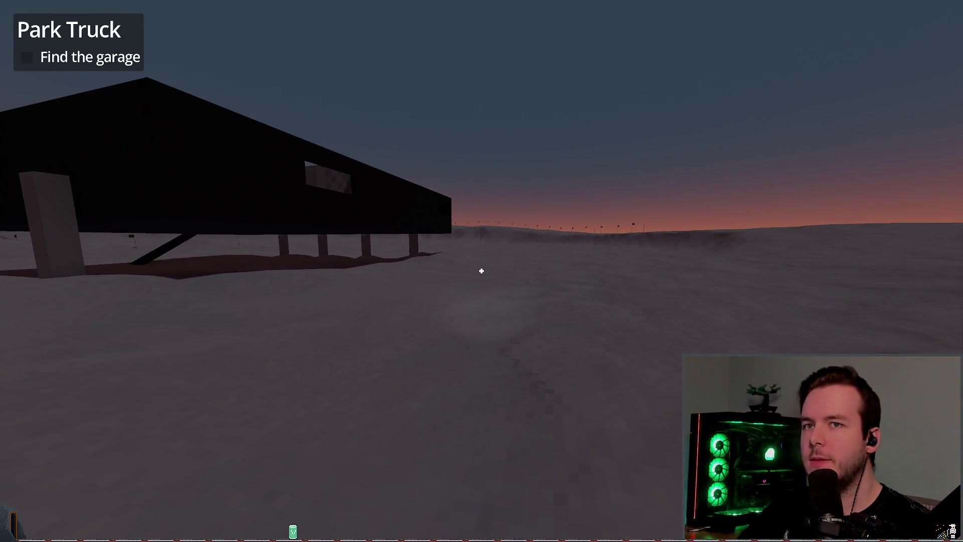
{"action": "key", "text": "Escape"}
{"action": "left_click", "coordinate": [141, 341]}
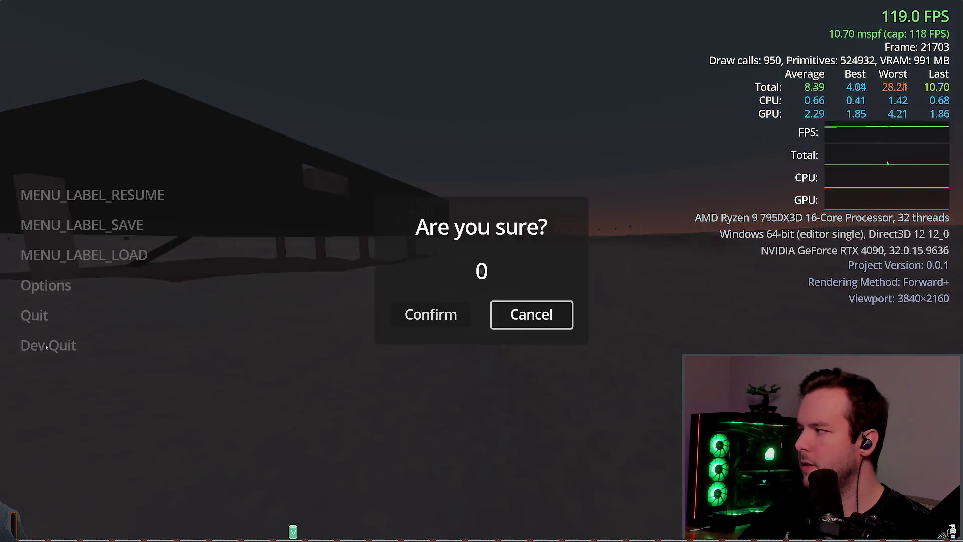
{"action": "left_click", "coordinate": [430, 314]}
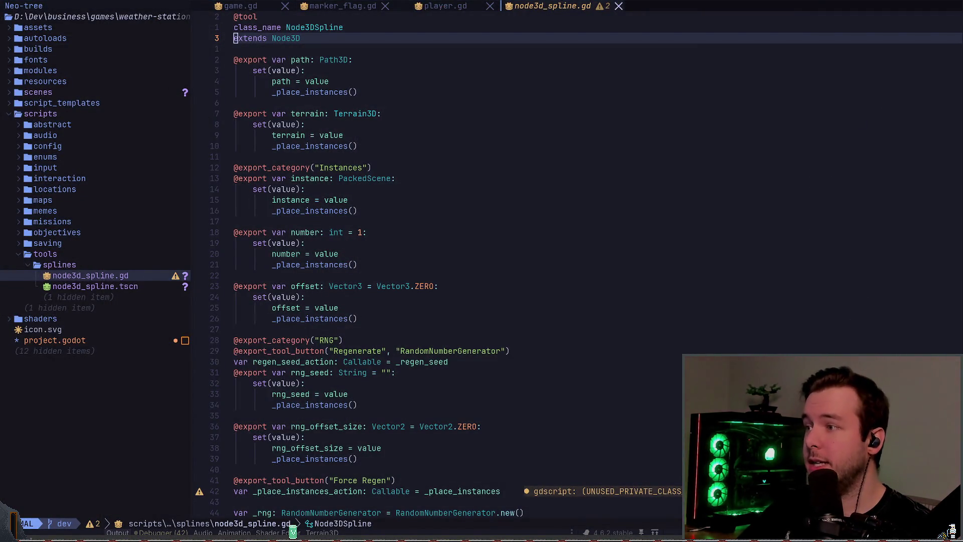
{"action": "key", "text": "alt+Tab"}
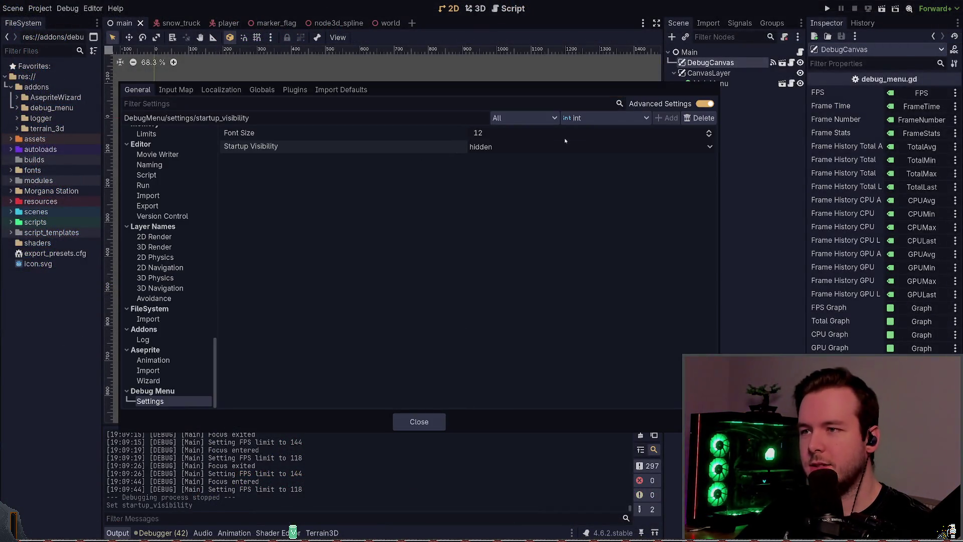
Raise the debug menu Font Size to 14 and rename DebugCanvas to DebugOverlay.
{"action": "scroll", "coordinate": [565, 141], "scroll_direction": "up", "scroll_amount": 2}
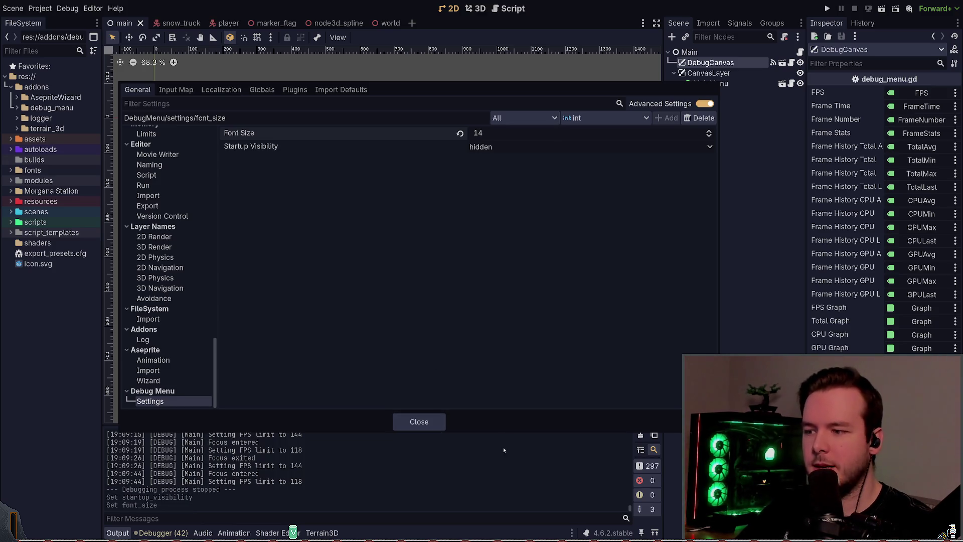
{"action": "left_click", "coordinate": [419, 421]}
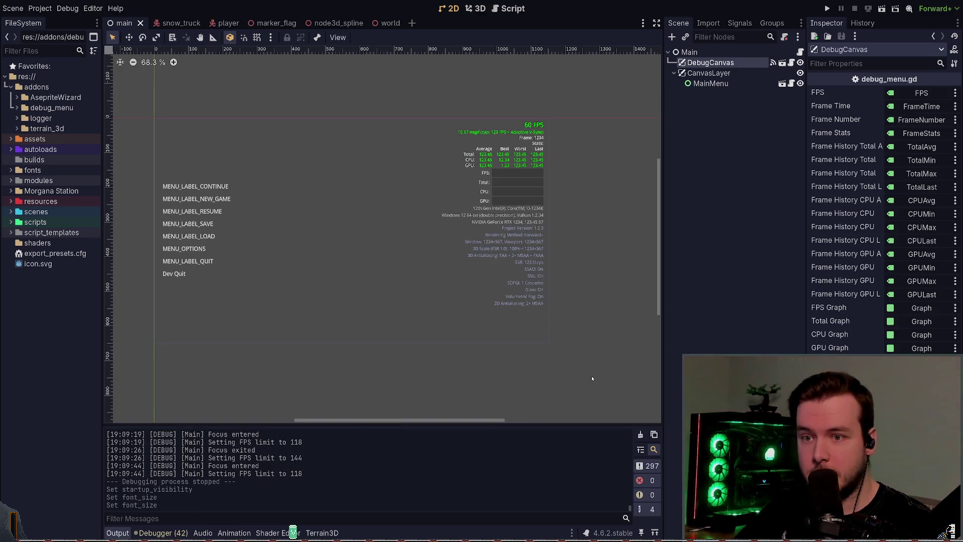
{"action": "left_click", "coordinate": [741, 221]}
{"action": "left_click", "coordinate": [727, 63]}
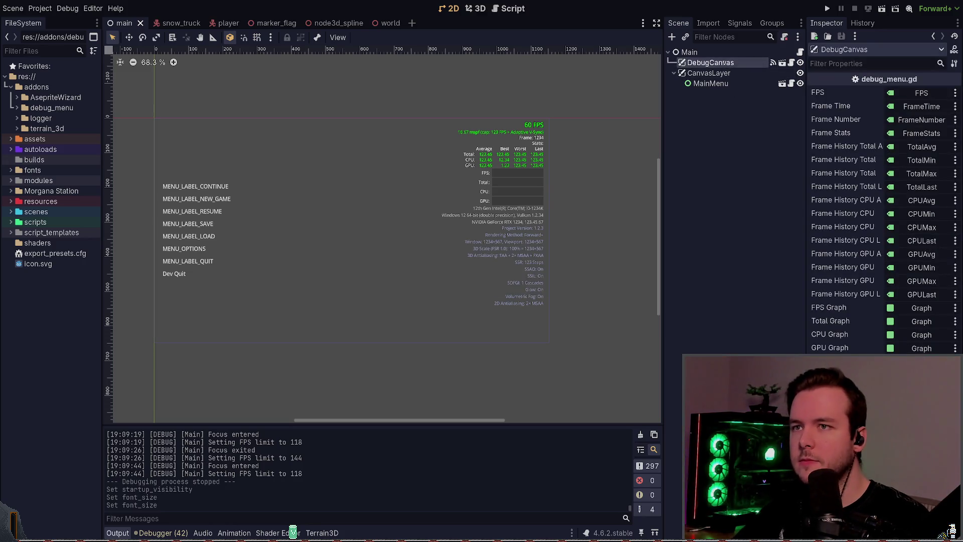
{"action": "type", "text": "DebugOverlay"}
{"action": "key", "text": "Return"}
{"action": "left_click", "coordinate": [757, 111]}
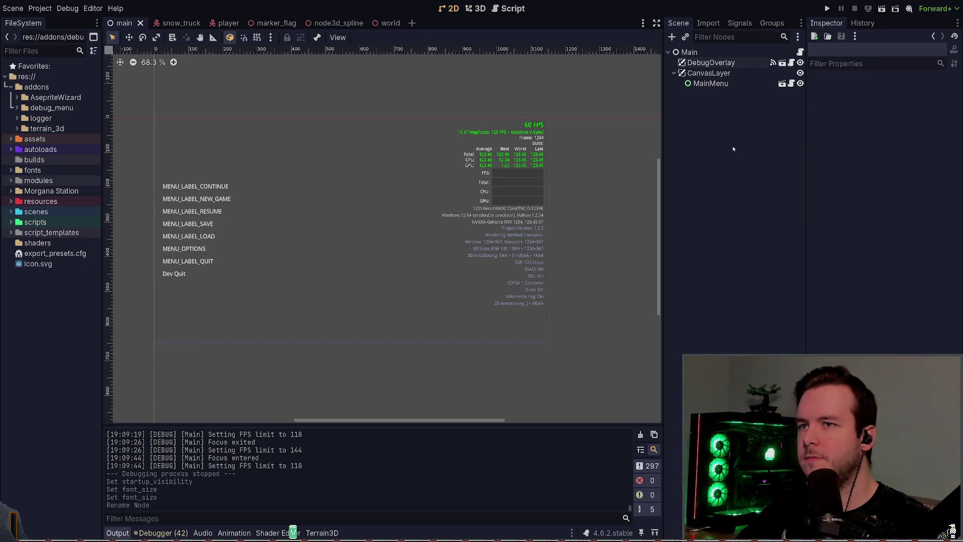
Delete the DebugOverlay node from the main scene and review the changes in Lazygit.
{"action": "left_click", "coordinate": [711, 62]}
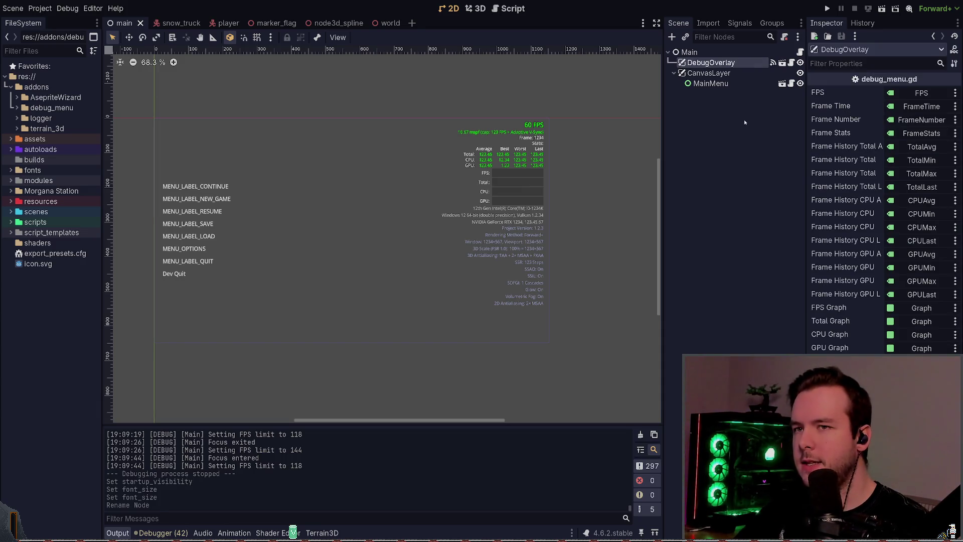
{"action": "key", "text": "Delete"}
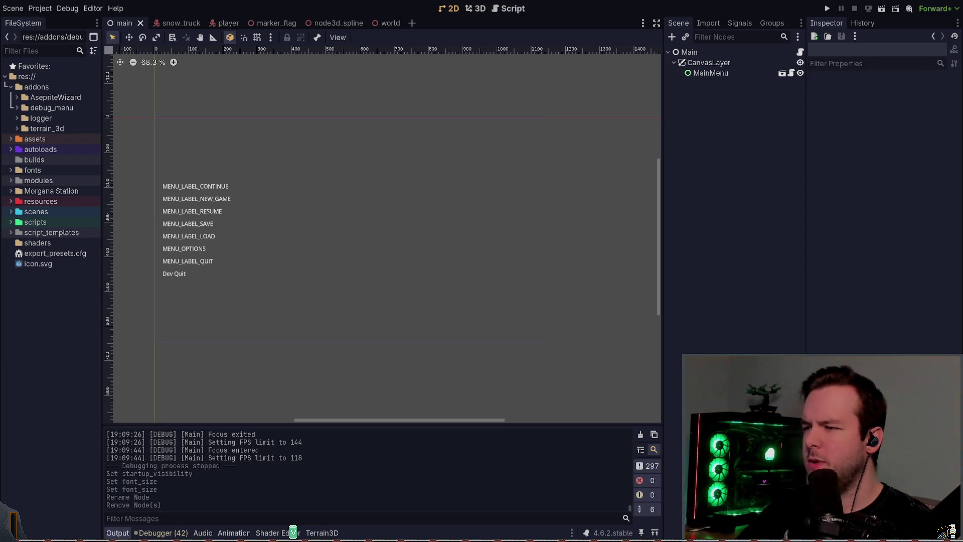
{"action": "key", "text": "alt+Tab"}
{"action": "key", "text": "space"}
Review the debug_menu, player.tscn, snow_truck.gd and snow_truck.gd.uid diffs in the Files panel.
{"action": "key", "text": "g"}
{"action": "key", "text": "g"}
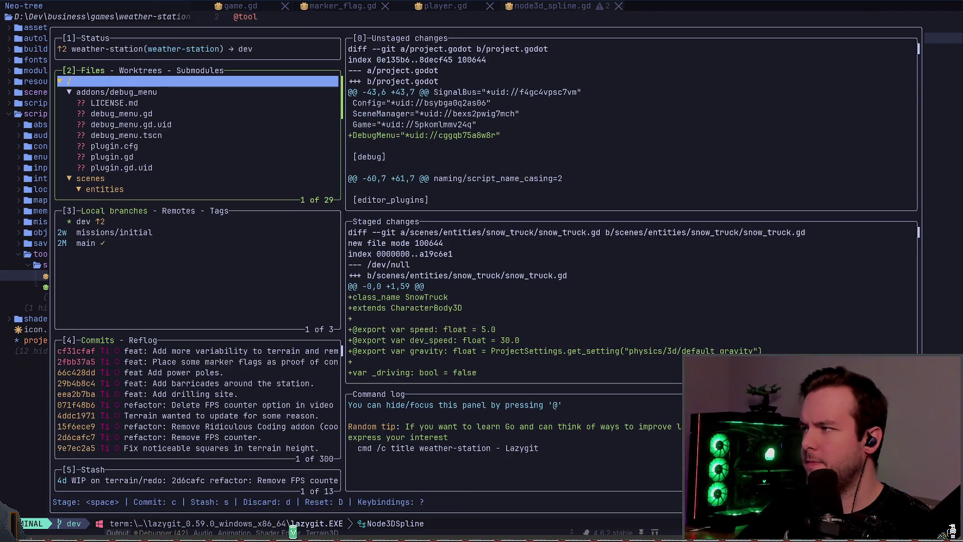
{"action": "key", "text": "j"}
{"action": "key", "text": "Return"}
{"action": "key", "text": "j"}
{"action": "key", "text": "j"}
{"action": "key", "text": "j"}
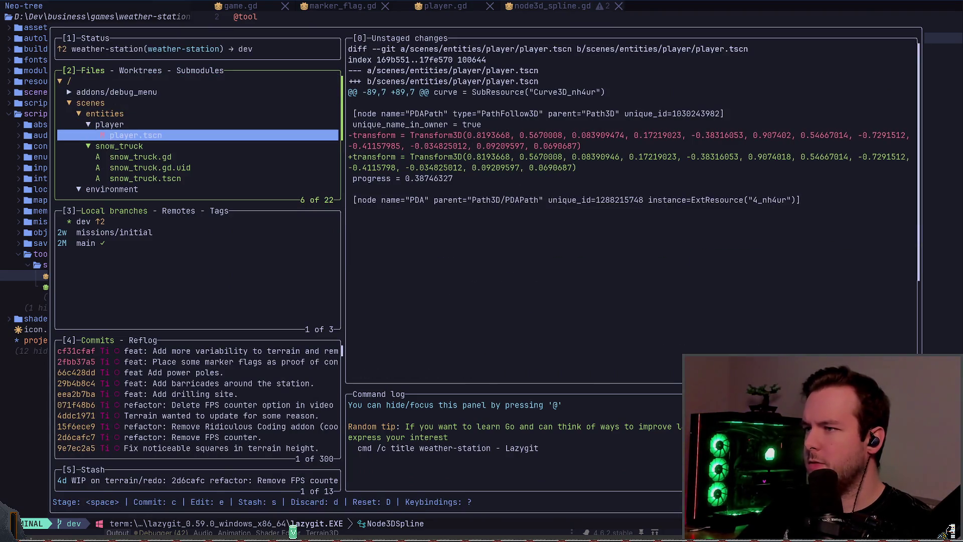
{"action": "key", "text": "k"}
{"action": "key", "text": "Return"}
{"action": "key", "text": "j"}
{"action": "key", "text": "j"}
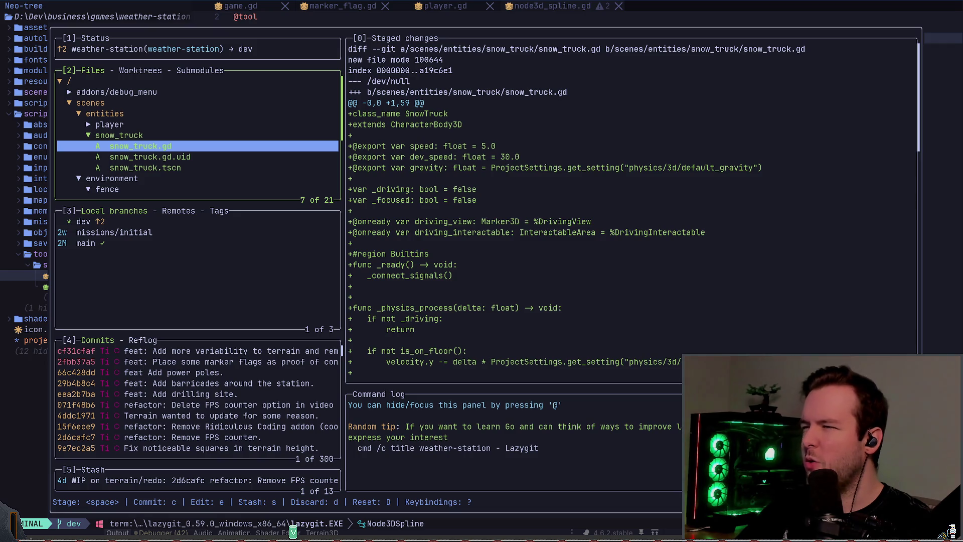
{"action": "key", "text": "k"}
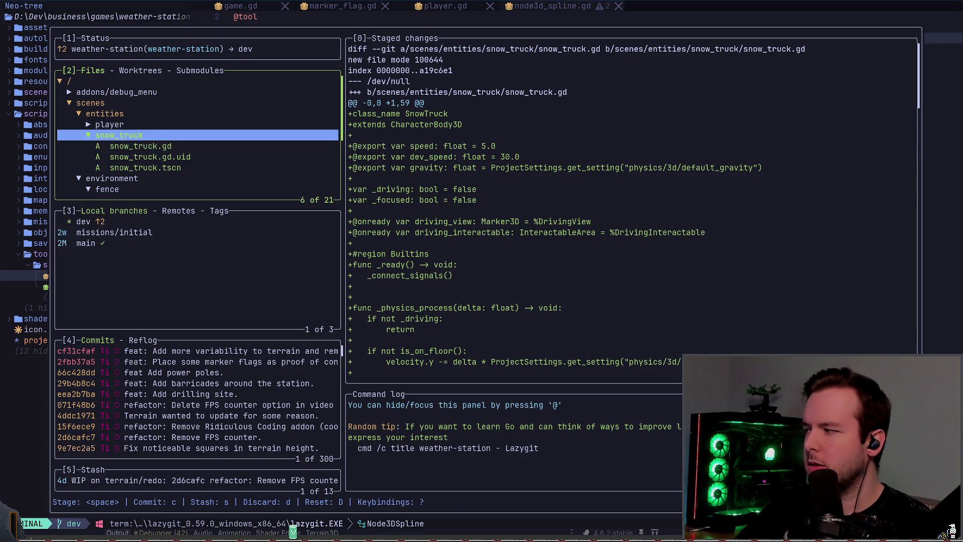
{"action": "key", "text": "j"}
{"action": "key", "text": "j"}
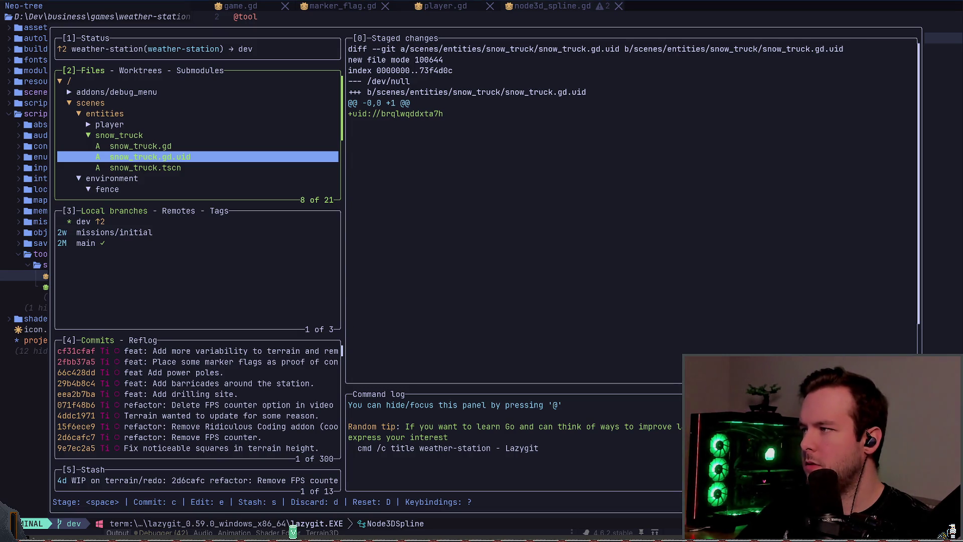
{"action": "key", "text": "k"}
Review the chain_fence.tscn, marker_flag.gd and world.tscn diffs, then return to Godot.
{"action": "key", "text": "j"}
{"action": "key", "text": "j"}
{"action": "key", "text": "j"}
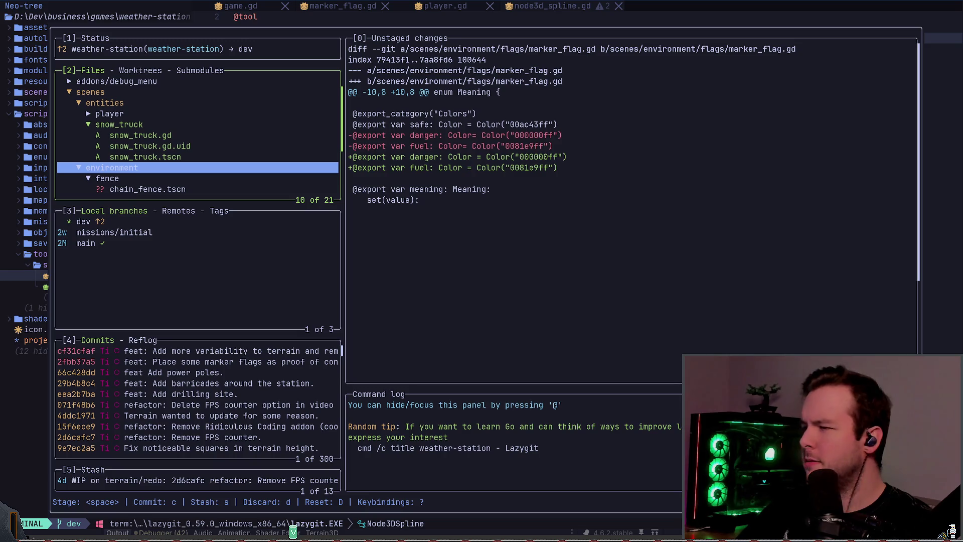
{"action": "key", "text": "j"}
{"action": "key", "text": "j"}
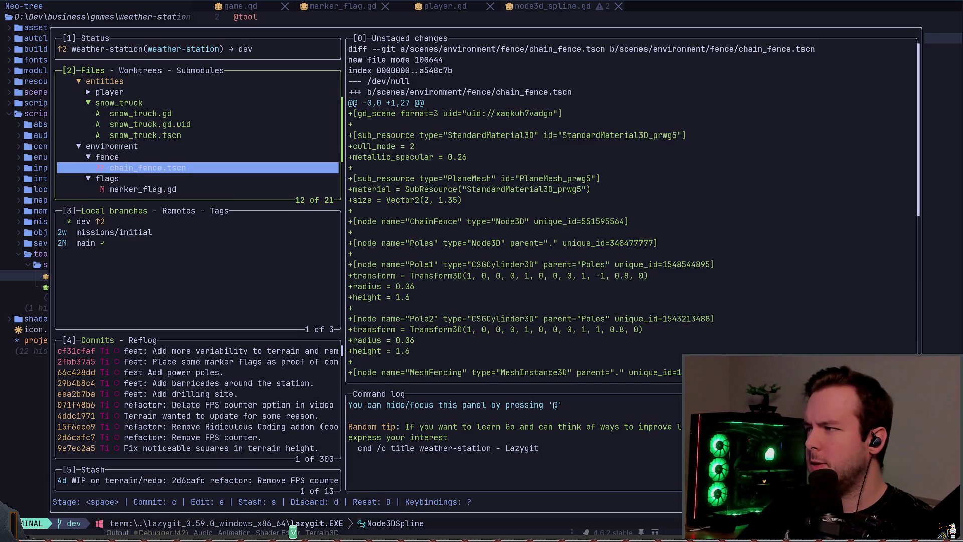
{"action": "key", "text": "j"}
{"action": "key", "text": "j"}
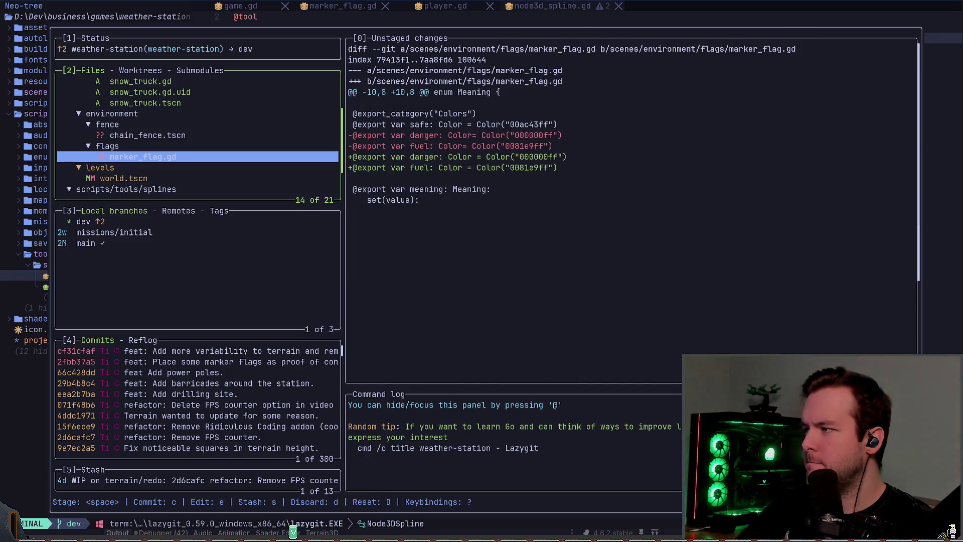
{"action": "key", "text": "j"}
{"action": "key", "text": "j"}
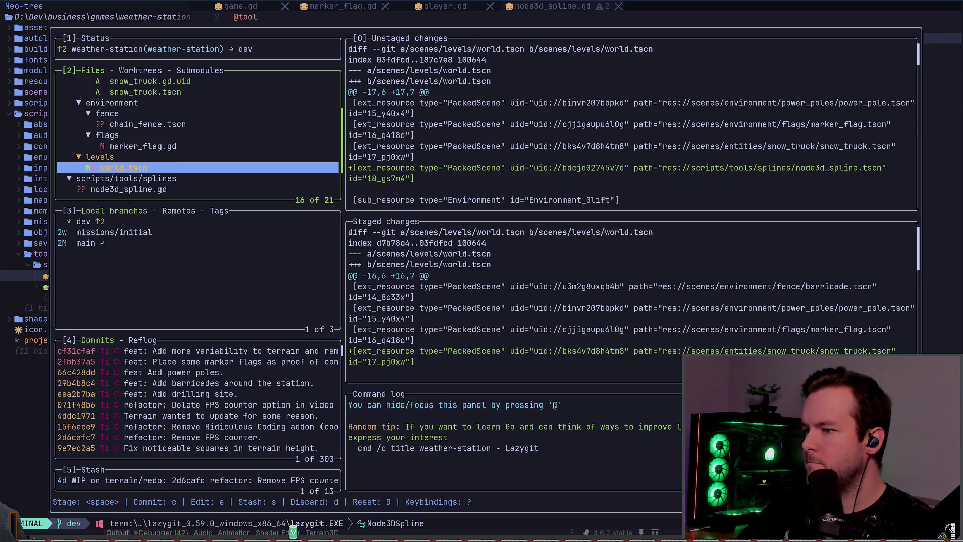
{"action": "key", "text": "k"}
{"action": "key", "text": "k"}
{"action": "key", "text": "k"}
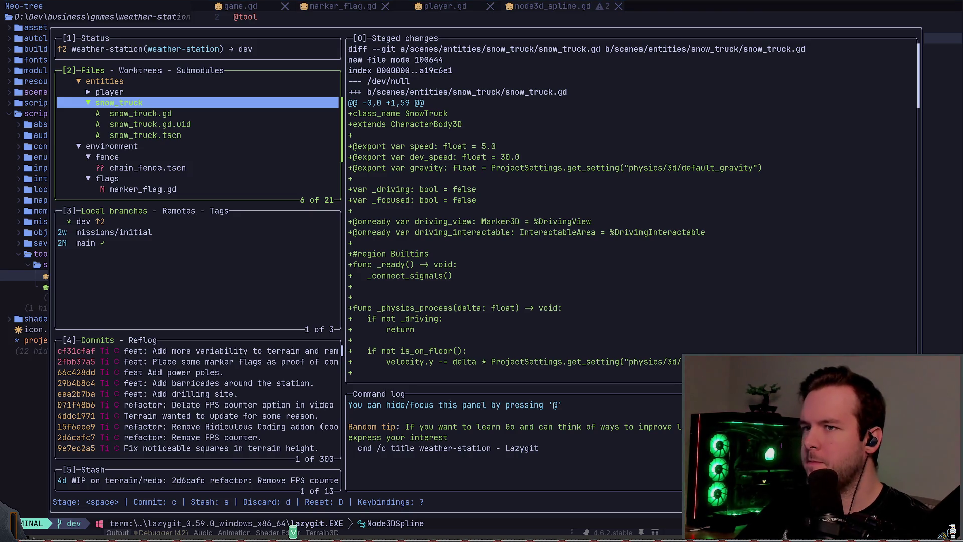
{"action": "key", "text": "alt+Tab"}
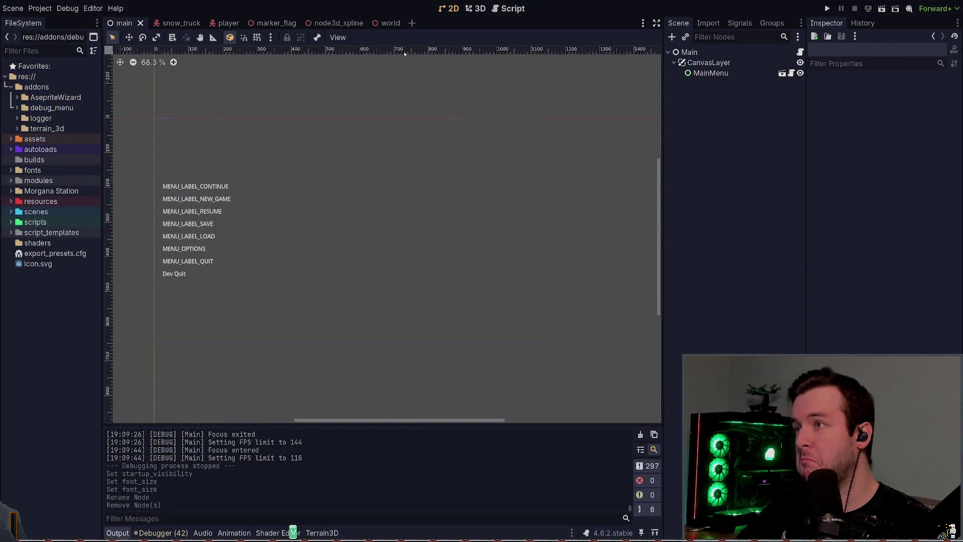
Delete the SnowTruck node from the world scene's tree, then return to lazygit.
{"action": "left_click", "coordinate": [389, 23]}
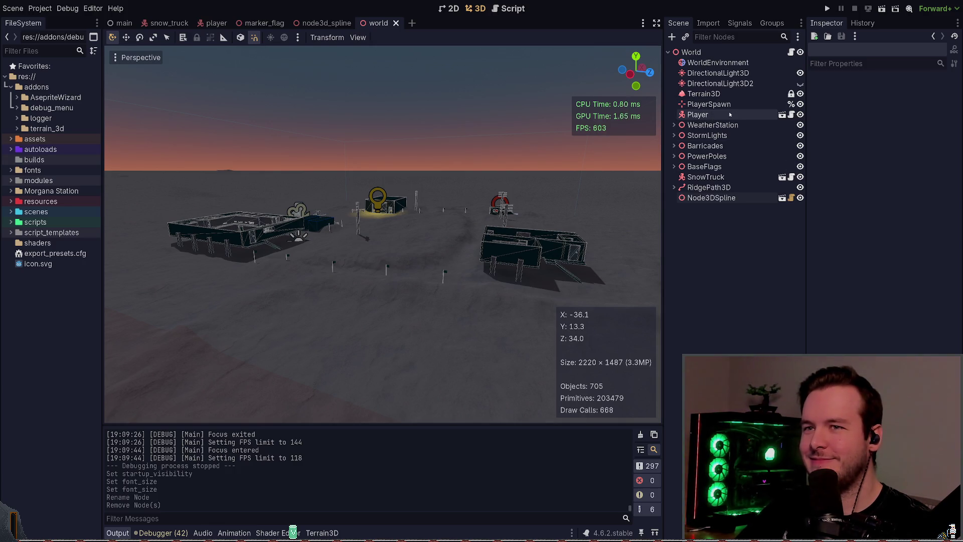
{"action": "left_click", "coordinate": [693, 180]}
{"action": "key", "text": "Delete"}
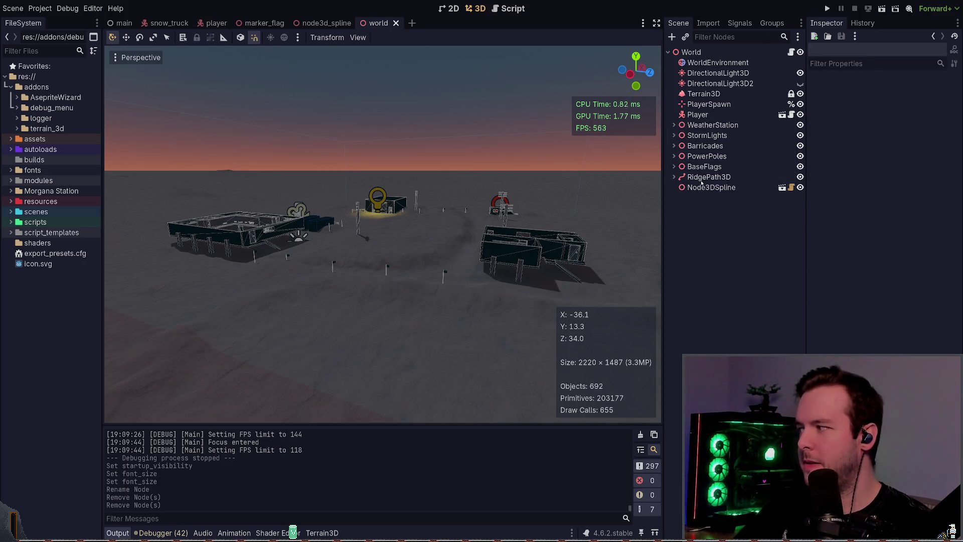
{"action": "key", "text": "alt+Tab"}
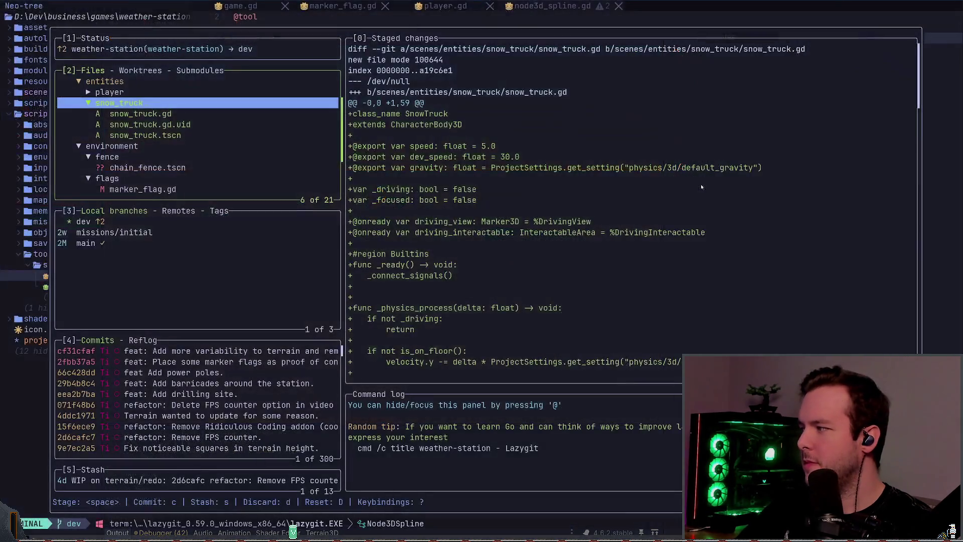
Unstage the snow_truck folder; stage world.tscn, marker_flag.gd and the scripts/tools/splines folder.
{"action": "key", "text": "space"}
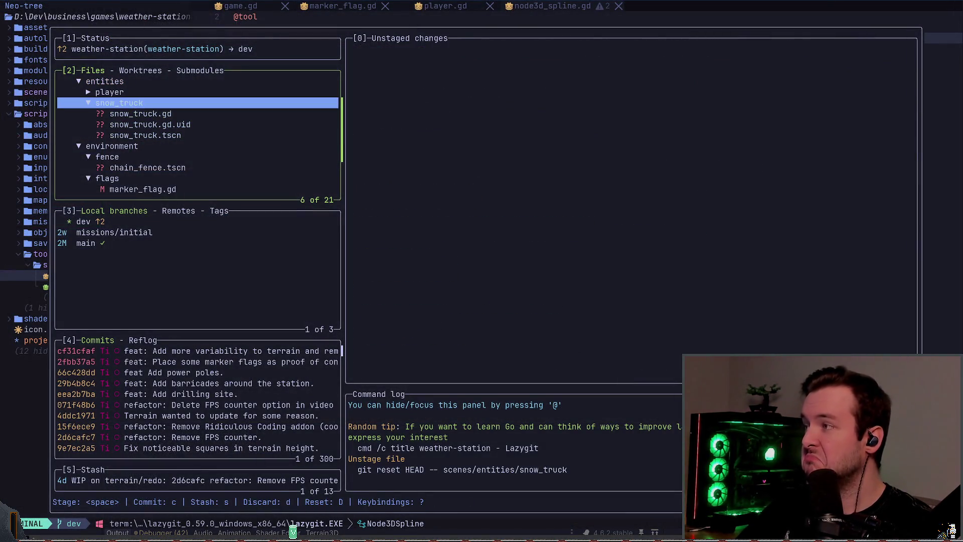
{"action": "key", "text": "Return"}
{"action": "key", "text": "Down"}
{"action": "key", "text": "Down"}
{"action": "key", "text": "Down"}
{"action": "key", "text": "Down"}
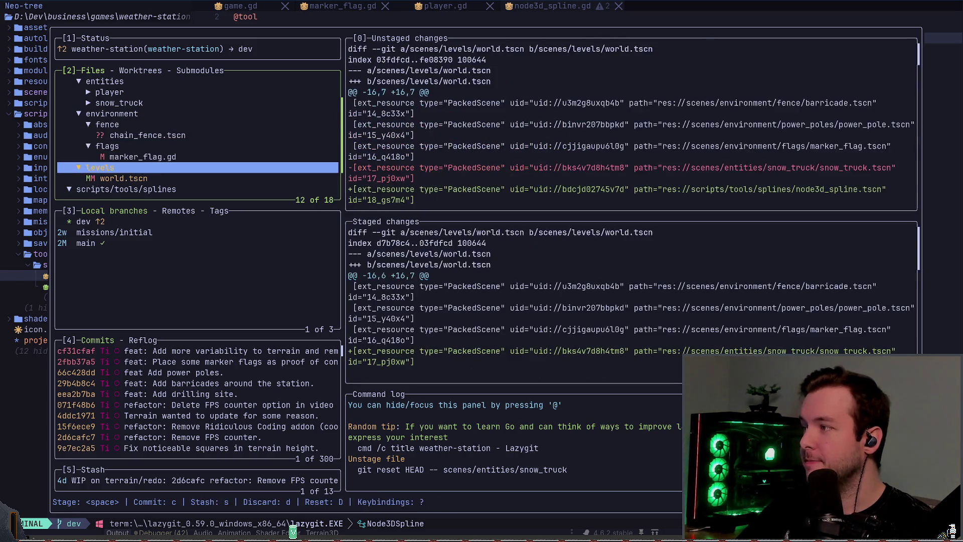
{"action": "key", "text": "space"}
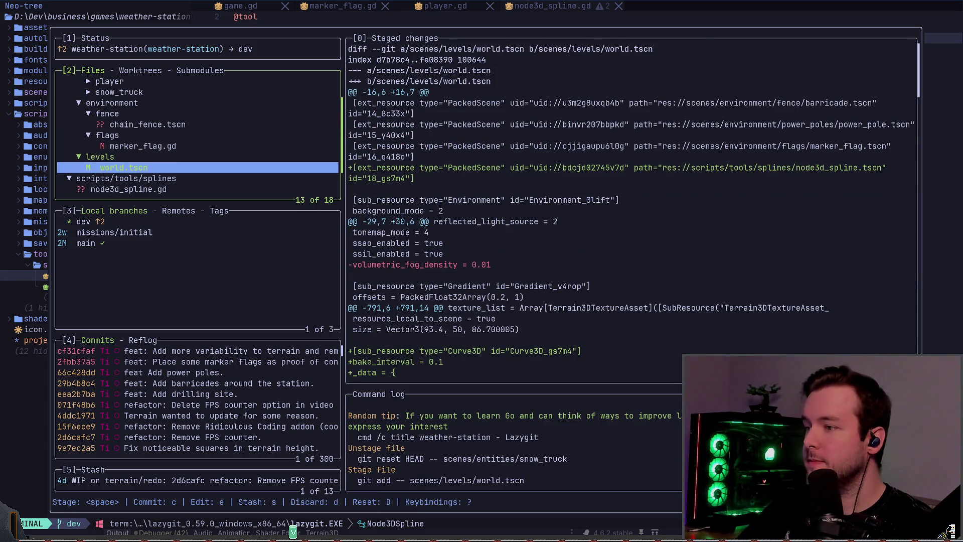
{"action": "key", "text": "Up"}
{"action": "key", "text": "Up"}
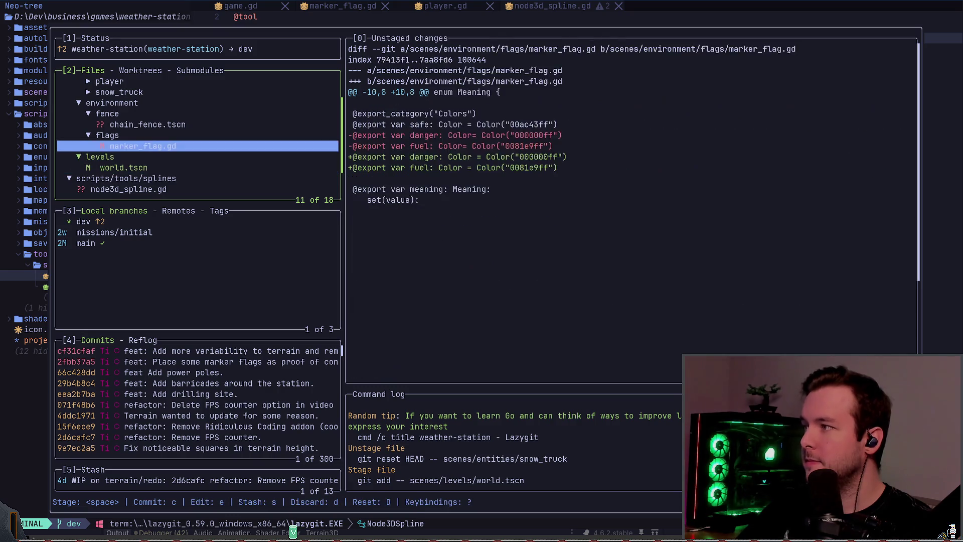
{"action": "key", "text": "space"}
{"action": "key", "text": "Down"}
{"action": "key", "text": "Down"}
{"action": "key", "text": "Down"}
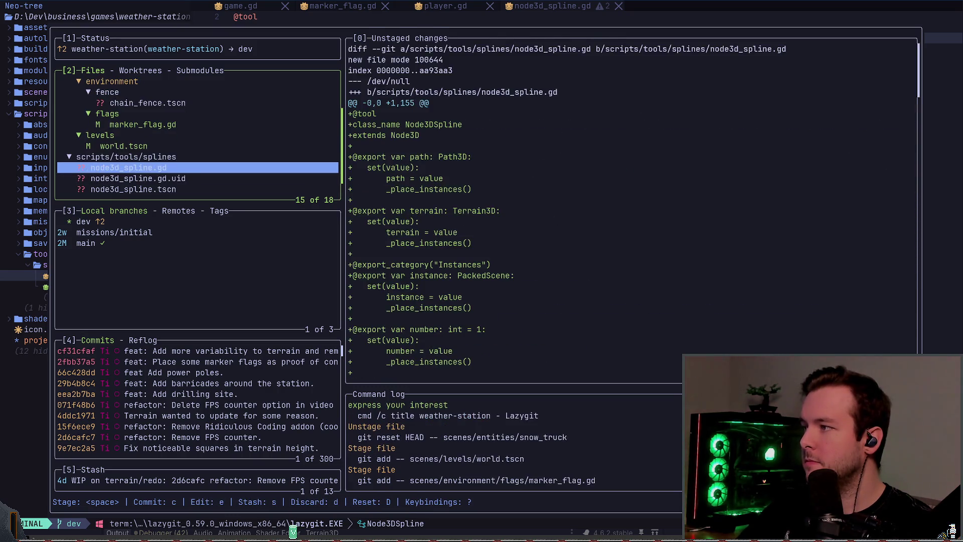
{"action": "key", "text": "Up"}
{"action": "key", "text": "Up"}
{"action": "key", "text": "Up"}
{"action": "key", "text": "space"}
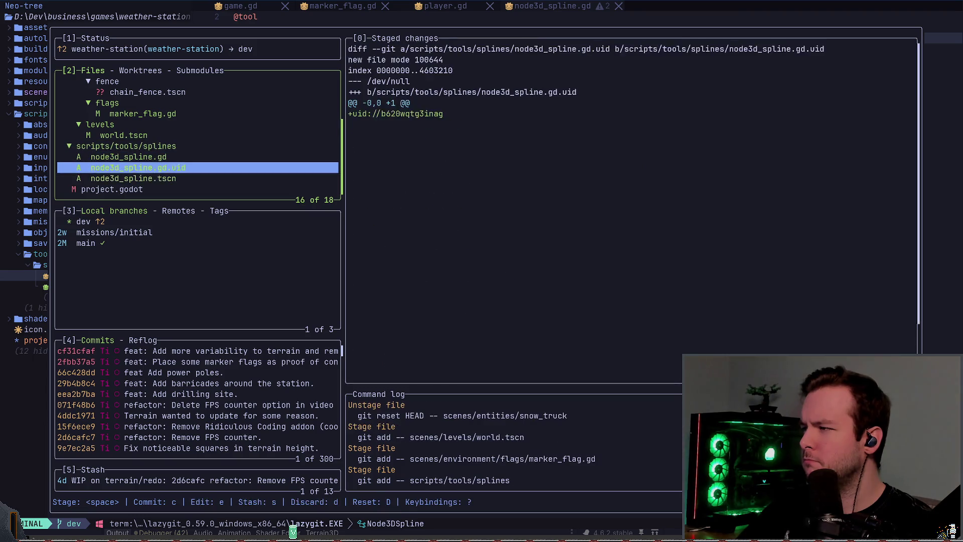
{"action": "key", "text": "Down"}
{"action": "key", "text": "Down"}
{"action": "key", "text": "Down"}
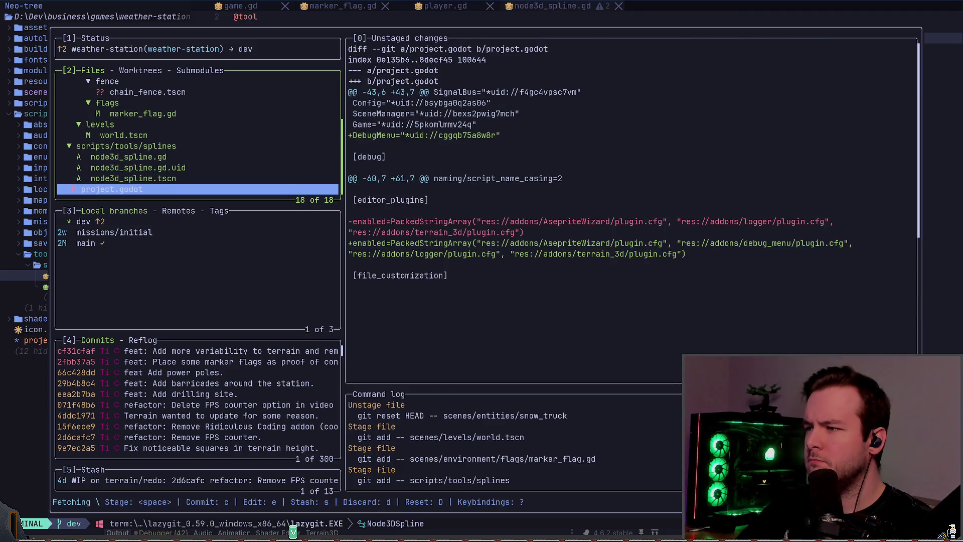
Commit the staged files with the summary 'feat: Add Node3DSpline tool.'.
{"action": "key", "text": "Up"}
{"action": "key", "text": "Up"}
{"action": "key", "text": "Up"}
{"action": "type", "text": "cfeat"}
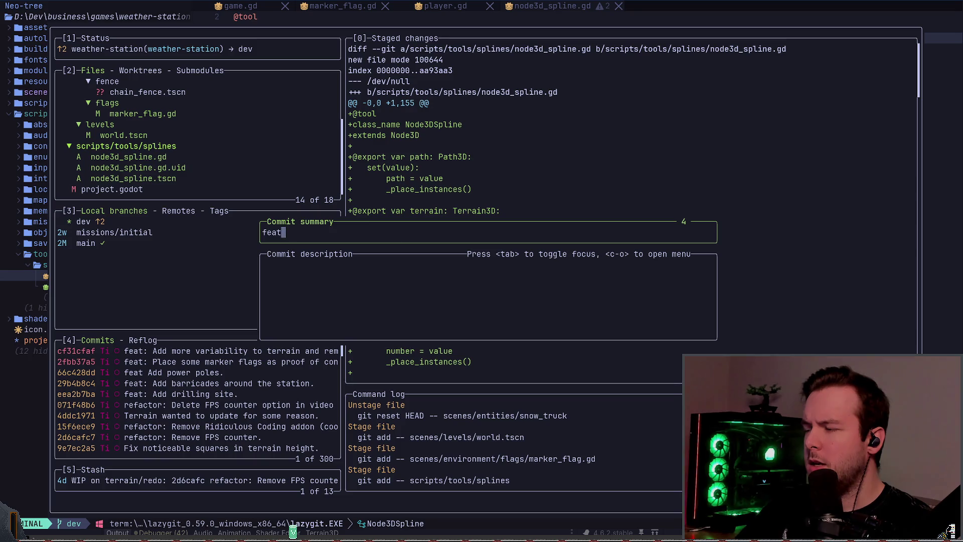
{"action": "type", "text": ": Add"}
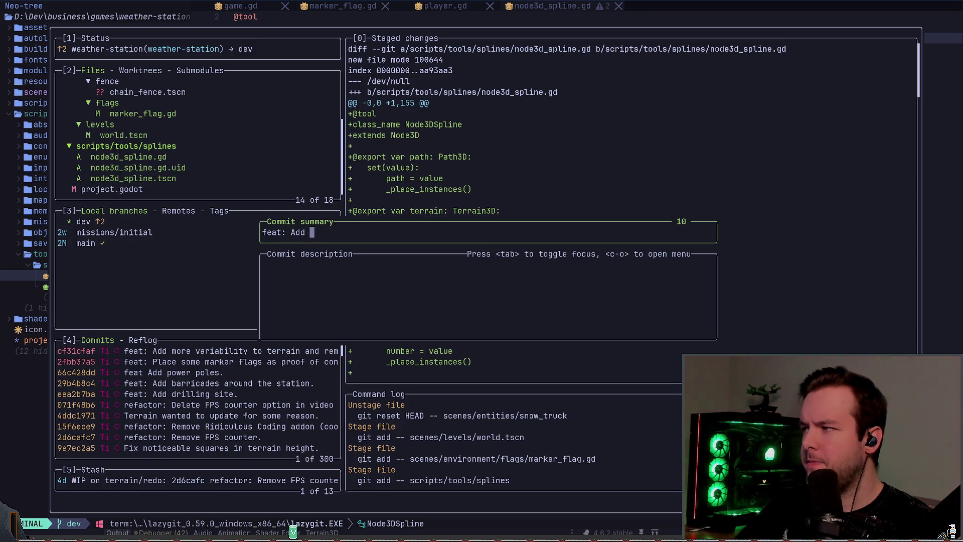
{"action": "type", "text": " pline"}
{"action": "key", "text": "BackSpace"}
{"action": "key", "text": "BackSpace"}
{"action": "key", "text": "BackSpace"}
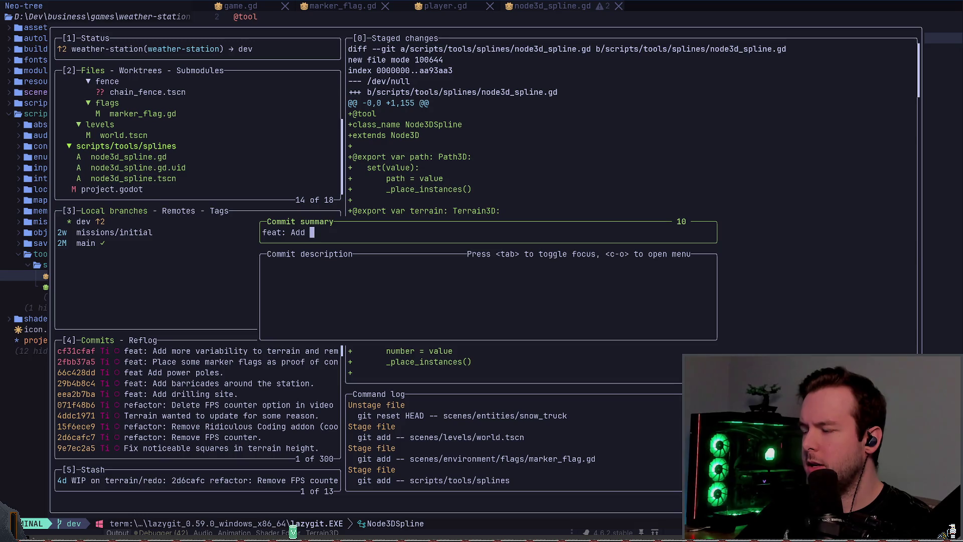
{"action": "type", "text": "Node3DSpline"}
{"action": "key", "text": "BackSpace"}
{"action": "key", "text": "BackSpace"}
{"action": "key", "text": "BackSpace"}
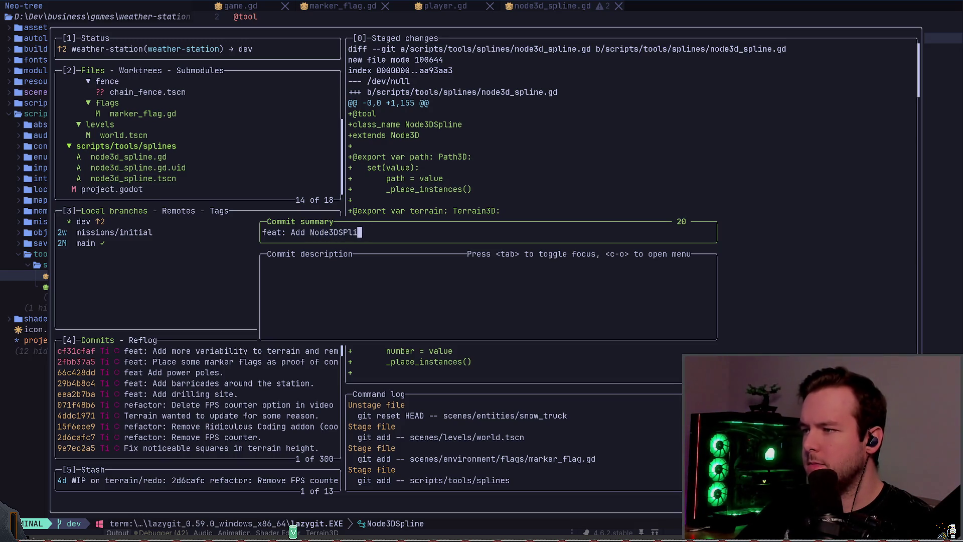
{"action": "type", "text": "ine tool"}
{"action": "key", "text": "Return"}
{"action": "key", "text": "Up"}
{"action": "key", "text": "Up"}
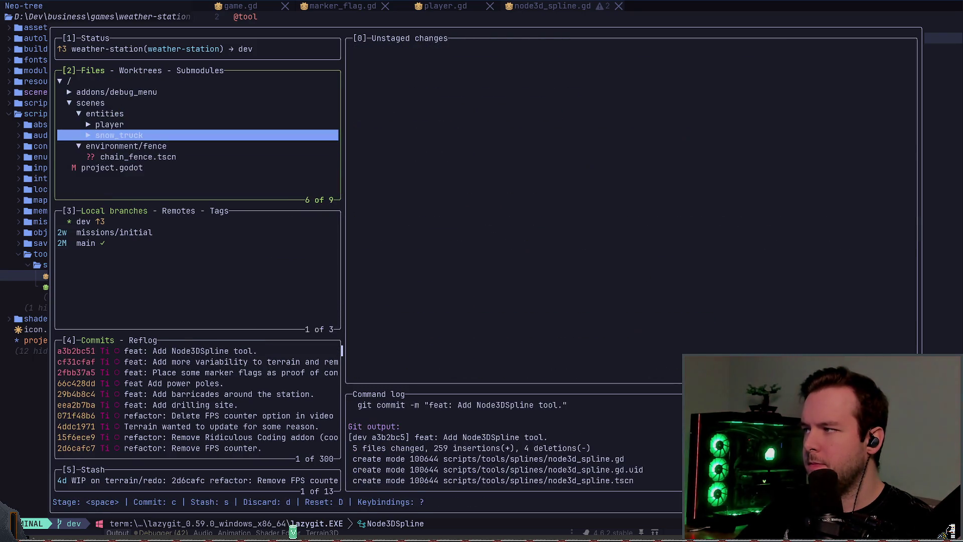
Stage the snow_truck folder and the levels folder changes.
{"action": "key", "text": "alt+Tab"}
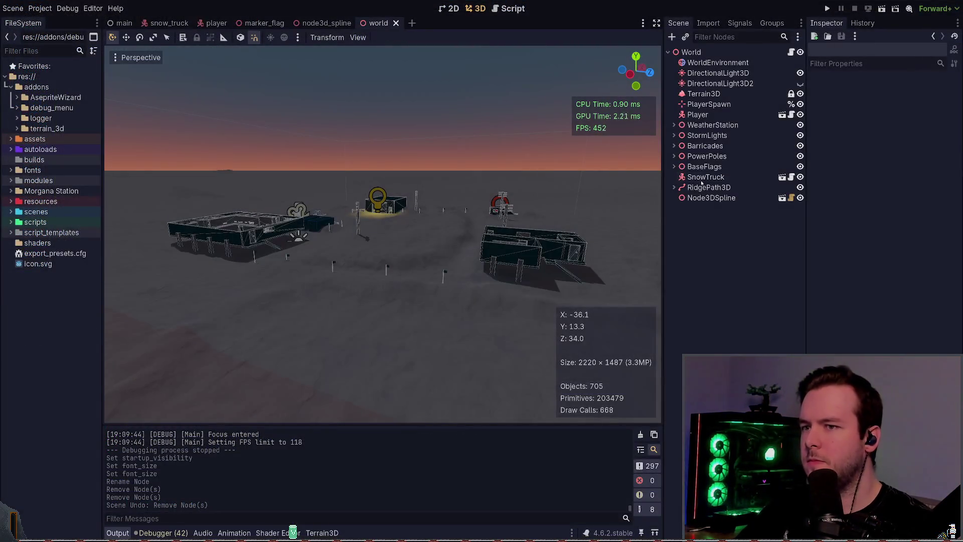
{"action": "key", "text": "alt+Tab"}
{"action": "key", "text": "space"}
{"action": "key", "text": "Down"}
{"action": "key", "text": "Down"}
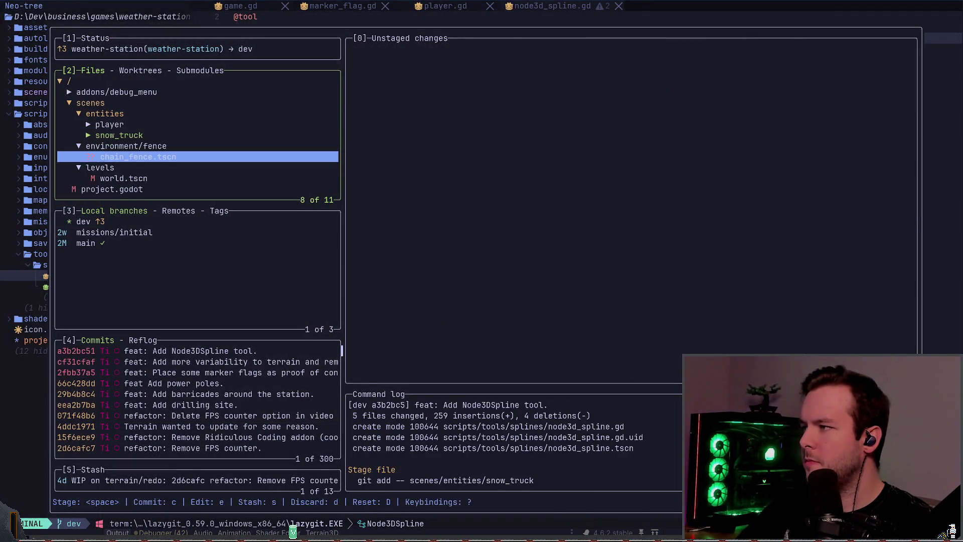
{"action": "key", "text": "Down"}
{"action": "key", "text": "space"}
Commit them with the summary 'feat: Prototype snow truck.'.
{"action": "type", "text": "c"}
{"action": "type", "text": "fea"}
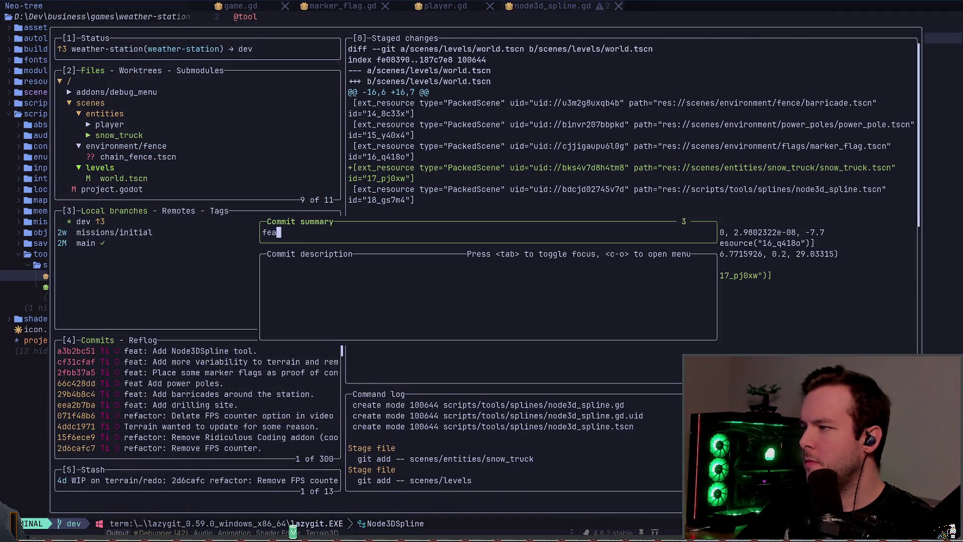
{"action": "type", "text": "l"}
{"action": "key", "text": "BackSpace"}
{"action": "key", "text": "BackSpace"}
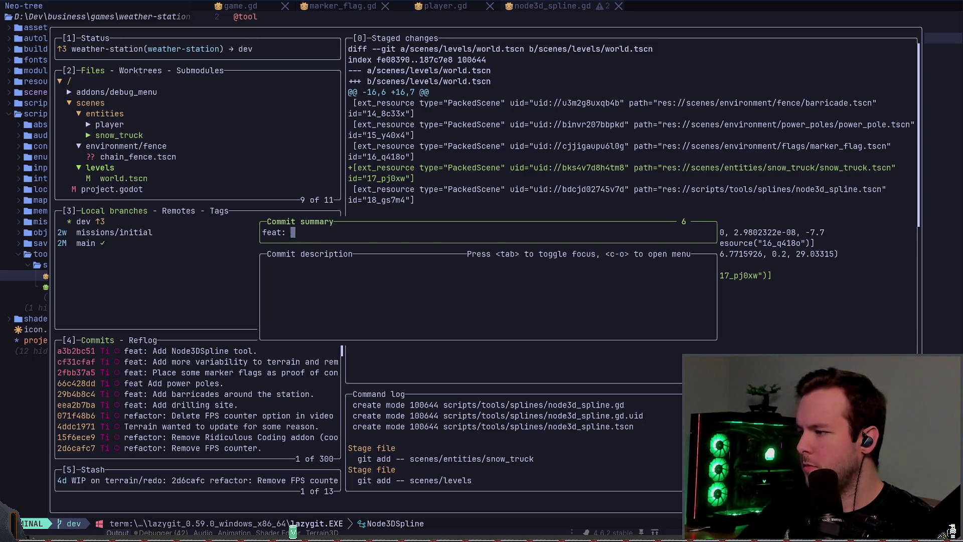
{"action": "type", "text": "Proto"}
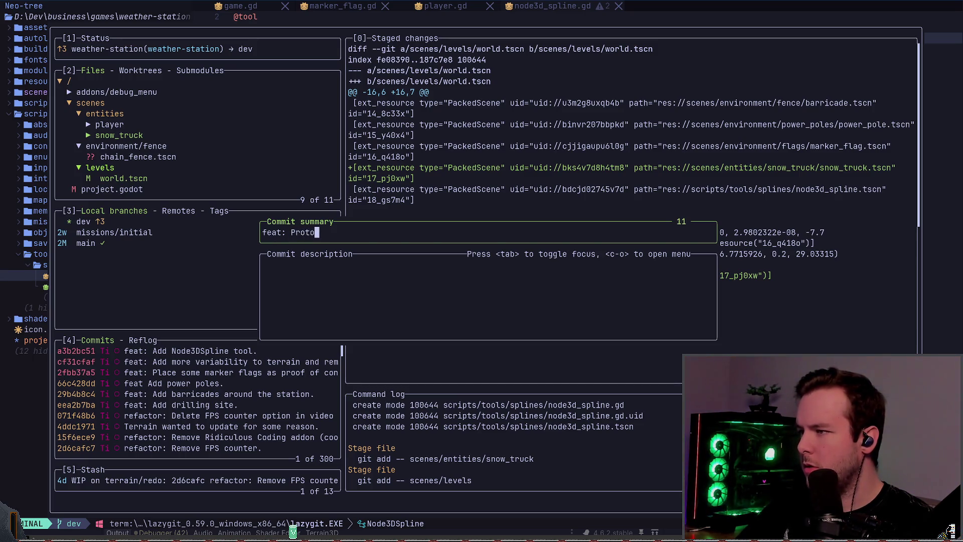
{"action": "type", "text": "type snow tru"}
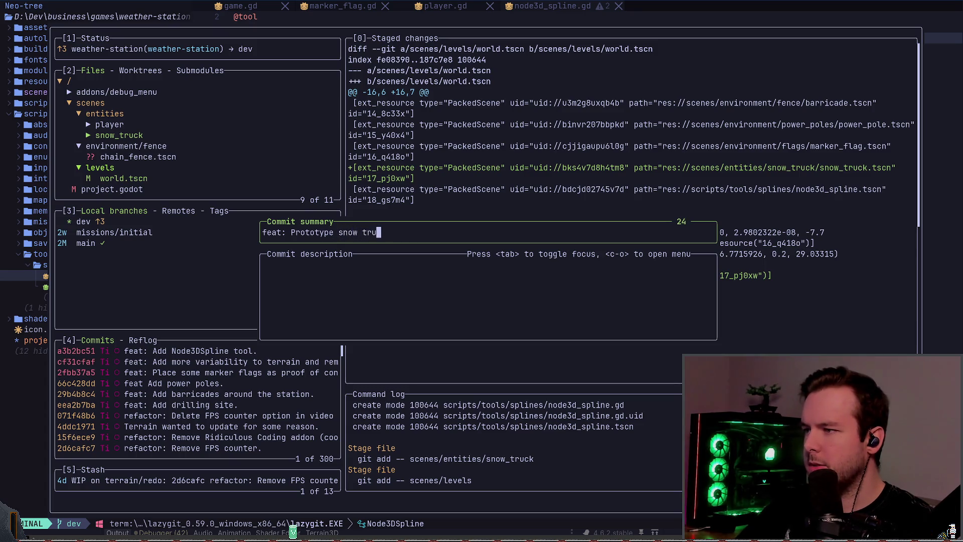
{"action": "type", "text": "ck."}
{"action": "key", "text": "Return"}
{"action": "key", "text": "Up"}
{"action": "key", "text": "Up"}
{"action": "key", "text": "Up"}
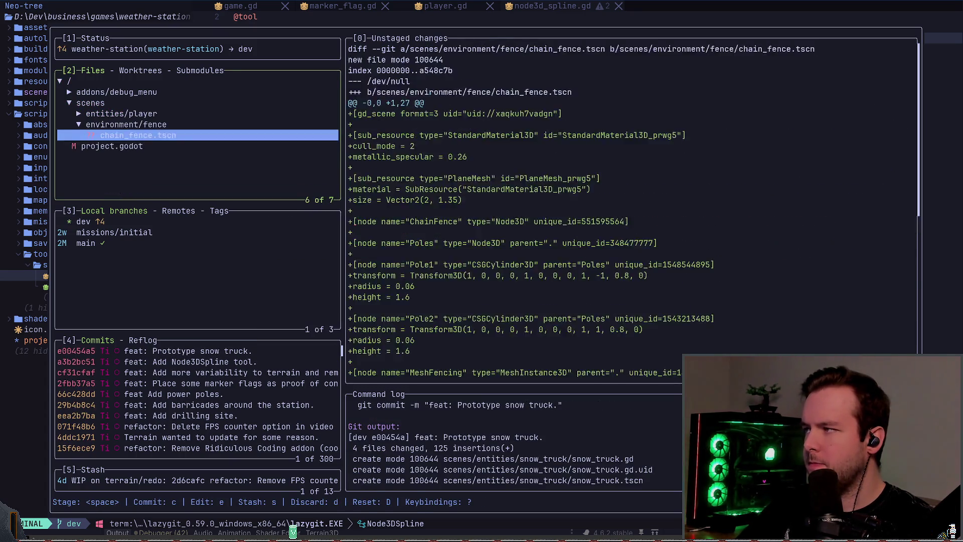
{"action": "key", "text": "Return"}
Stage the addons/debug_menu folder and the project.godot settings change.
{"action": "key", "text": "space"}
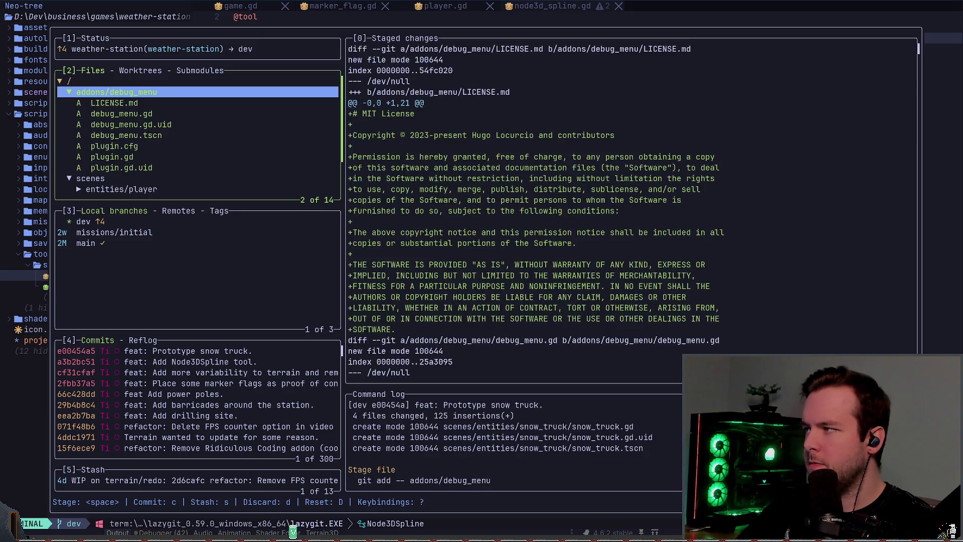
{"action": "key", "text": "Return"}
{"action": "key", "text": "Down"}
{"action": "key", "text": "Down"}
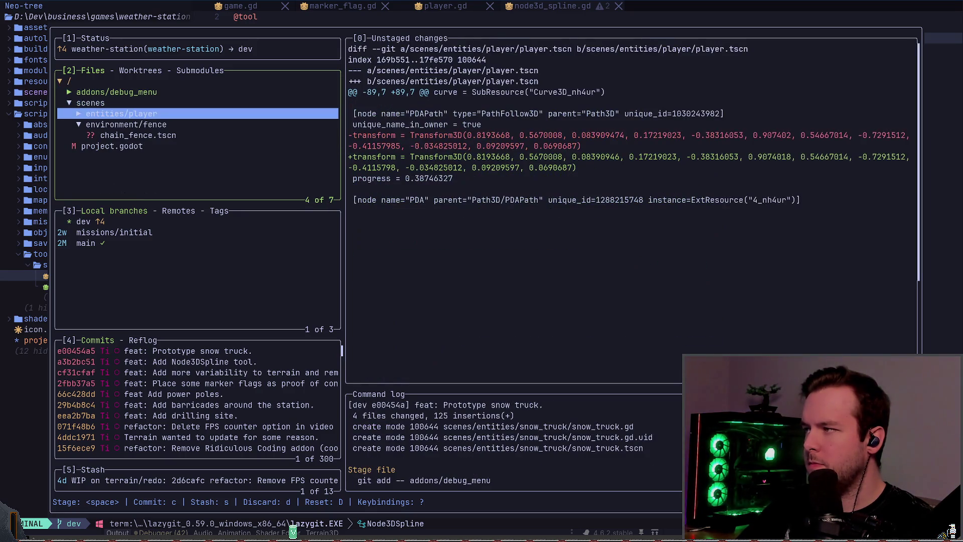
{"action": "key", "text": "alt+Tab"}
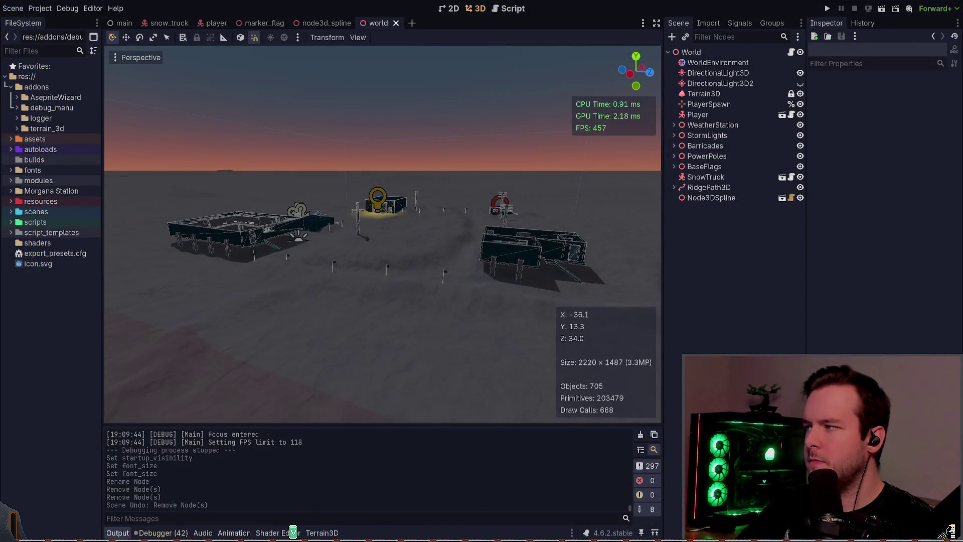
{"action": "key", "text": "alt+Tab"}
{"action": "key", "text": "Down"}
{"action": "key", "text": "Down"}
{"action": "key", "text": "Down"}
{"action": "key", "text": "space"}
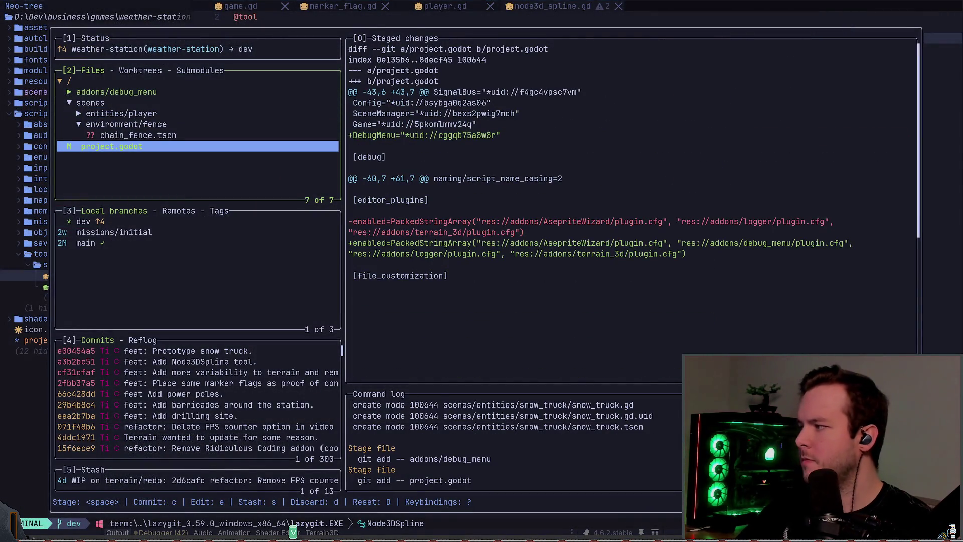
Save the main scene in Godot and stage main.tscn in lazygit.
{"action": "key", "text": "alt+Tab"}
{"action": "key", "text": "ctrl+shift+Tab"}
{"action": "key", "text": "ctrl+shift+Tab"}
{"action": "key", "text": "ctrl+shift+Tab"}
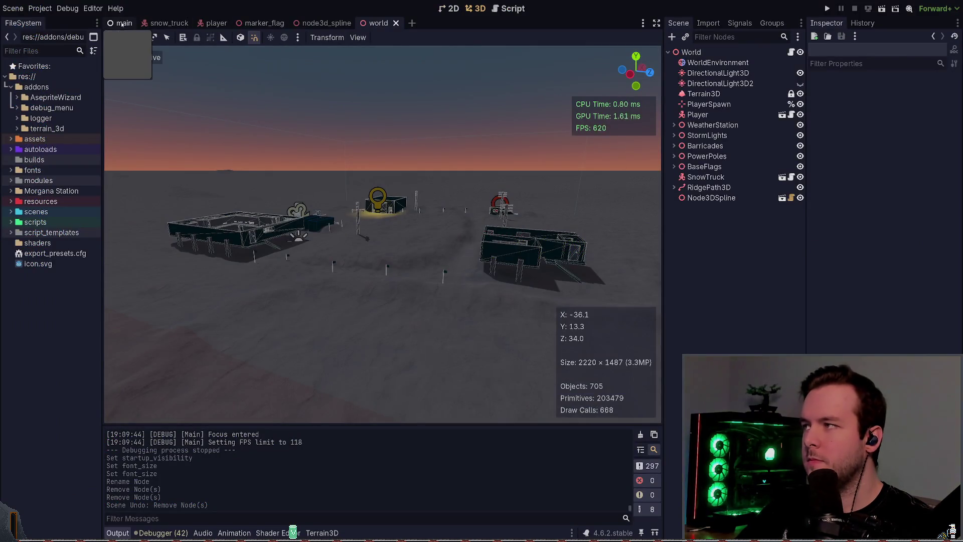
{"action": "key", "text": "ctrl+s"}
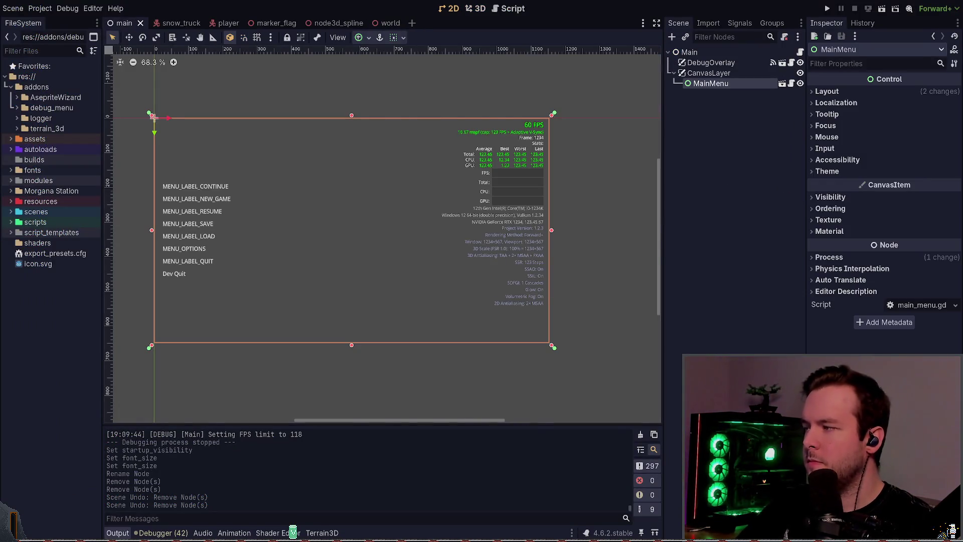
{"action": "key", "text": "alt+Tab"}
{"action": "key", "text": "Up"}
{"action": "key", "text": "Up"}
{"action": "key", "text": "Down"}
{"action": "key", "text": "Down"}
{"action": "key", "text": "Down"}
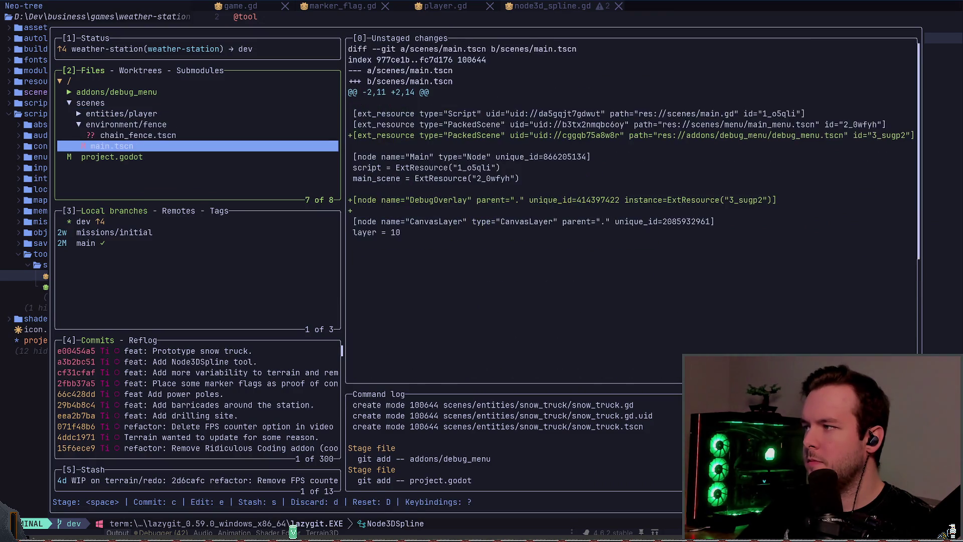
{"action": "key", "text": "space"}
Commit as 'feat: Add debug overlay addon.' and push the dev branch to the remote.
{"action": "type", "text": "cfeat: Ad"}
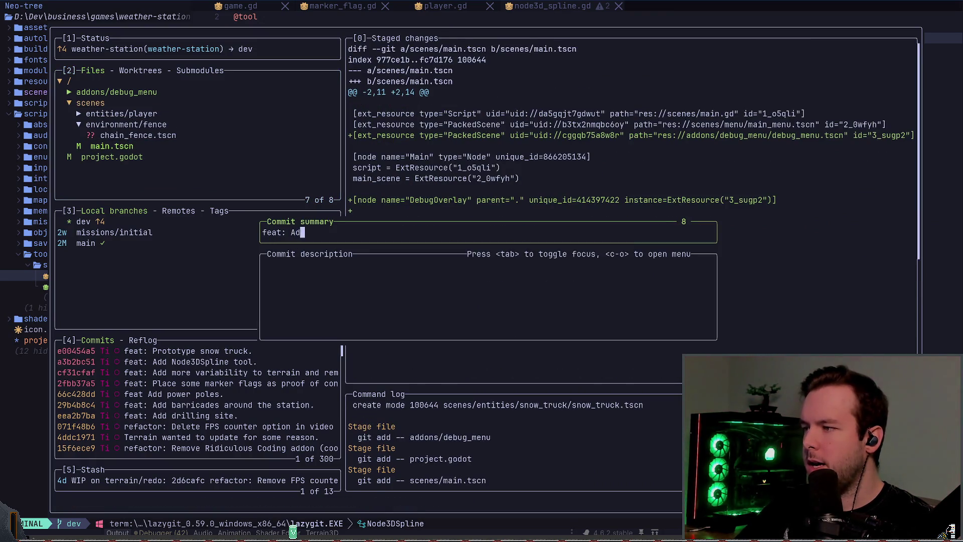
{"action": "type", "text": "d"}
{"action": "key", "text": "BackSpace"}
{"action": "key", "text": "BackSpace"}
{"action": "type", "text": "debug overaly a"}
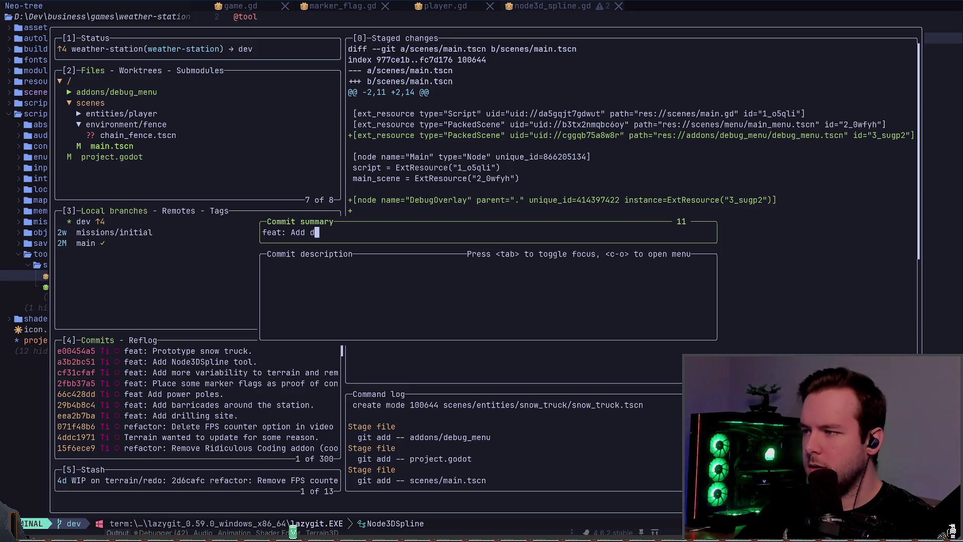
{"action": "key", "text": "BackSpace"}
{"action": "key", "text": "BackSpace"}
{"action": "key", "text": "BackSpace"}
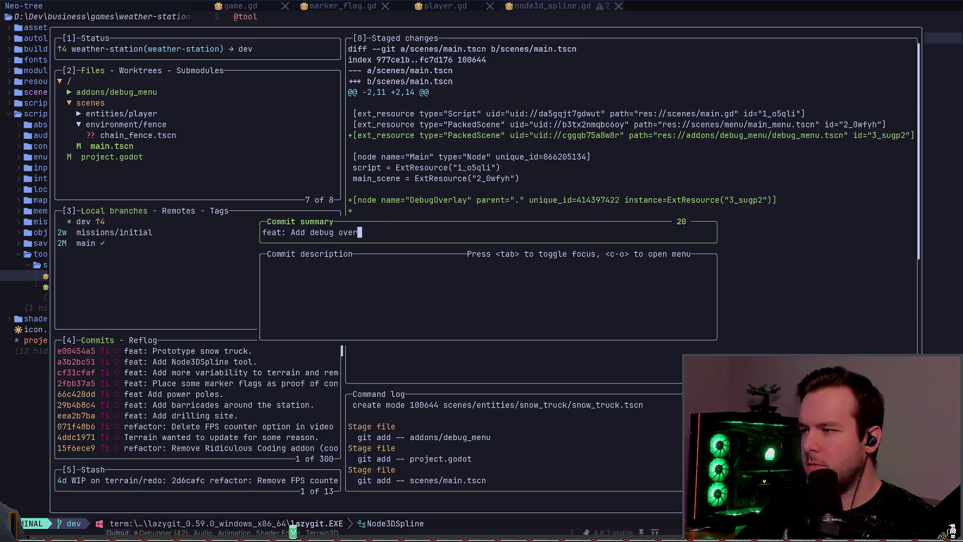
{"action": "type", "text": "lay addon."}
{"action": "key", "text": "Return"}
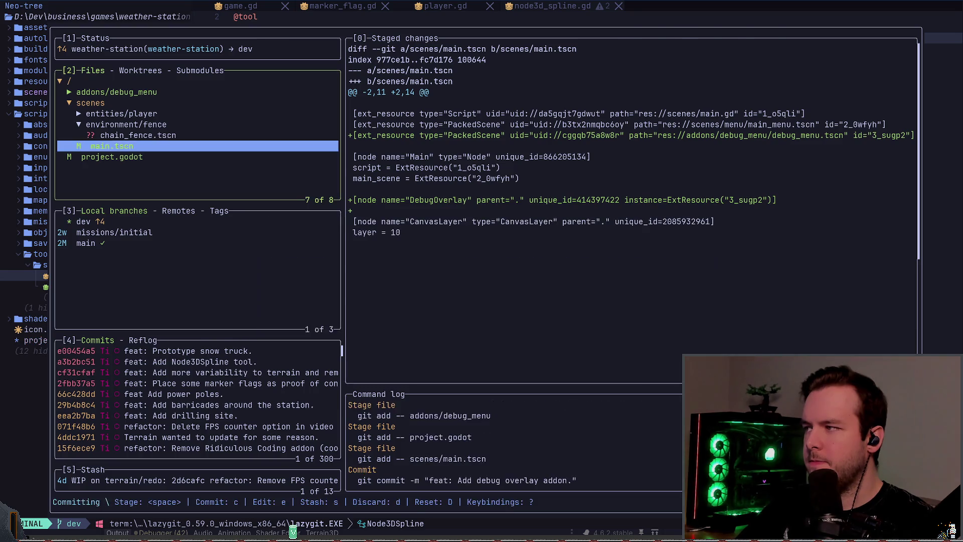
{"action": "key", "text": "shift+p"}
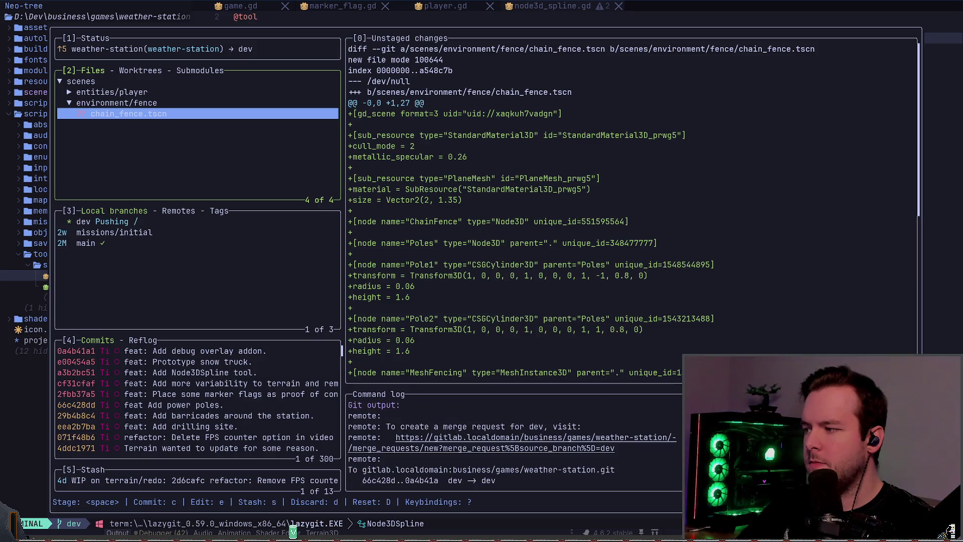
Quit the lazygit float in Neovim and switch back to the Godot editor.
{"action": "key", "text": "q"}
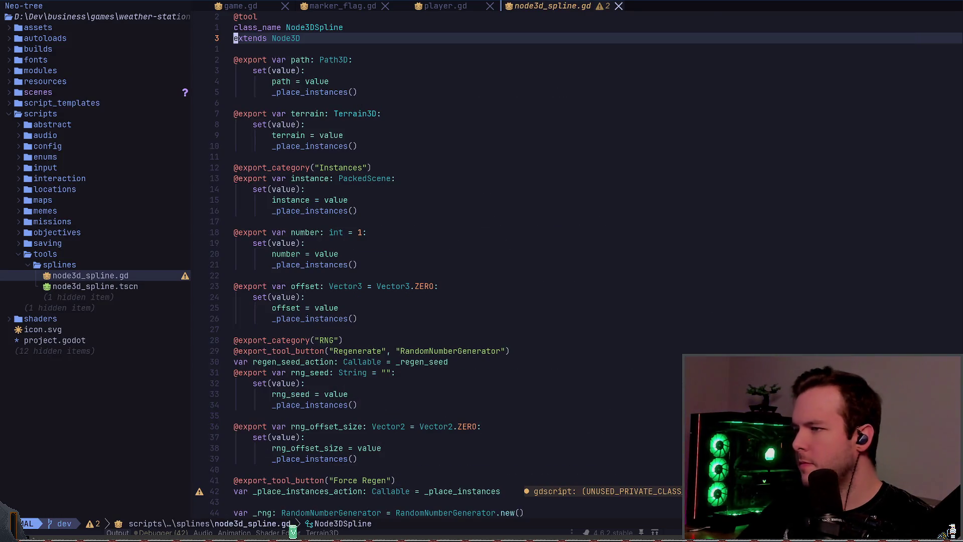
{"action": "key", "text": "alt+Tab"}
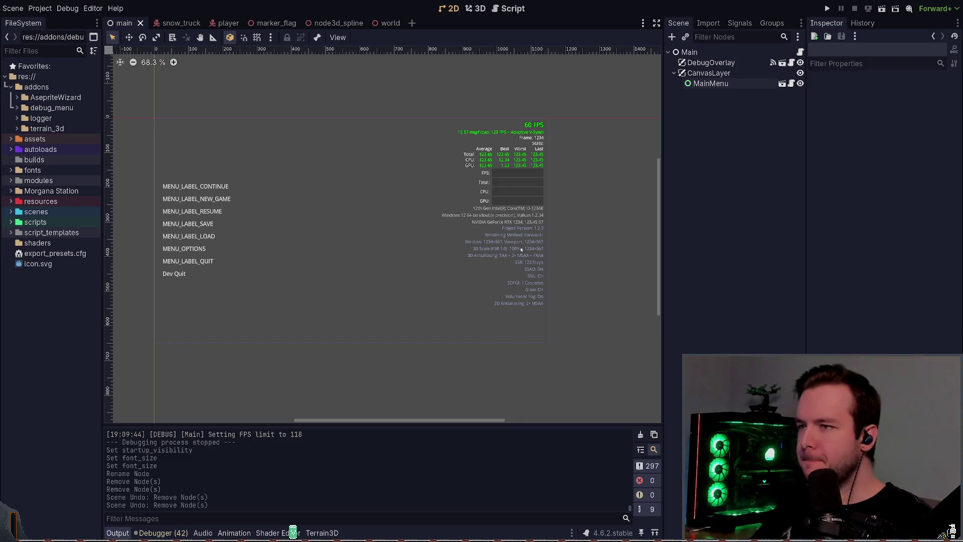
Run the project, check the overlay's 121 FPS reading with 144 FPS cap, then return.
{"action": "left_click", "coordinate": [825, 9]}
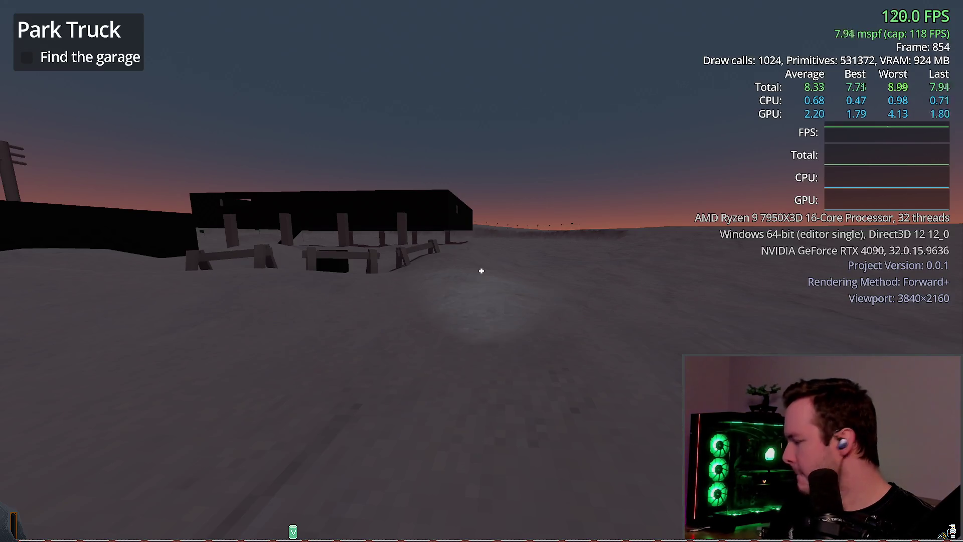
{"action": "key", "text": "alt+Tab"}
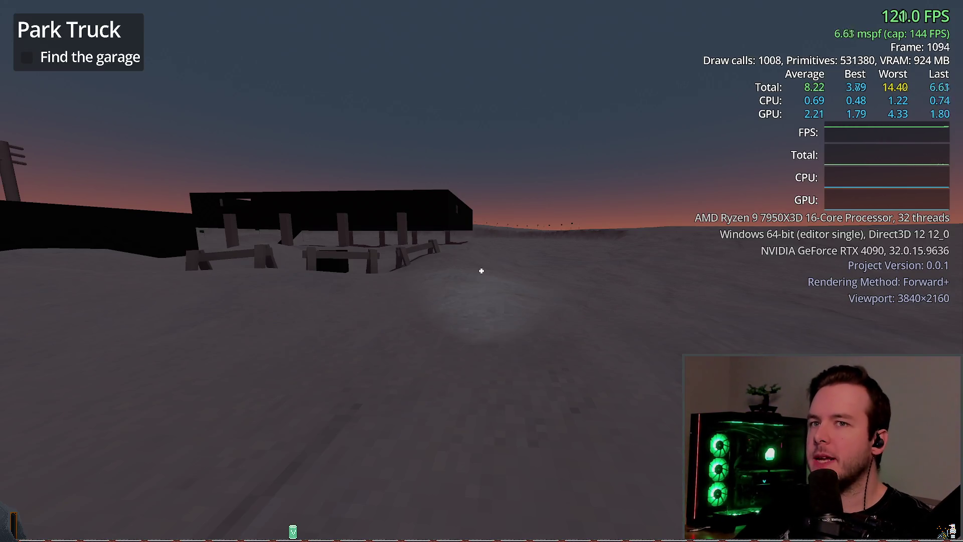
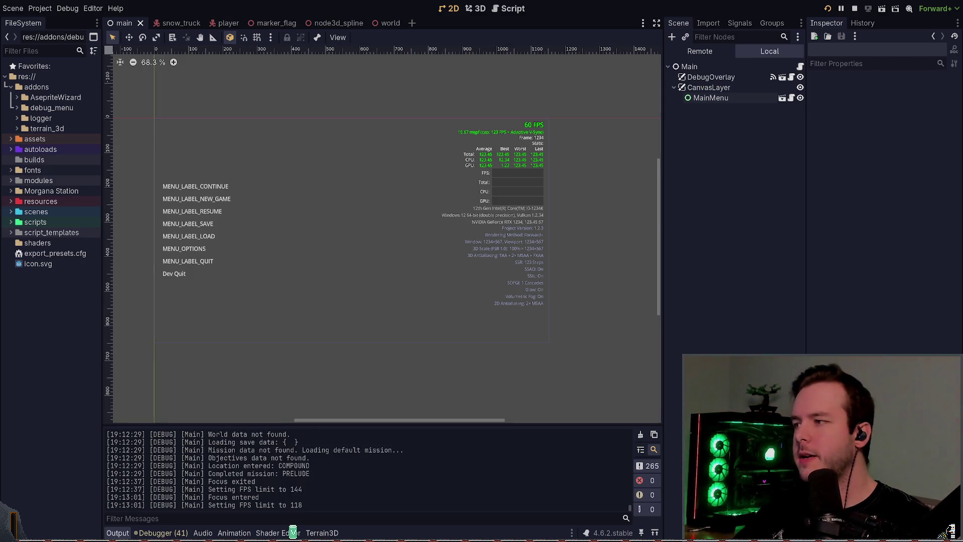
Resume the running game, shrink the performance overlay to FPS only, and walk toward the building.
{"action": "key", "text": "alt+Tab"}
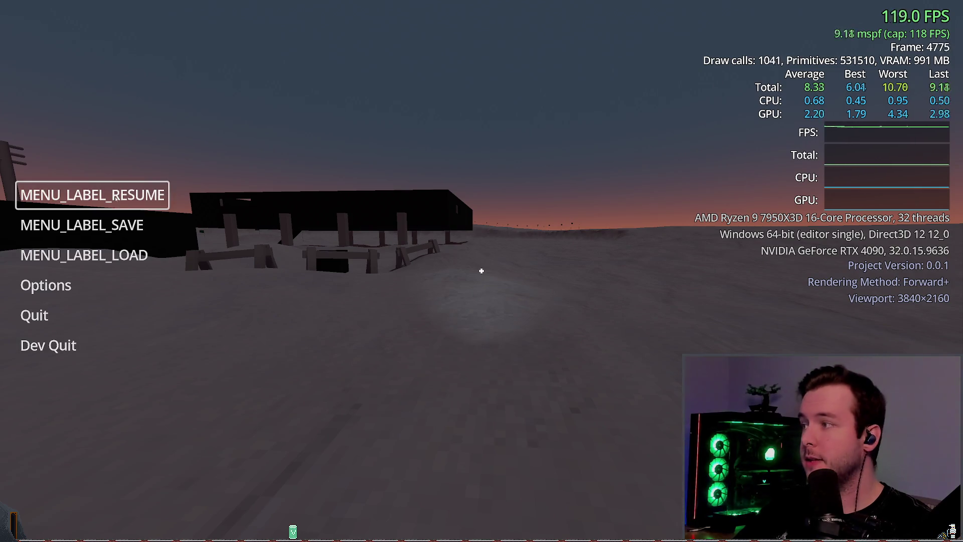
{"action": "left_click", "coordinate": [92, 195]}
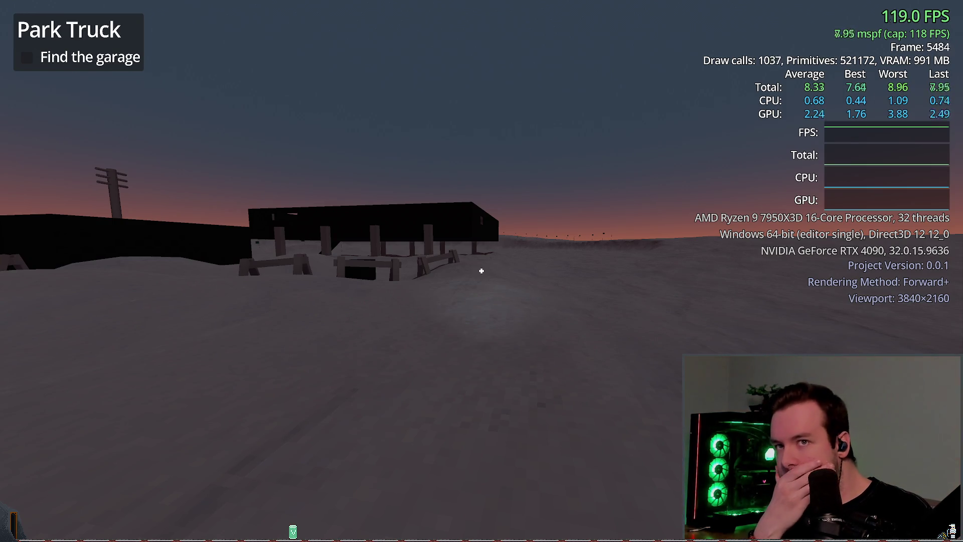
{"action": "key", "text": "F3"}
{"action": "key", "text": "F3"}
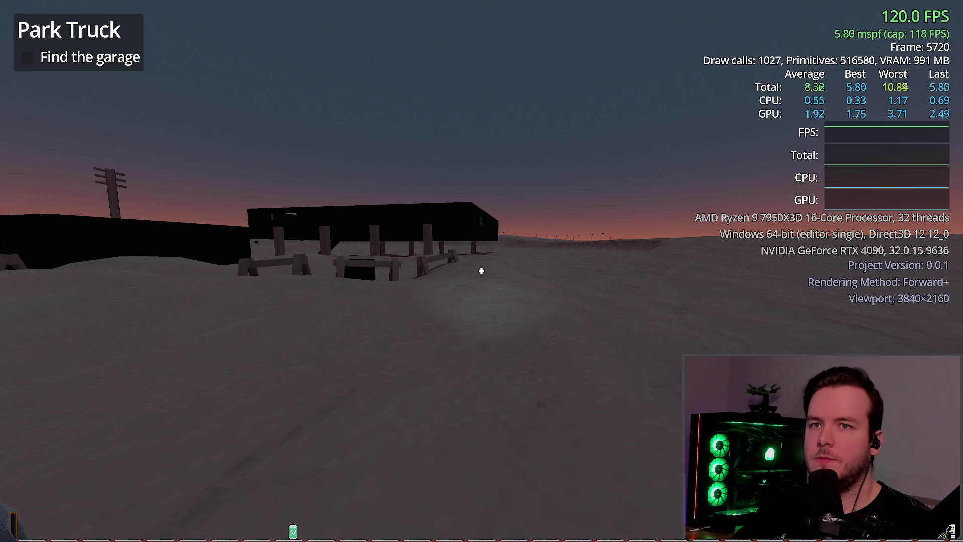
{"action": "key", "text": "w"}
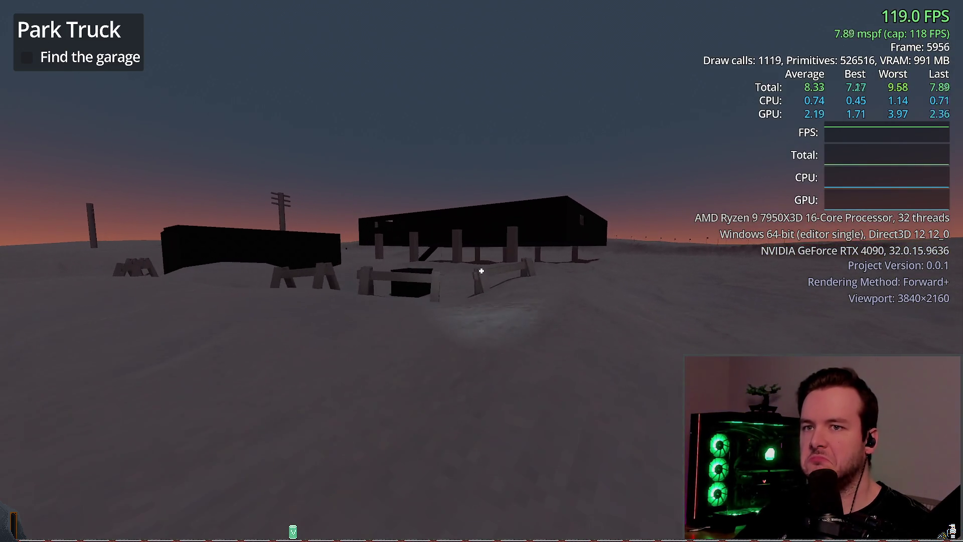
Turn off FPS Limit in the game's Options > Video, then stop the game from the Godot editor.
{"action": "key", "text": "Escape"}
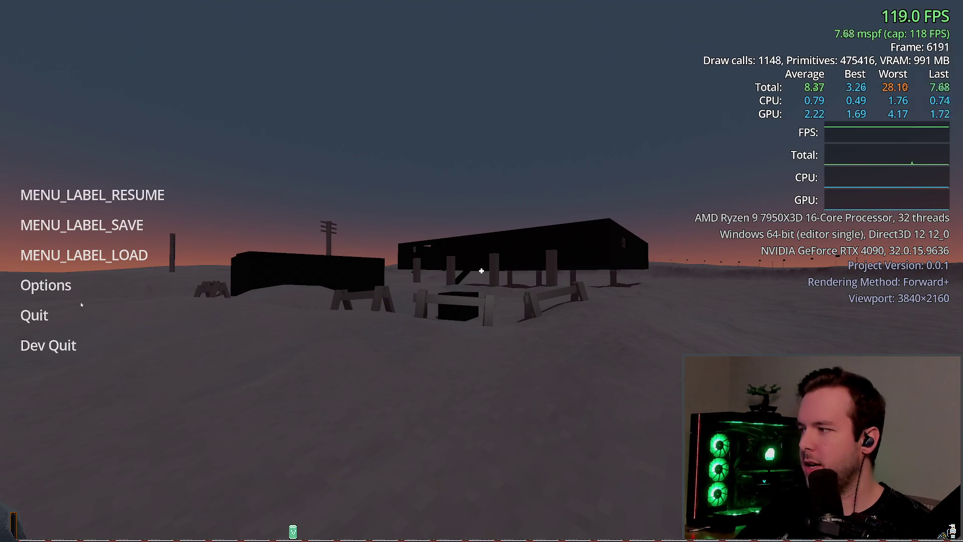
{"action": "left_click", "coordinate": [46, 285]}
{"action": "left_click", "coordinate": [277, 150]}
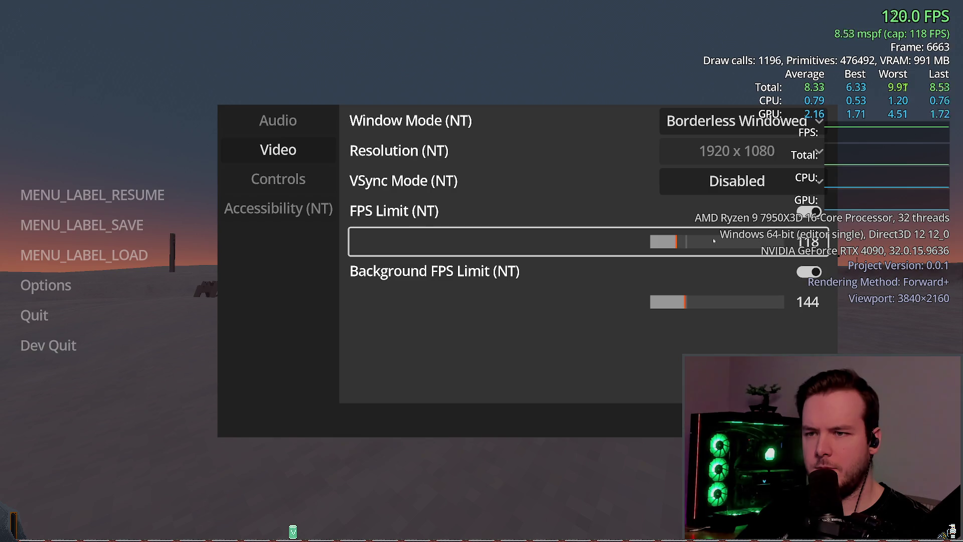
{"action": "left_click", "coordinate": [809, 211]}
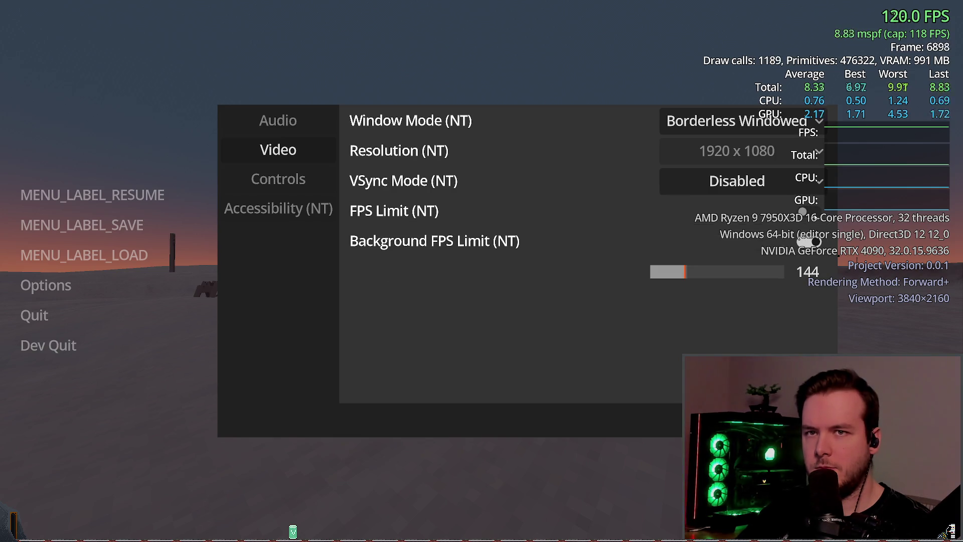
{"action": "key", "text": "Escape"}
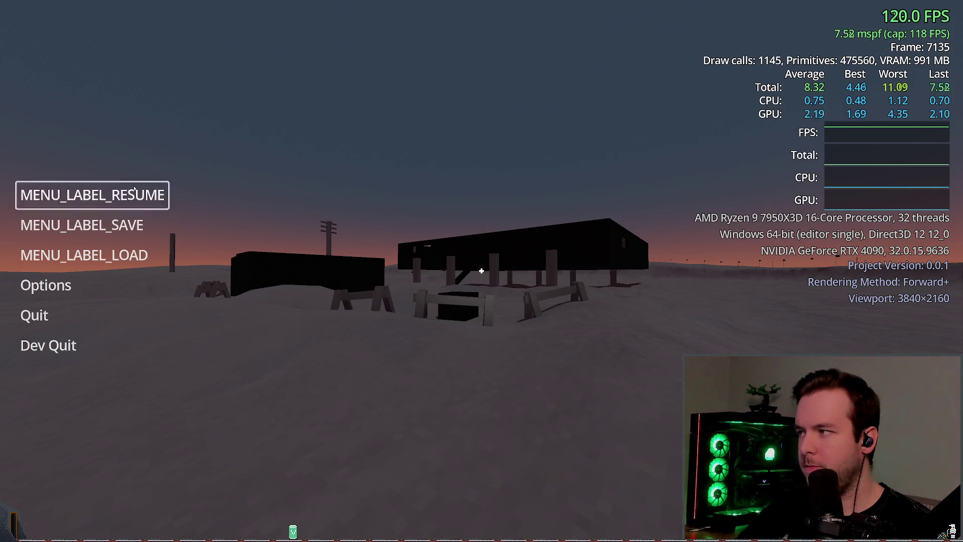
{"action": "key", "text": "Escape"}
{"action": "key", "text": "alt+Tab"}
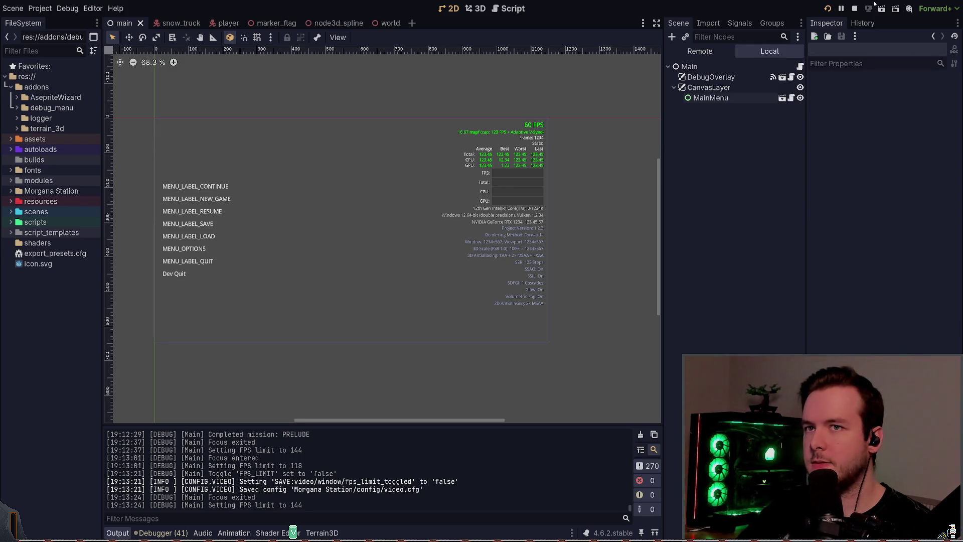
{"action": "left_click", "coordinate": [854, 9]}
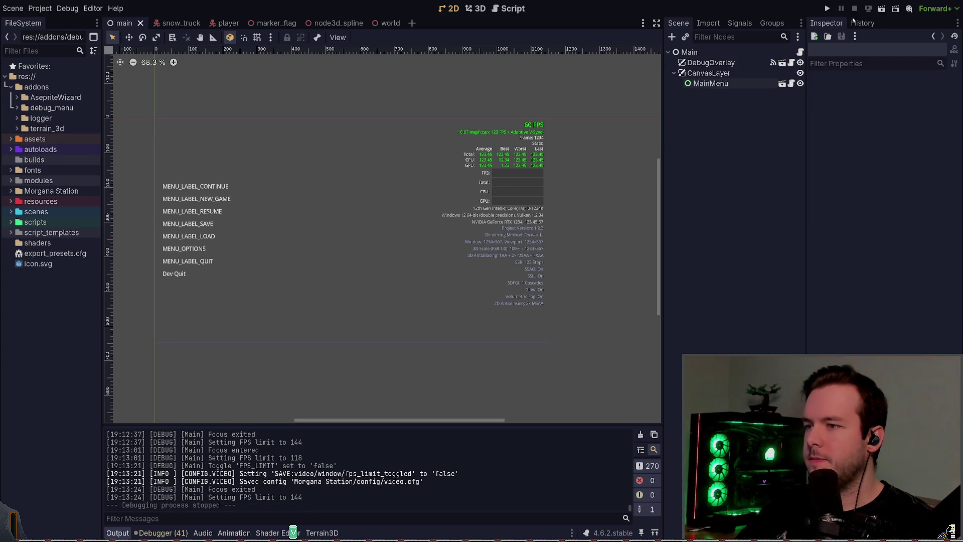
Reword the max FPS task in the daily log to 'Add callbacks for when max FPS is set'.
{"action": "key", "text": "alt+Tab"}
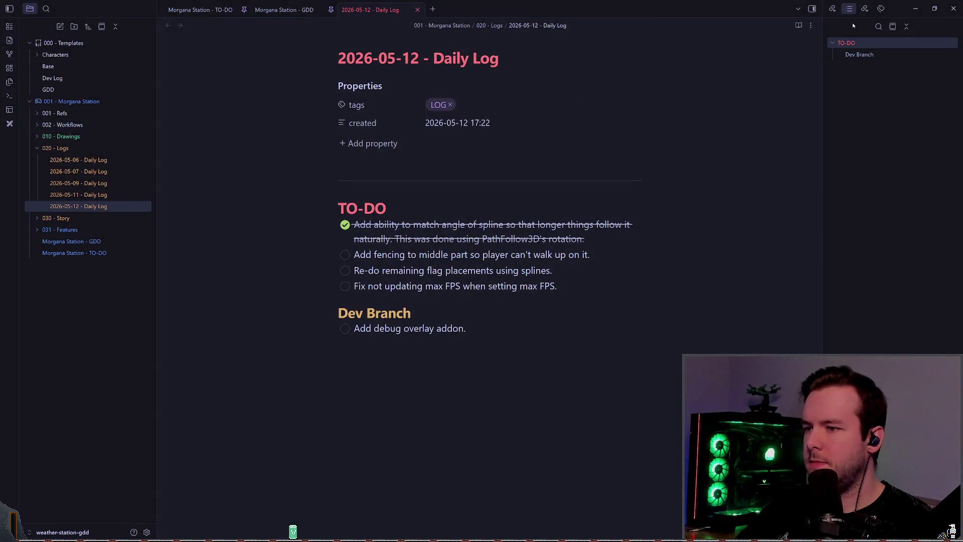
{"action": "key", "text": "b"}
{"action": "key", "text": "b"}
{"action": "key", "text": "b"}
{"action": "key", "text": "shift+c"}
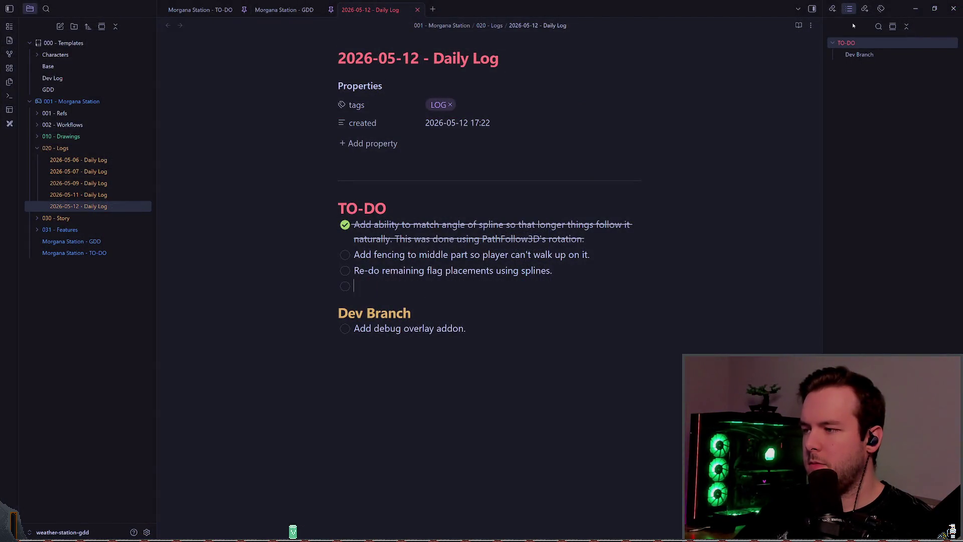
{"action": "key", "text": "BackSpace"}
{"action": "type", "text": "Add callbacks for when max F"}
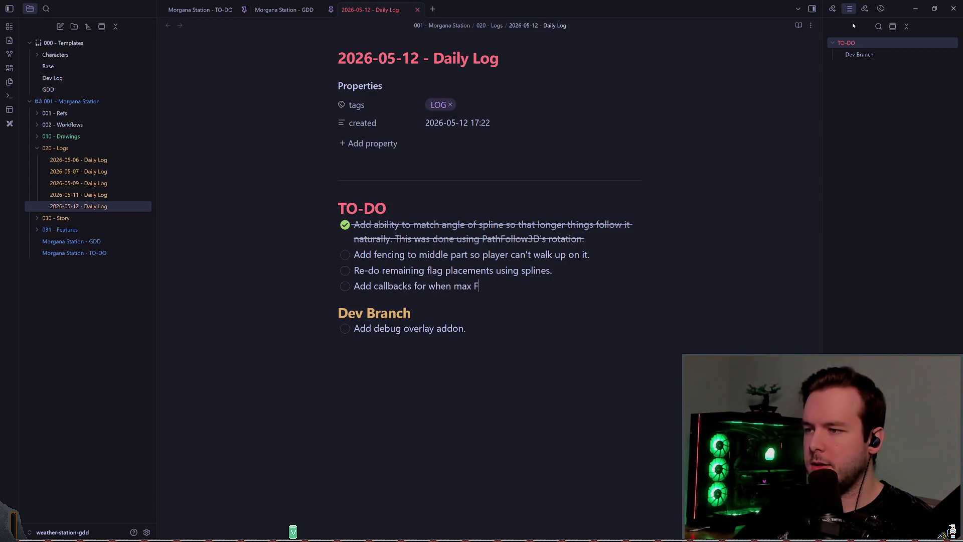
{"action": "type", "text": "PS is set."}
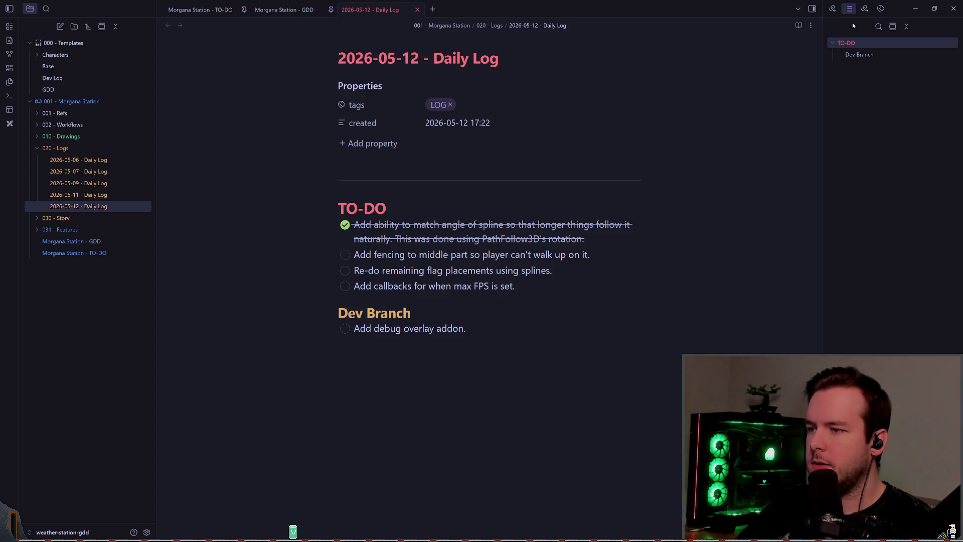
Add a new task below it to remove the old FPS counter callbacks.
{"action": "key", "text": "Return"}
{"action": "type", "text": "Remove old"}
{"action": "key", "text": "BackSpace"}
{"action": "key", "text": "BackSpace"}
{"action": "key", "text": "BackSpace"}
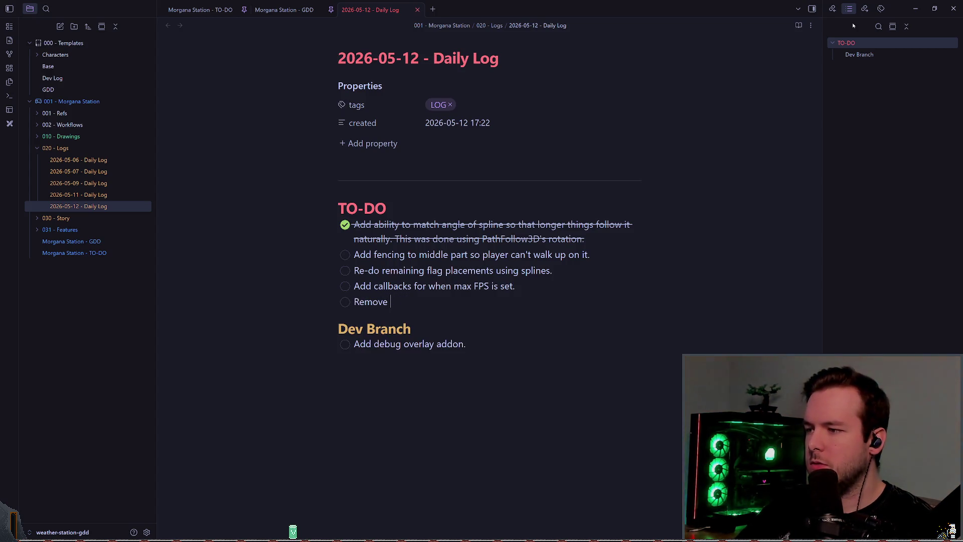
{"action": "type", "text": "old FPS counter callbacks"}
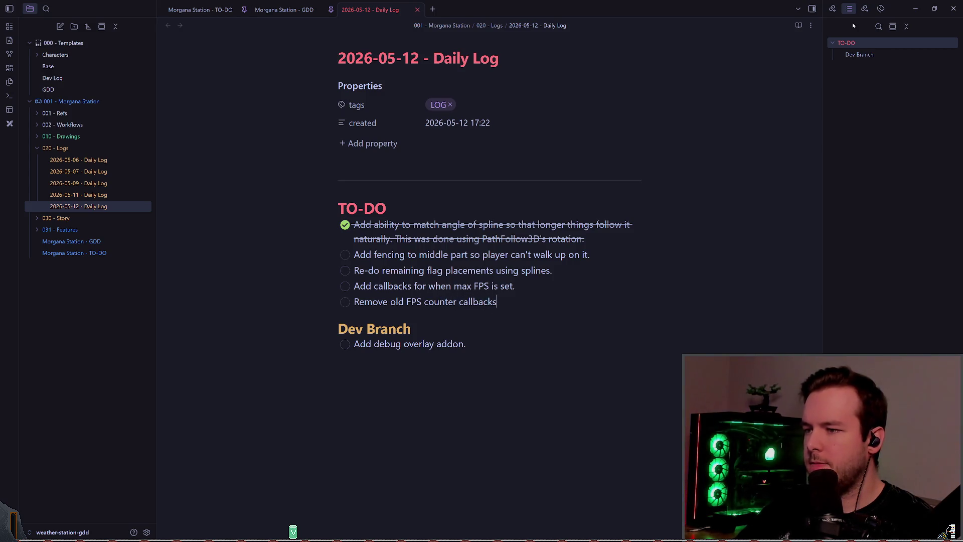
{"action": "type", "text": "."}
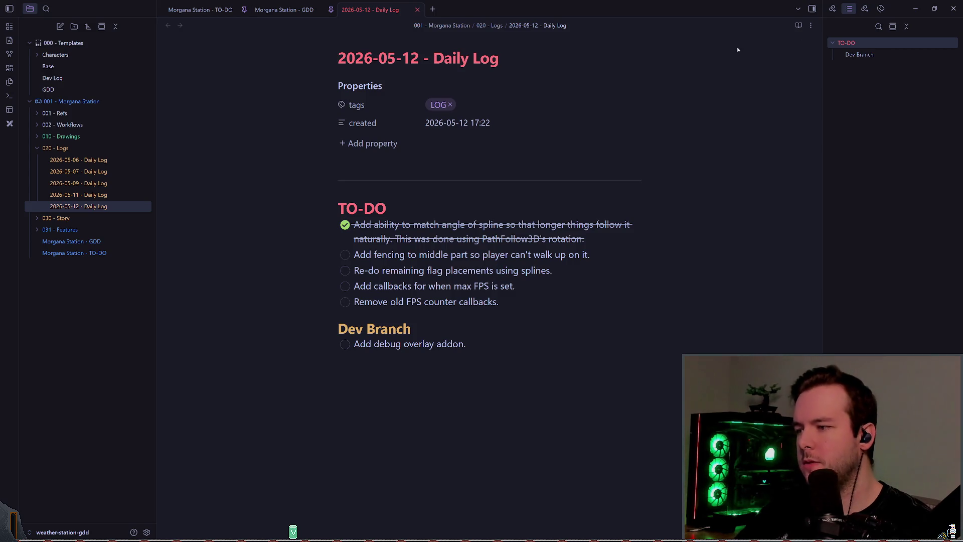
Tick off the 'Add debug overlay addon' task.
{"action": "left_click", "coordinate": [345, 344]}
{"action": "left_click", "coordinate": [555, 270]}
{"action": "left_click", "coordinate": [558, 284]}
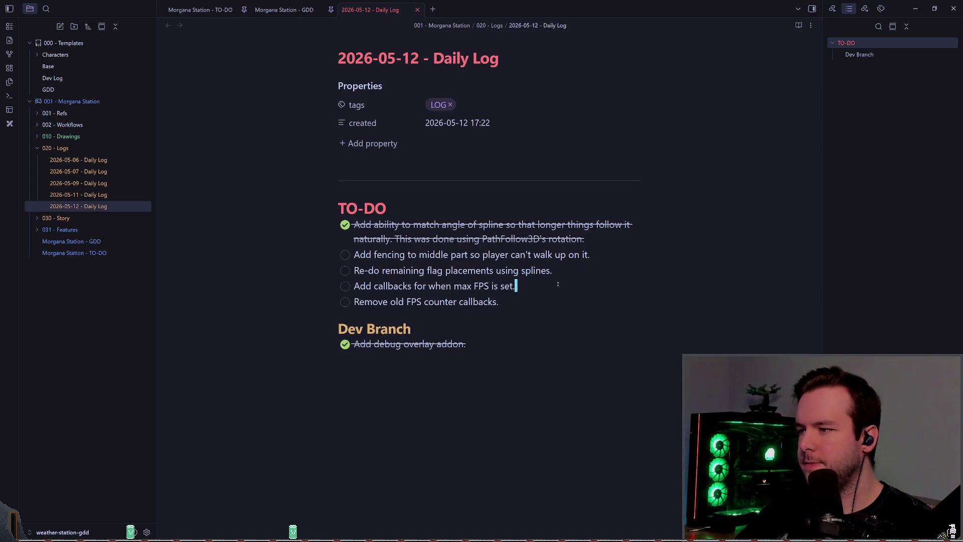
{"action": "key", "text": "alt+Tab"}
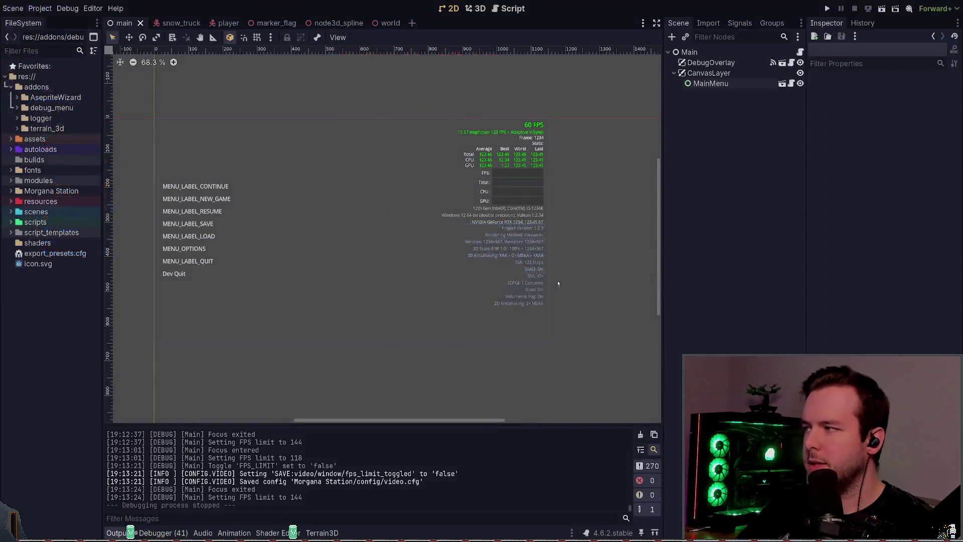
Select and deselect the CanvasLayer node, then save the main scene in Godot.
{"action": "key", "text": "alt+Tab"}
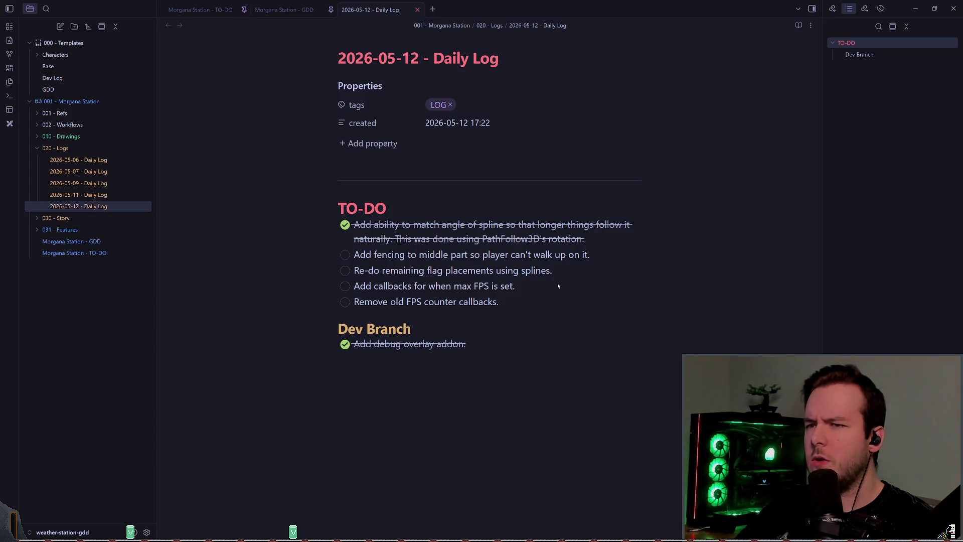
{"action": "key", "text": "alt+Tab"}
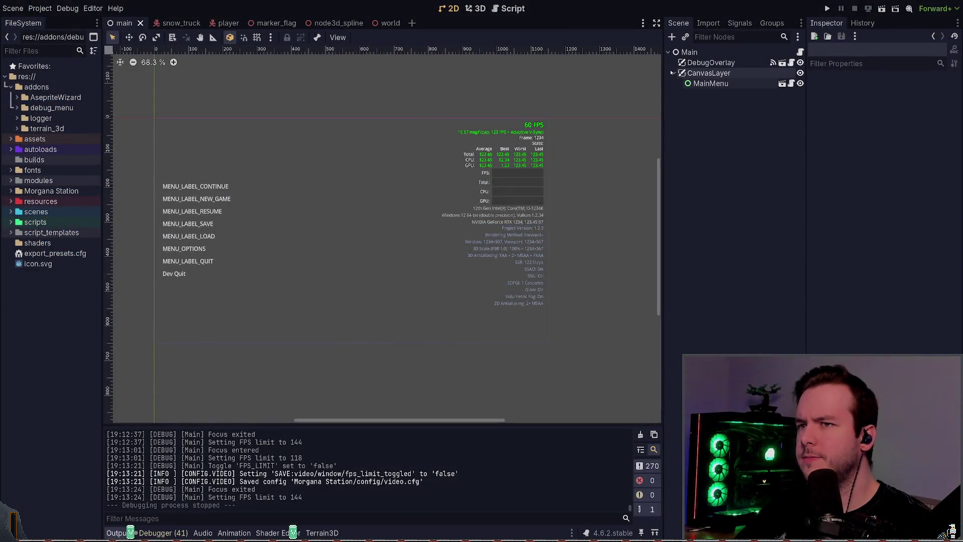
{"action": "left_click", "coordinate": [694, 74]}
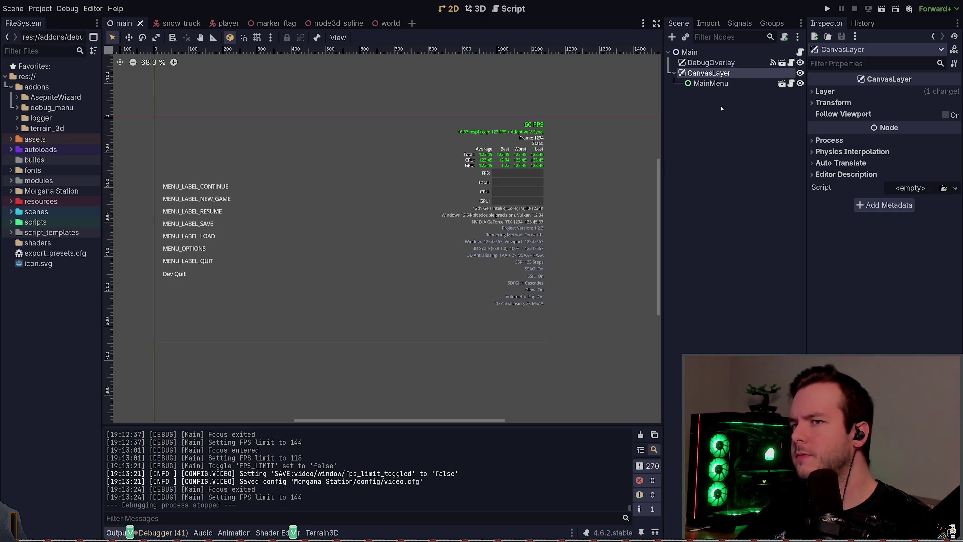
{"action": "left_click", "coordinate": [687, 128]}
{"action": "key", "text": "ctrl+s"}
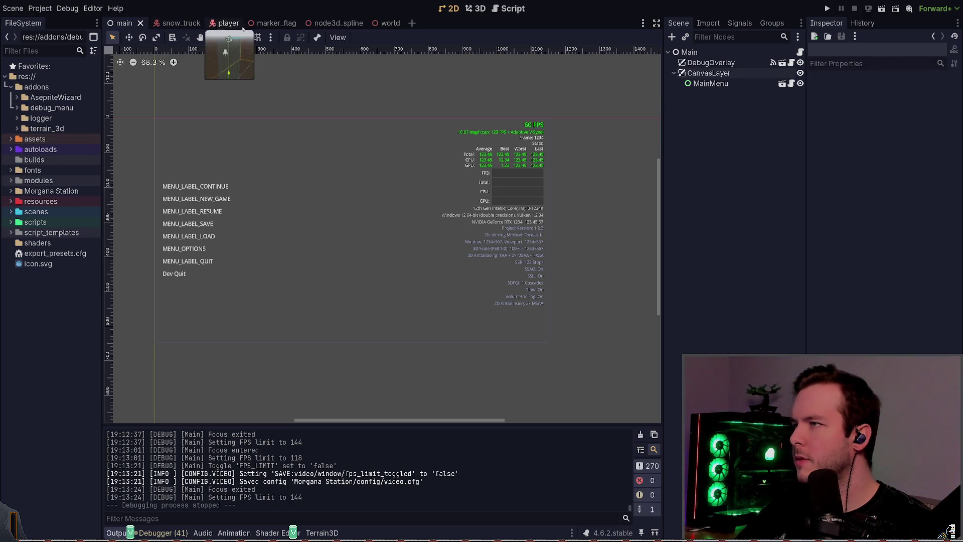
In Neovim, start a project-wide grep for fps_counter.
{"action": "key", "text": "alt+Tab"}
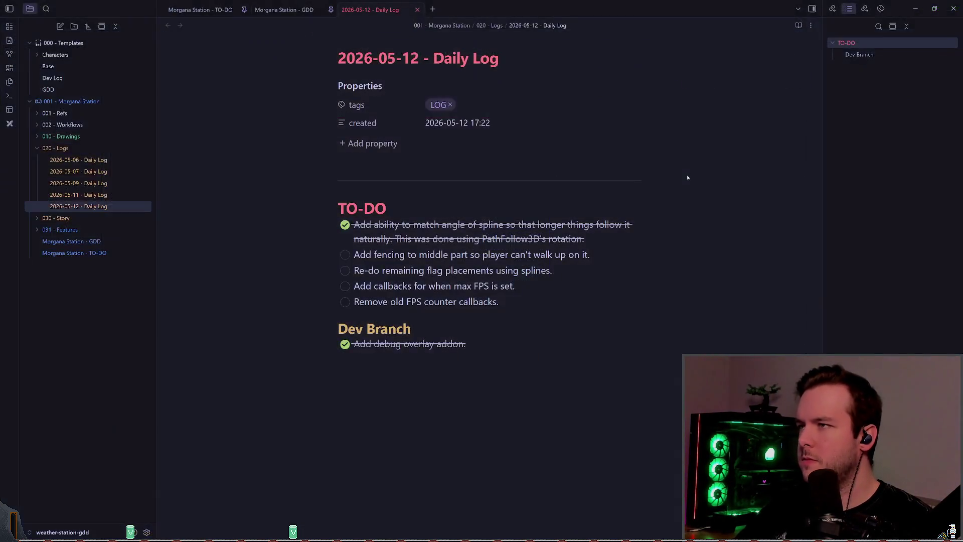
{"action": "key", "text": "alt+Tab"}
{"action": "key", "text": "space"}
{"action": "type", "text": "sg"}
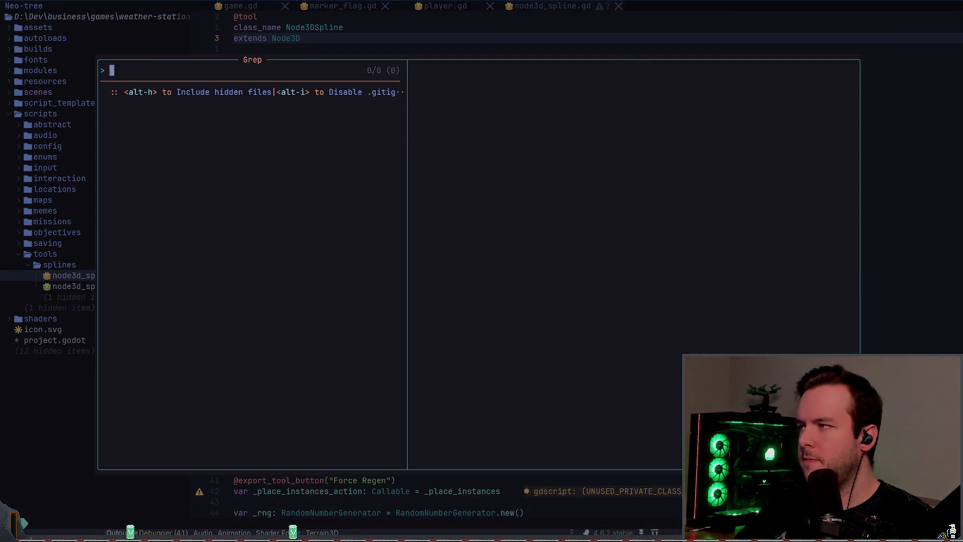
{"action": "type", "text": "fps_counter"}
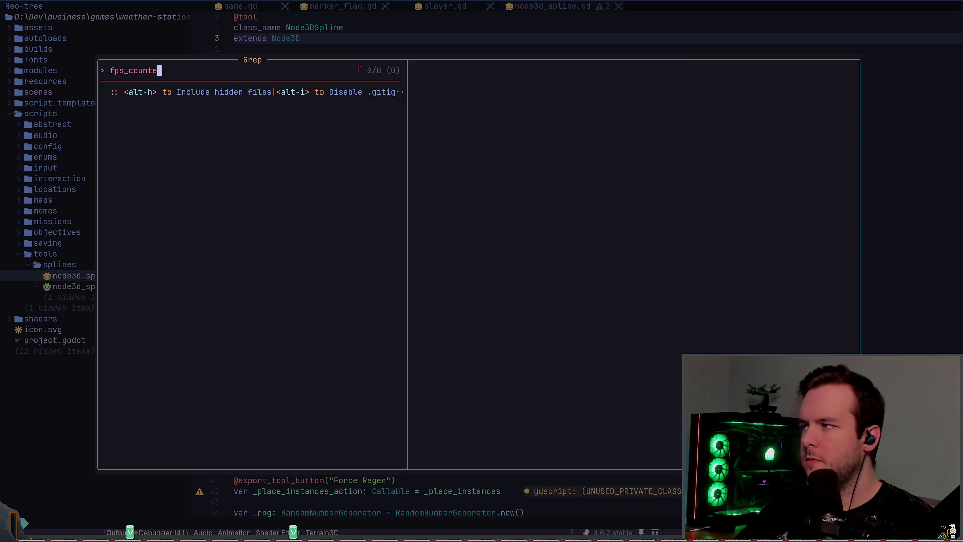
Search for fps_pos, open config_video.gd, and delete the unused fps_pos_to_storage and fps_pos_from_storage functions.
{"action": "key", "text": "BackSpace"}
{"action": "key", "text": "BackSpace"}
{"action": "key", "text": "BackSpace"}
{"action": "type", "text": "_pos"}
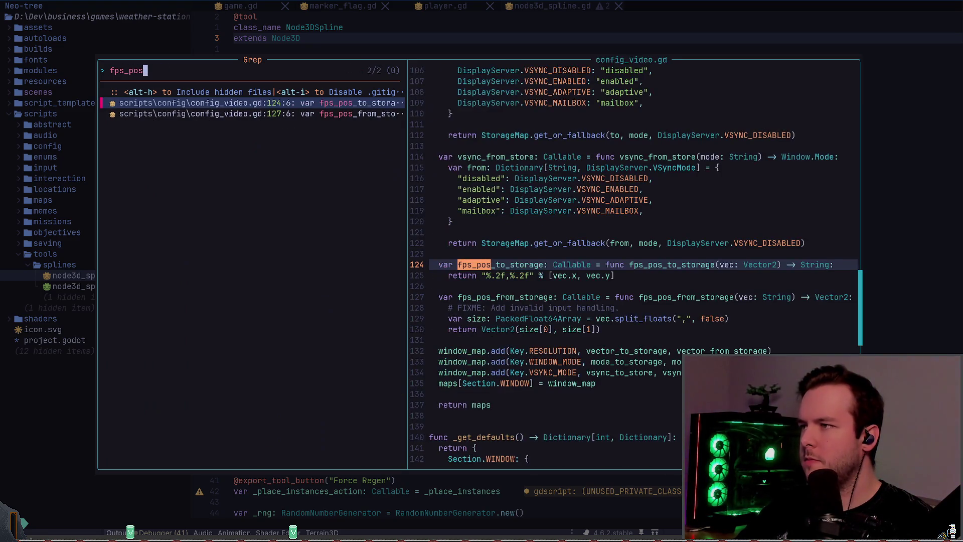
{"action": "key", "text": "Return"}
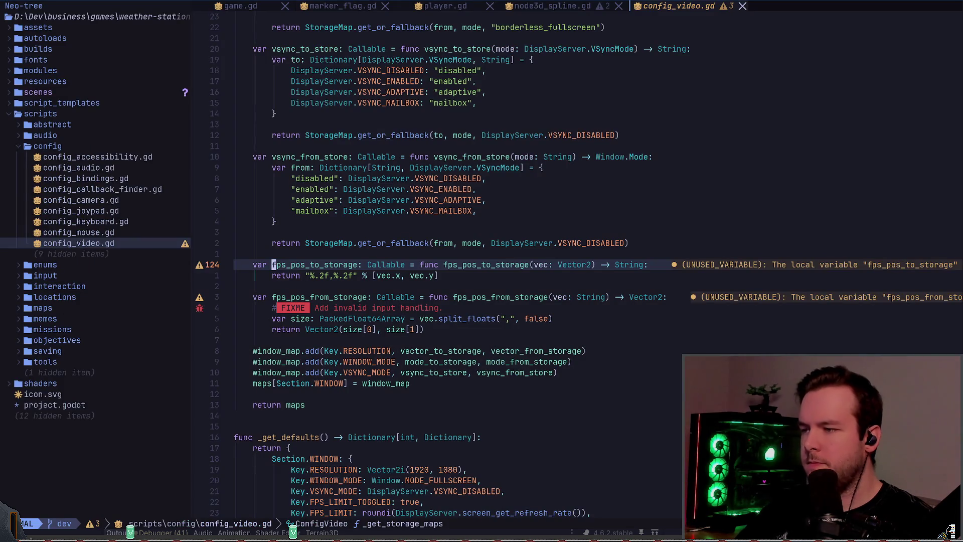
{"action": "key", "text": "V"}
{"action": "key", "text": "j"}
{"action": "key", "text": "j"}
{"action": "key", "text": "j"}
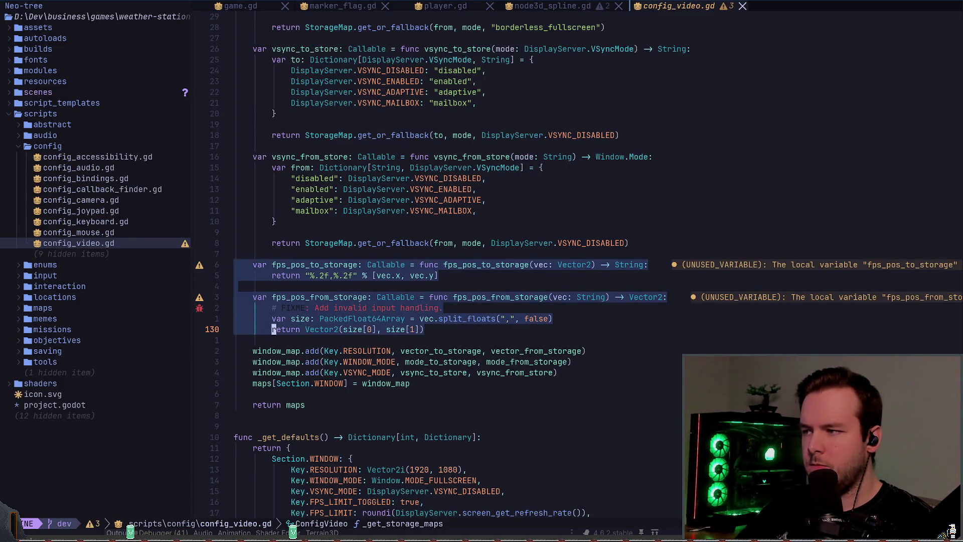
{"action": "key", "text": "d"}
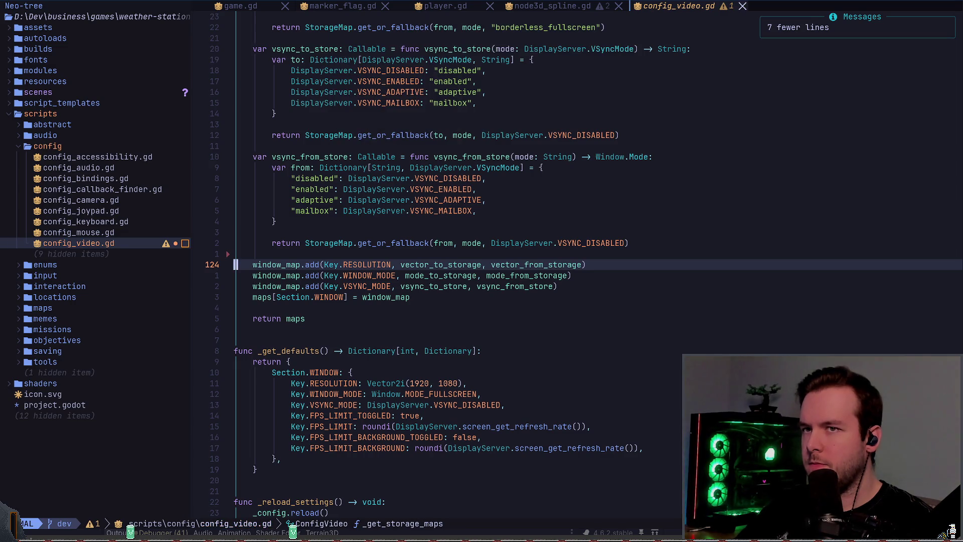
{"action": "key", "text": "space"}
In lazygit, stage scripts/config and commit it as 'refactor: Remove old FPS counter callbacks.'.
{"action": "key", "text": "g"}
{"action": "key", "text": "g"}
{"action": "key", "text": "j"}
{"action": "key", "text": "j"}
{"action": "key", "text": "j"}
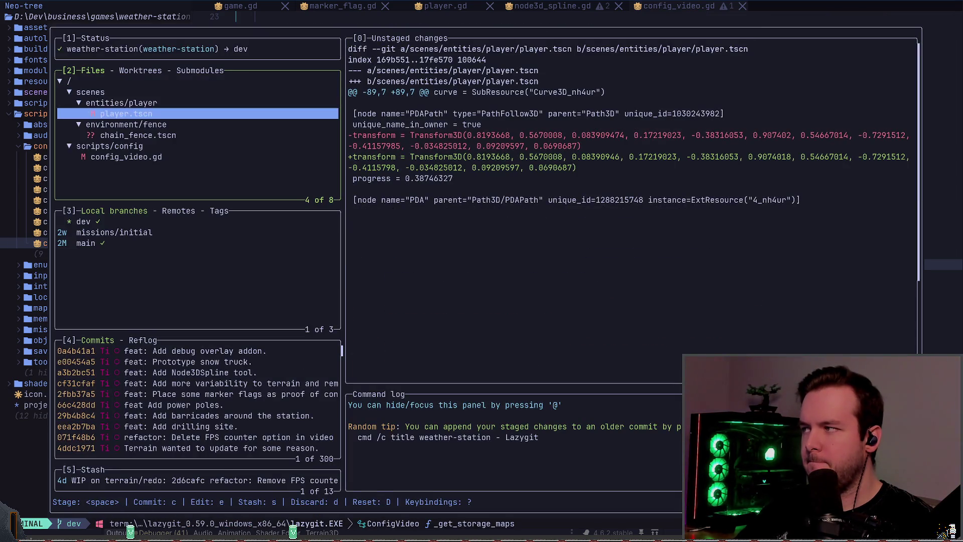
{"action": "key", "text": "k"}
{"action": "key", "text": "j"}
{"action": "key", "text": "j"}
{"action": "key", "text": "j"}
{"action": "key", "text": "space"}
{"action": "key", "text": "c"}
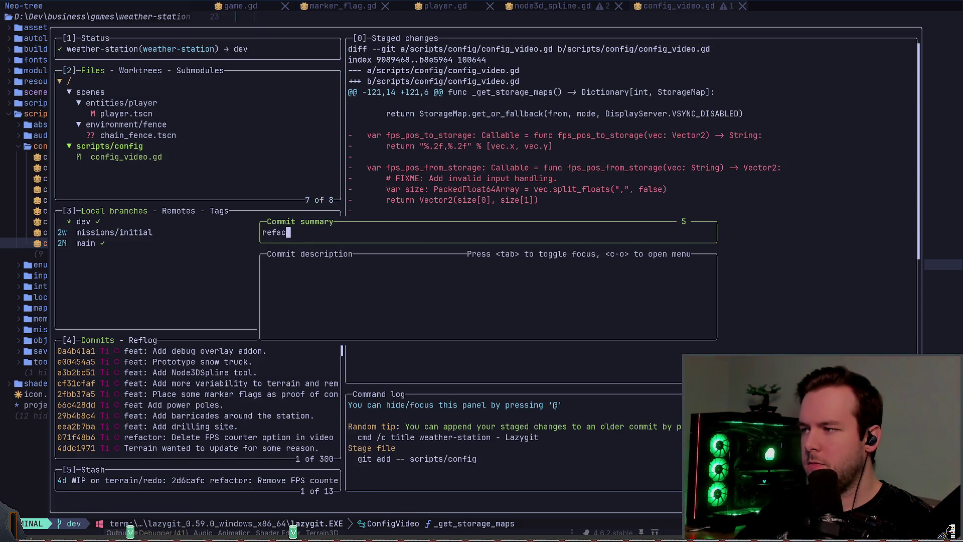
{"action": "type", "text": "tor: Remove old fps_"}
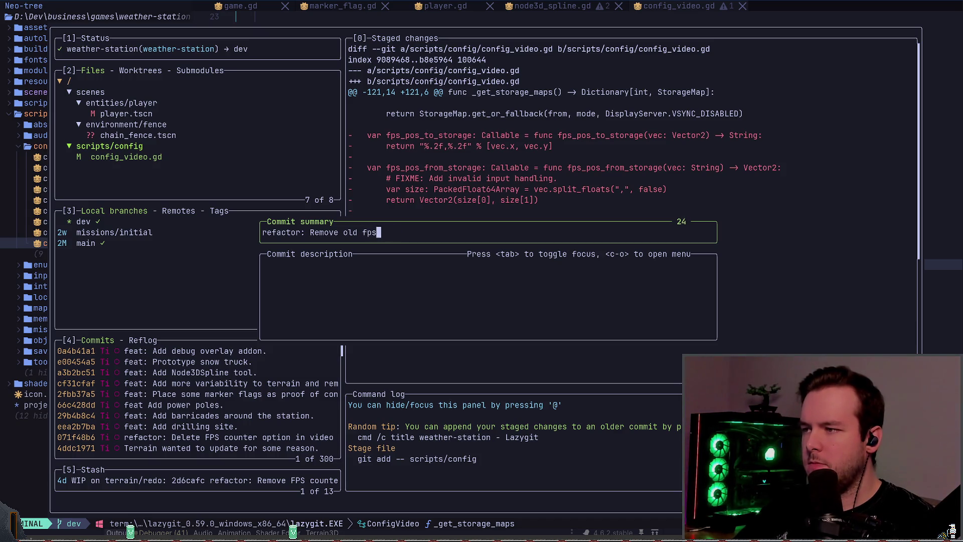
{"action": "type", "text": "ounter callbacks."}
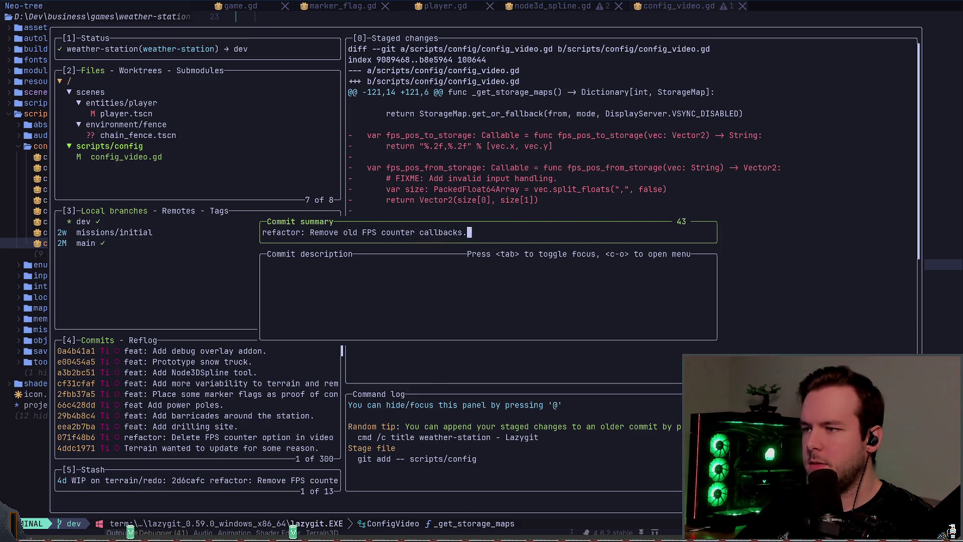
{"action": "key", "text": "Return"}
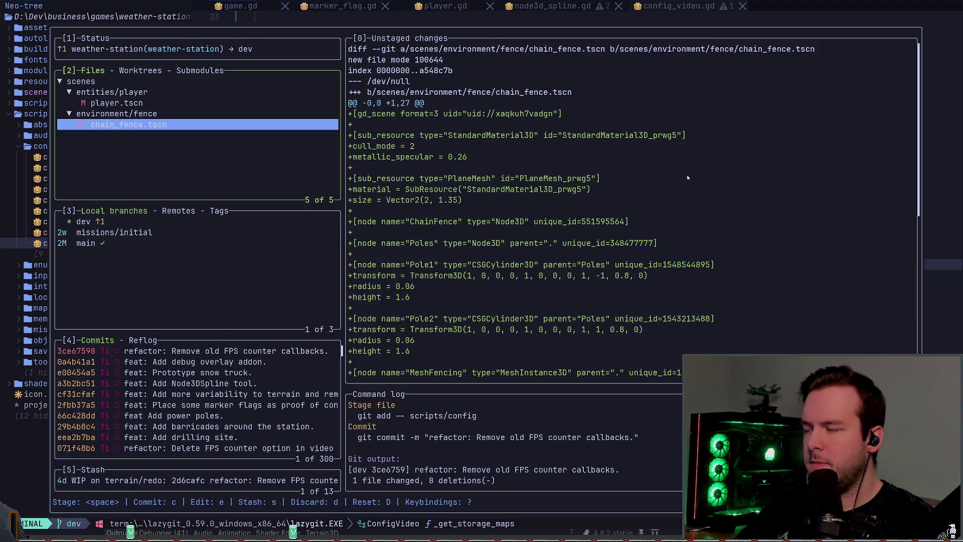
{"action": "key", "text": "alt+Tab"}
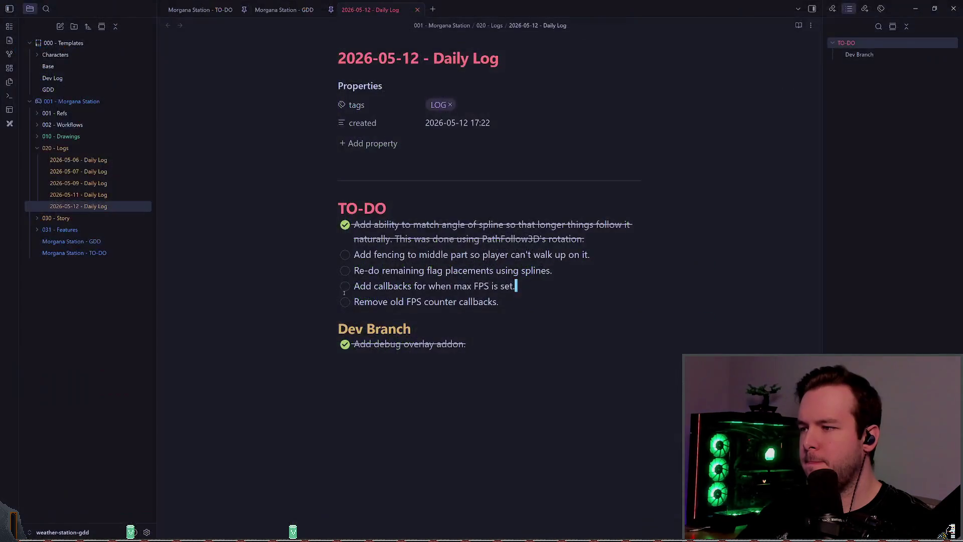
Tick off the FPS counter to-do in the daily log and quit lazygit back to config_video.gd.
{"action": "left_click", "coordinate": [346, 302]}
{"action": "key", "text": "alt+Tab"}
{"action": "key", "text": "q"}
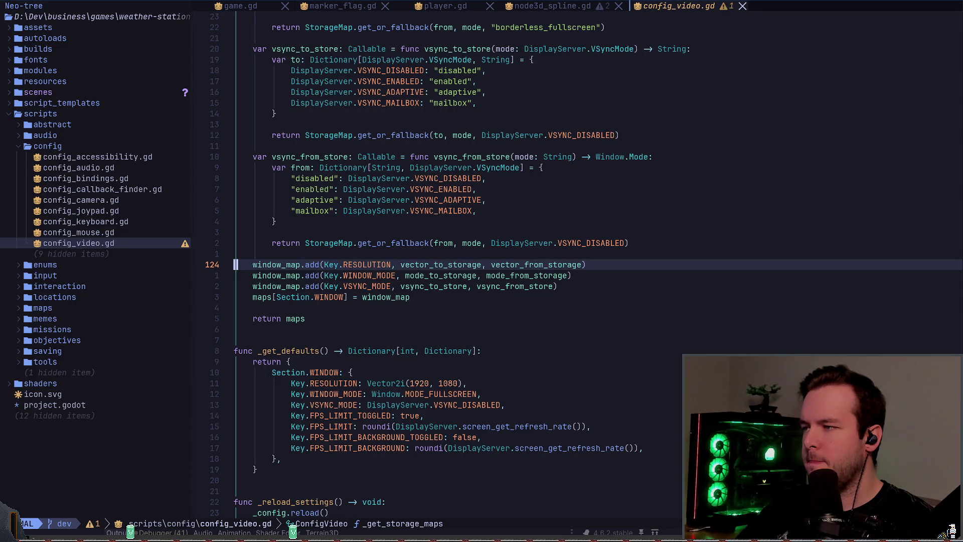
{"action": "key", "text": "k"}
{"action": "key", "text": "k"}
{"action": "key", "text": "A"}
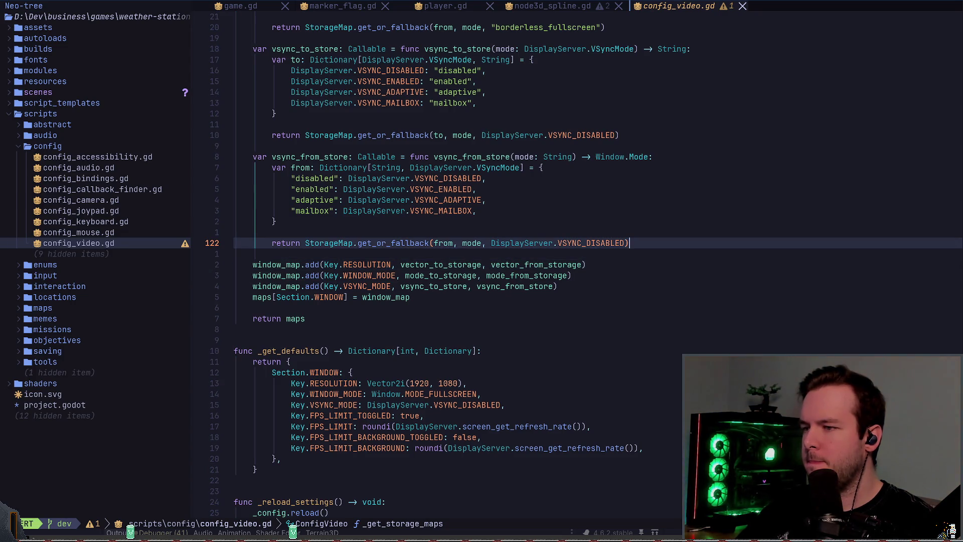
{"action": "key", "text": "Escape"}
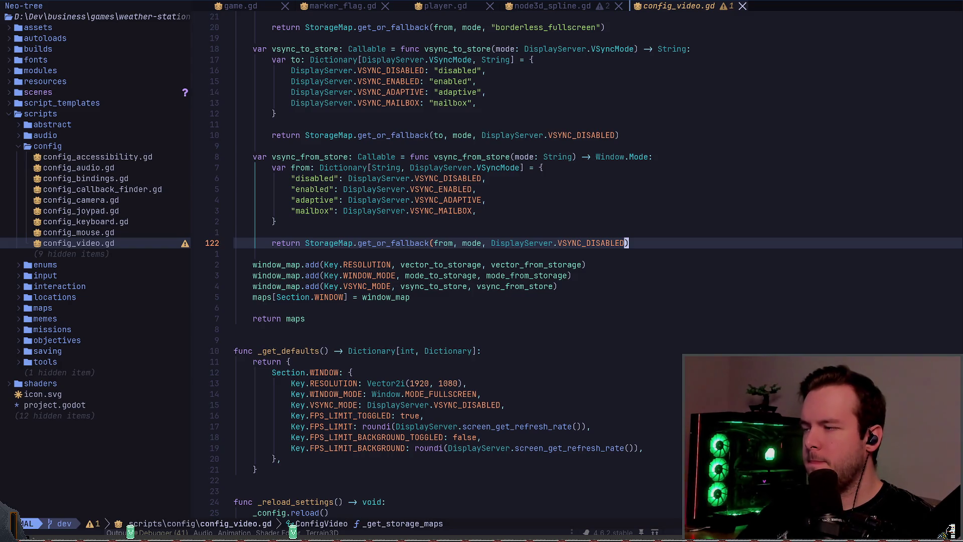
Move down config_video.gd to the _on_window_focus_changed handler.
{"action": "key", "text": "G"}
{"action": "key", "text": "{"}
{"action": "key", "text": "{"}
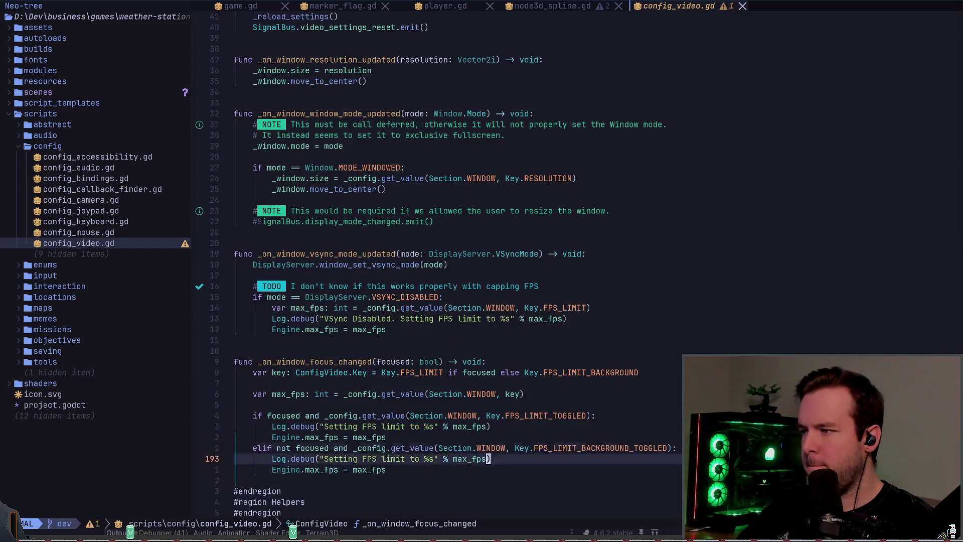
{"action": "key", "text": "j"}
{"action": "key", "text": "dollar"}
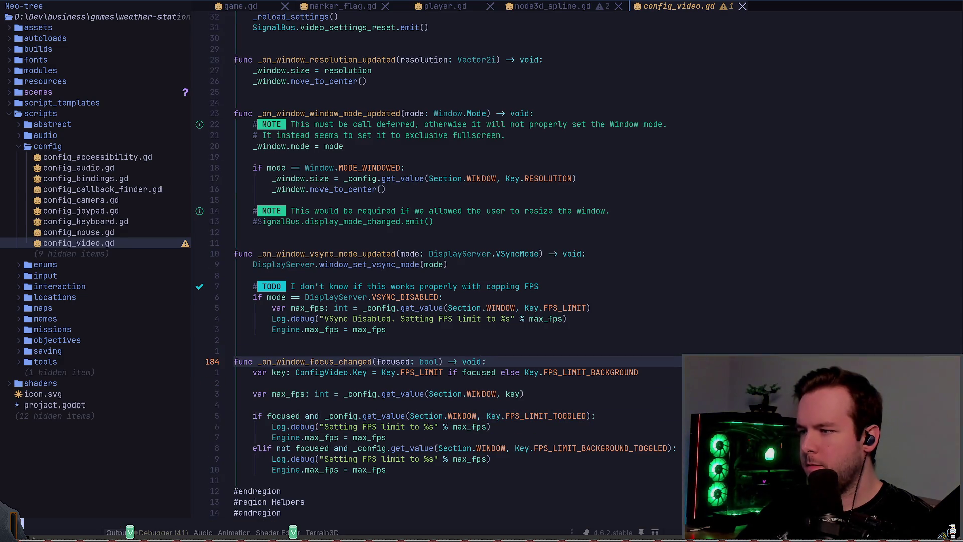
{"action": "key", "text": "j"}
{"action": "key", "text": "j"}
{"action": "key", "text": "j"}
{"action": "key", "text": "k"}
{"action": "key", "text": "k"}
{"action": "key", "text": "k"}
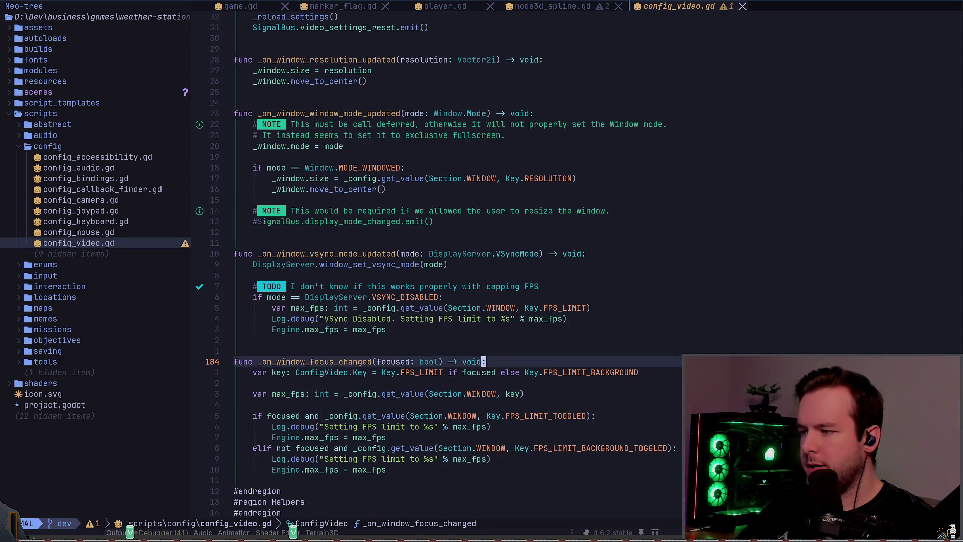
{"action": "key", "text": "k"}
{"action": "key", "text": "k"}
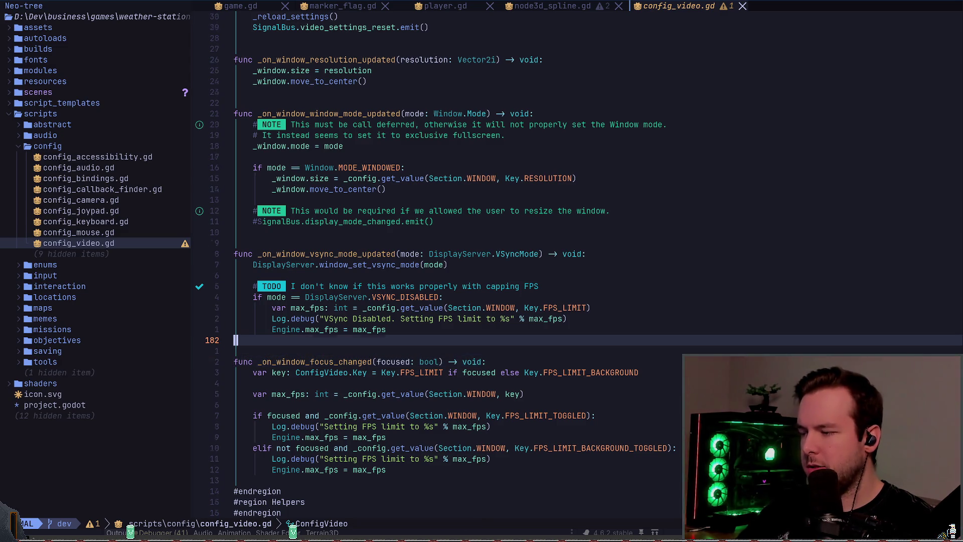
{"action": "key", "text": "j"}
{"action": "key", "text": "j"}
{"action": "key", "text": "j"}
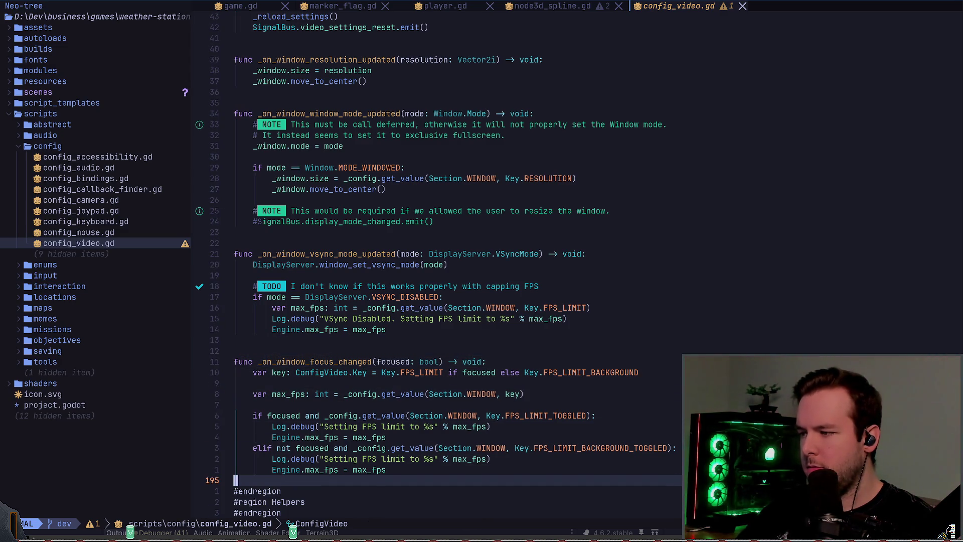
Search for window_focus and open a new line at blank line 182 after the vsync handler.
{"action": "key", "text": "slash"}
{"action": "type", "text": "window_focus"}
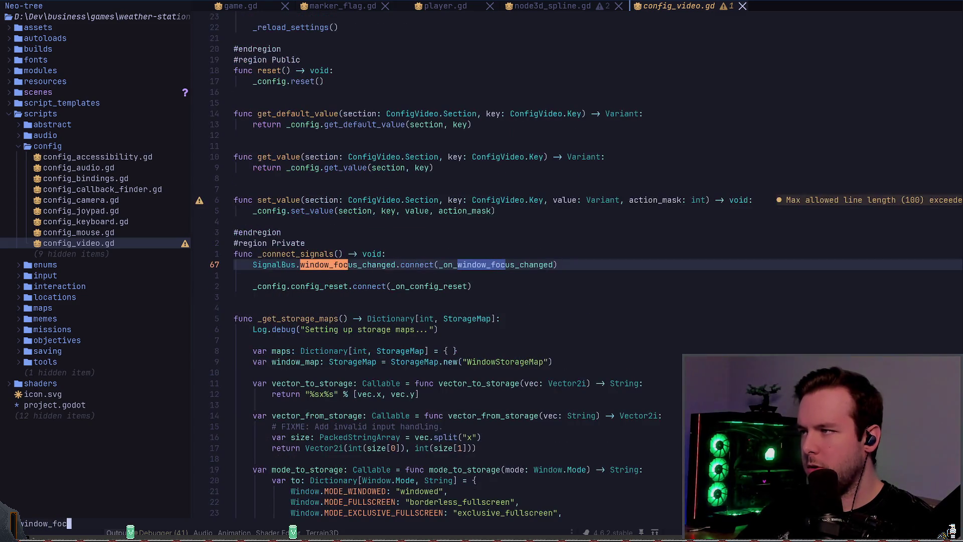
{"action": "key", "text": "Return"}
{"action": "key", "text": "n"}
{"action": "key", "text": "n"}
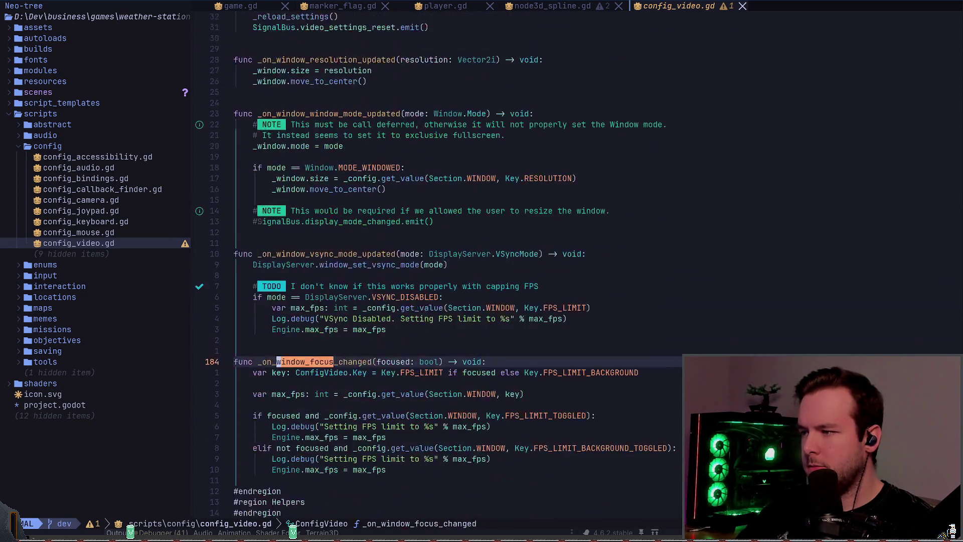
{"action": "key", "text": "k"}
{"action": "key", "text": "k"}
{"action": "key", "text": "k"}
{"action": "key", "text": "j"}
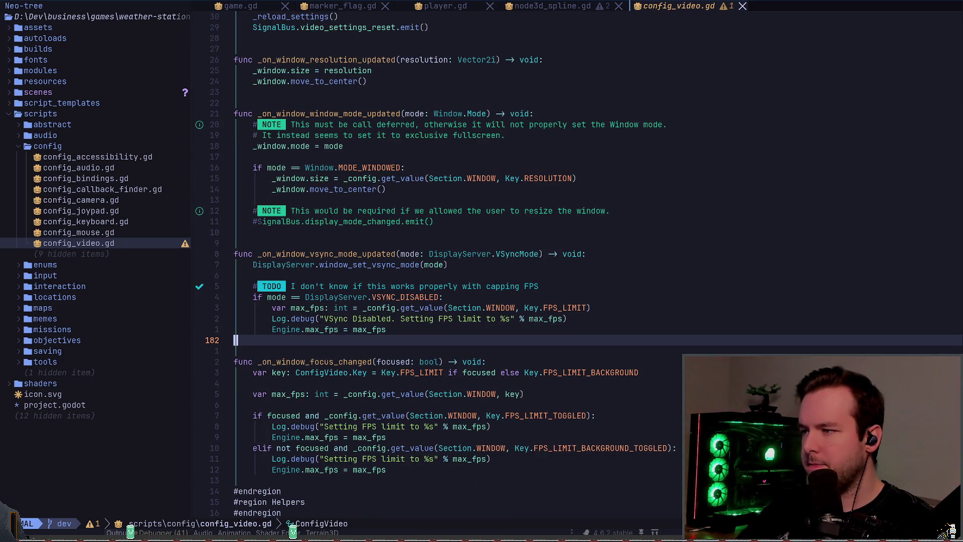
{"action": "key", "text": "i"}
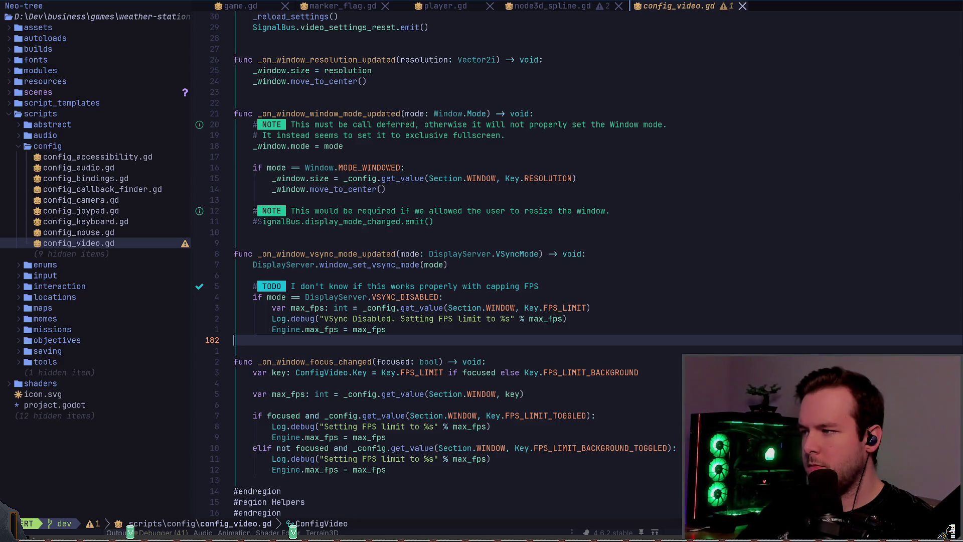
{"action": "key", "text": "Return"}
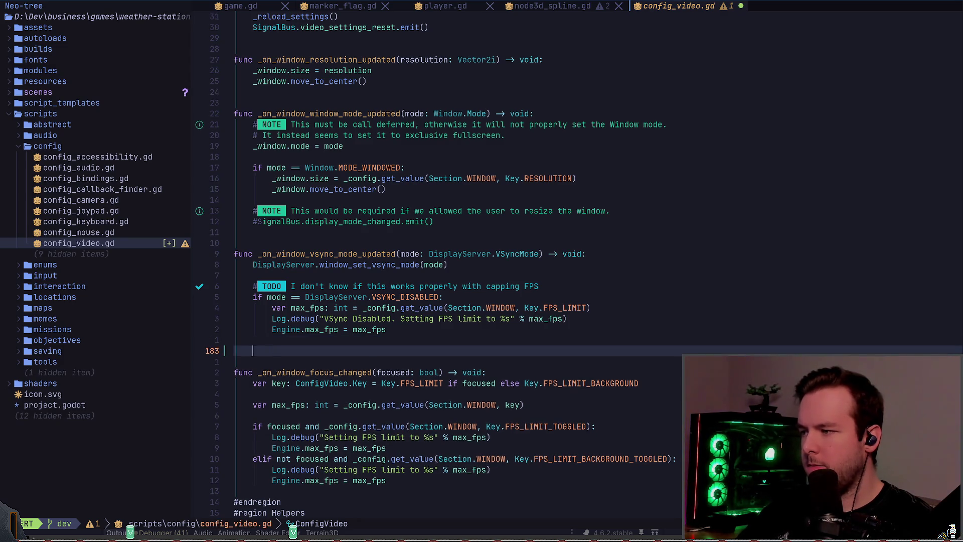
Write a stub function _on_window_max_fps_updated() -> void with a pass body.
{"action": "type", "text": "func _on_"}
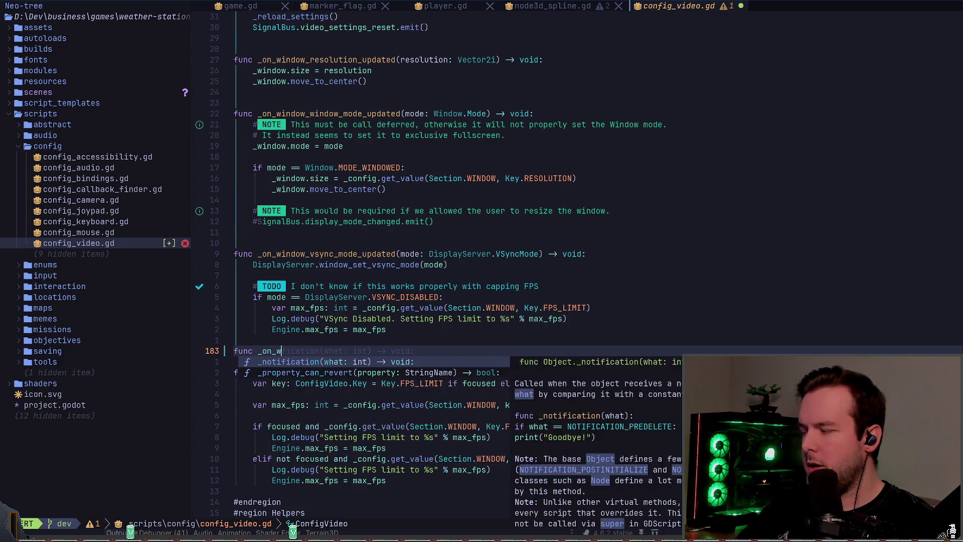
{"action": "key", "text": "Escape"}
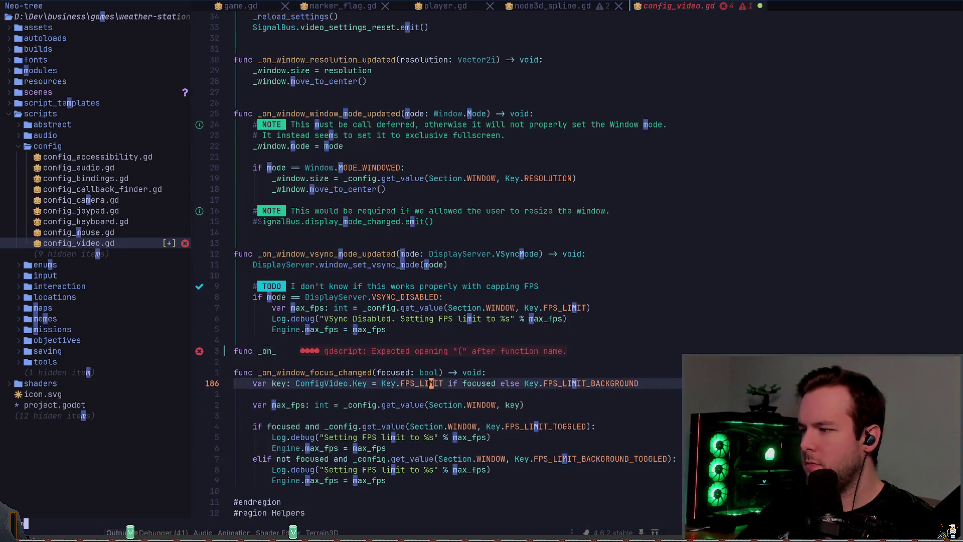
{"action": "type", "text": "awindow_max_fps_updated"}
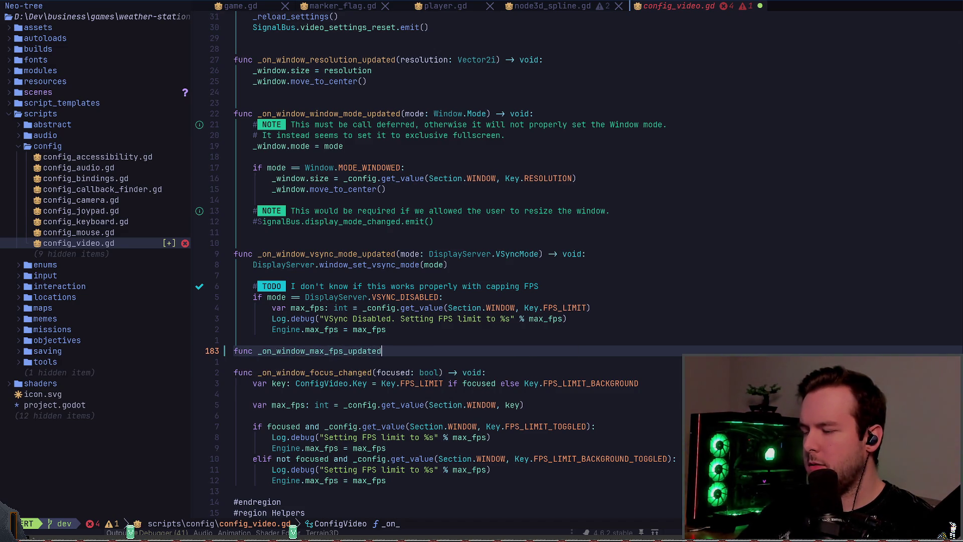
{"action": "key", "text": "Escape"}
{"action": "type", "text": "/max_fps"}
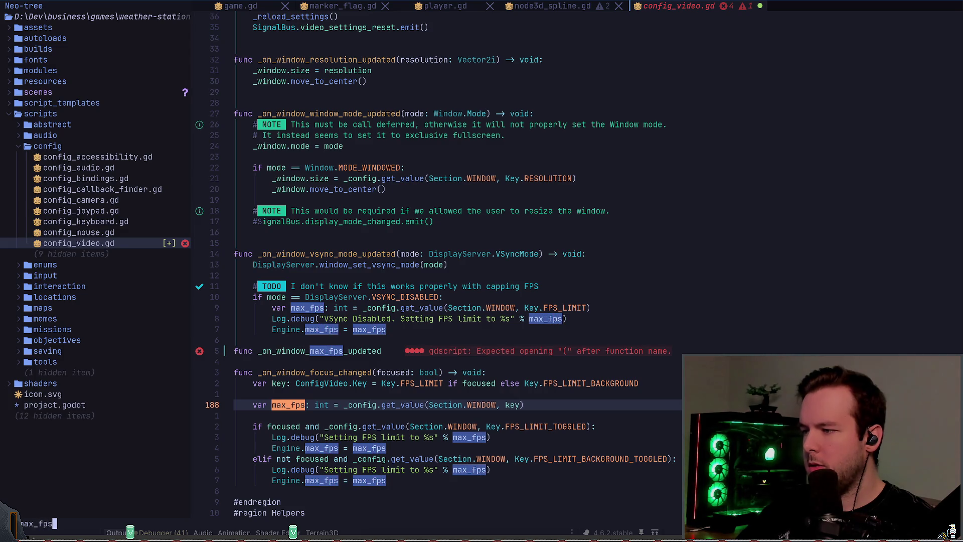
{"action": "key", "text": "Escape"}
{"action": "type", "text": "ated"}
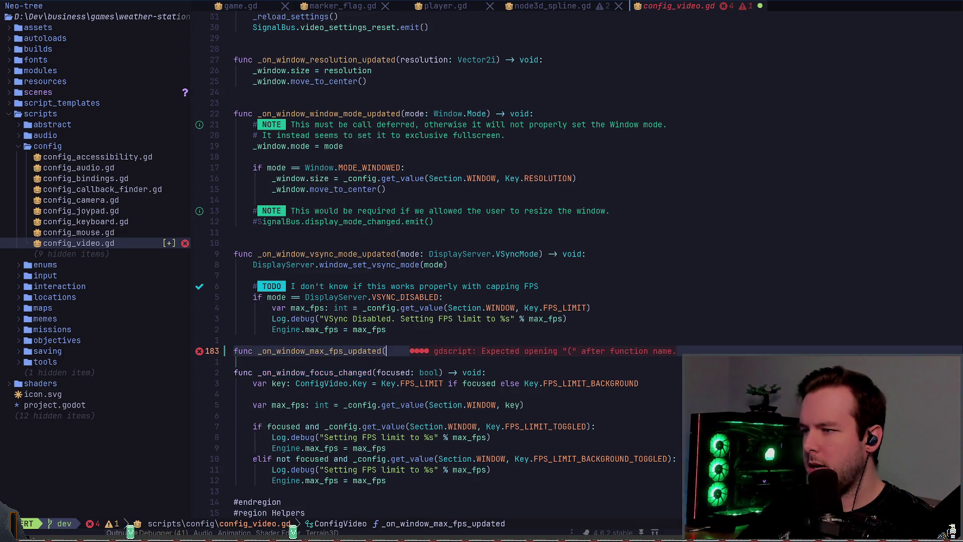
{"action": "type", "text": "() -> void:"}
{"action": "key", "text": "Return"}
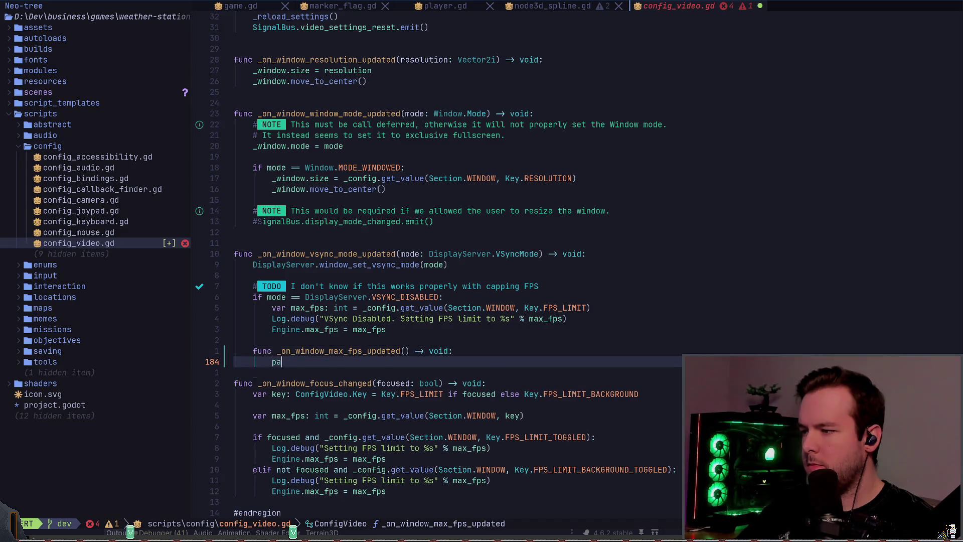
{"action": "type", "text": "pass"}
{"action": "key", "text": "Escape"}
Add a max_fps: int parameter to the stub and save config_video.gd.
{"action": "key", "text": "k"}
{"action": "key", "text": "h"}
{"action": "key", "text": "h"}
{"action": "type", "text": "i"}
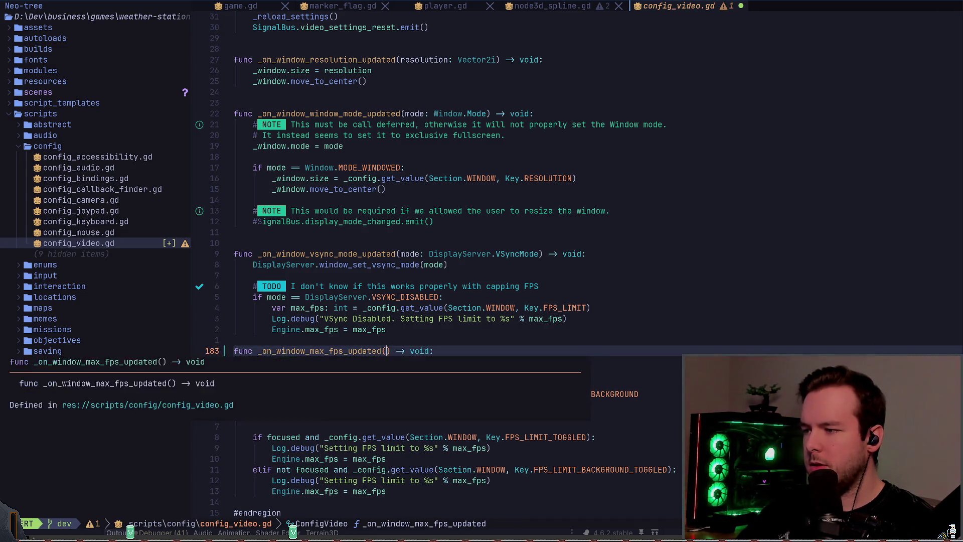
{"action": "type", "text": "max:"}
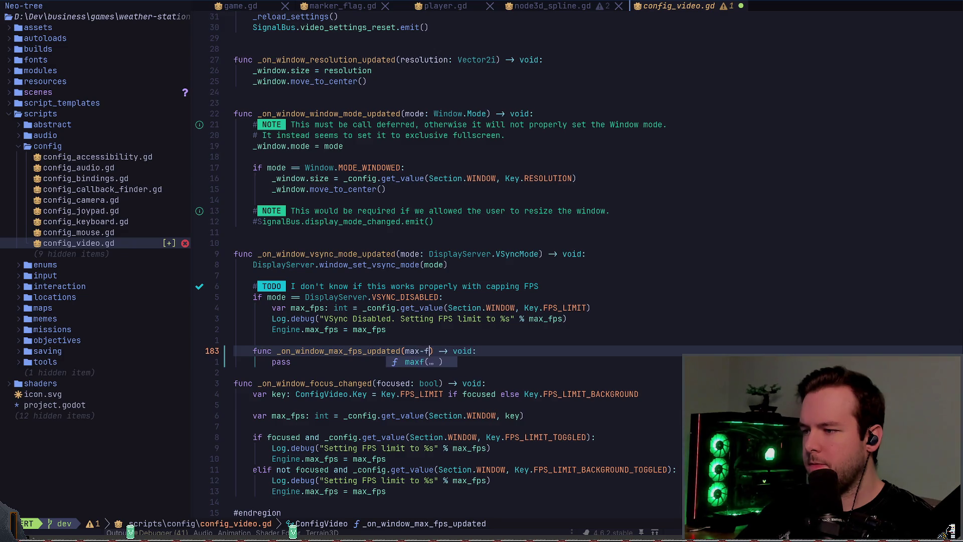
{"action": "key", "text": "BackSpace"}
{"action": "key", "text": "BackSpace"}
{"action": "type", "text": "_fo"}
{"action": "key", "text": "BackSpace"}
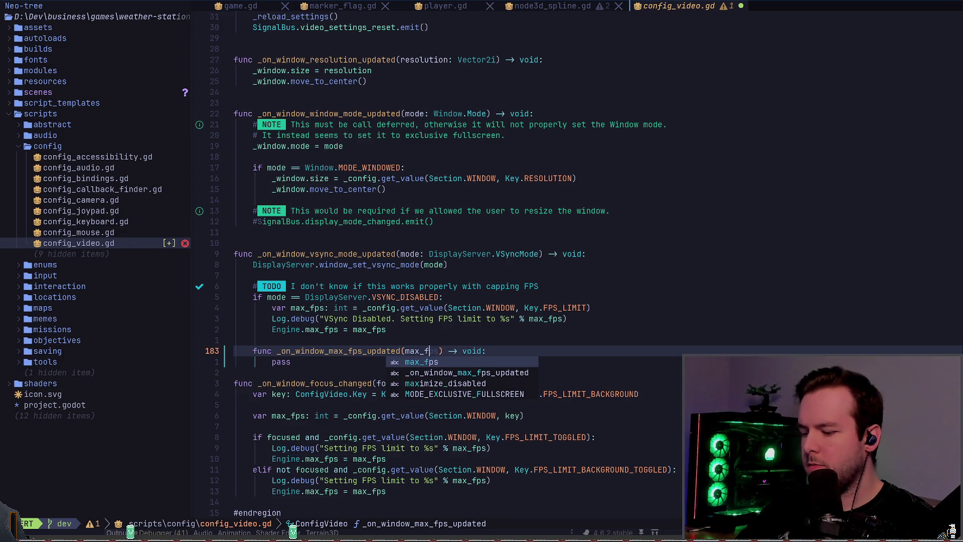
{"action": "type", "text": "ps: int"}
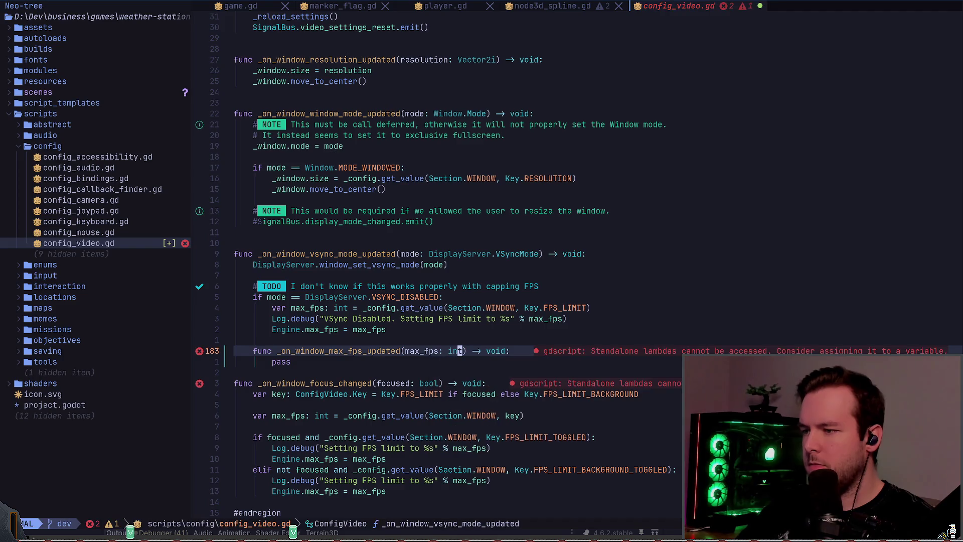
{"action": "key", "text": "Escape"}
{"action": "key", "text": "ctrl+s"}
Review the new placeholder function, then jump to the top of the file.
{"action": "key", "text": "z"}
{"action": "key", "text": "z"}
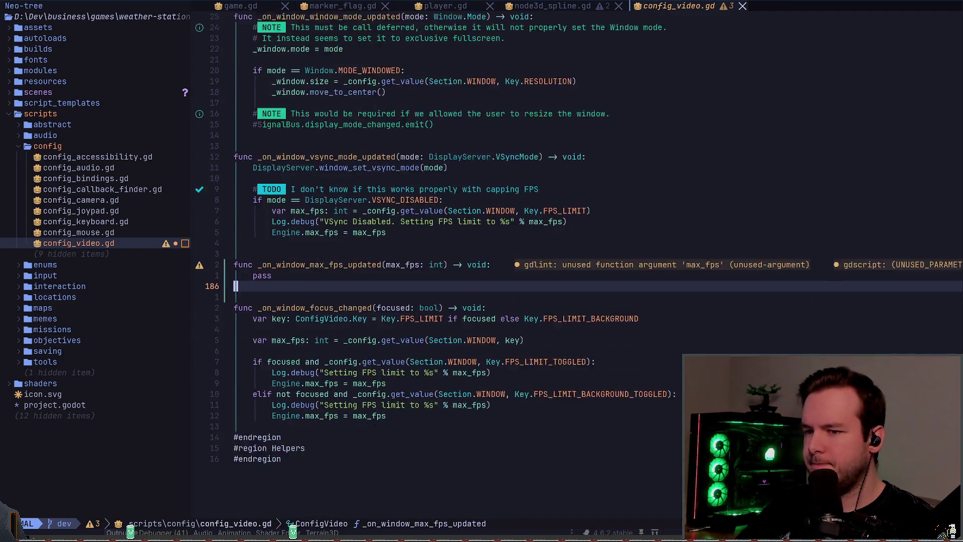
{"action": "key", "text": "shift+v"}
{"action": "key", "text": "k"}
{"action": "key", "text": "Escape"}
{"action": "key", "text": "j"}
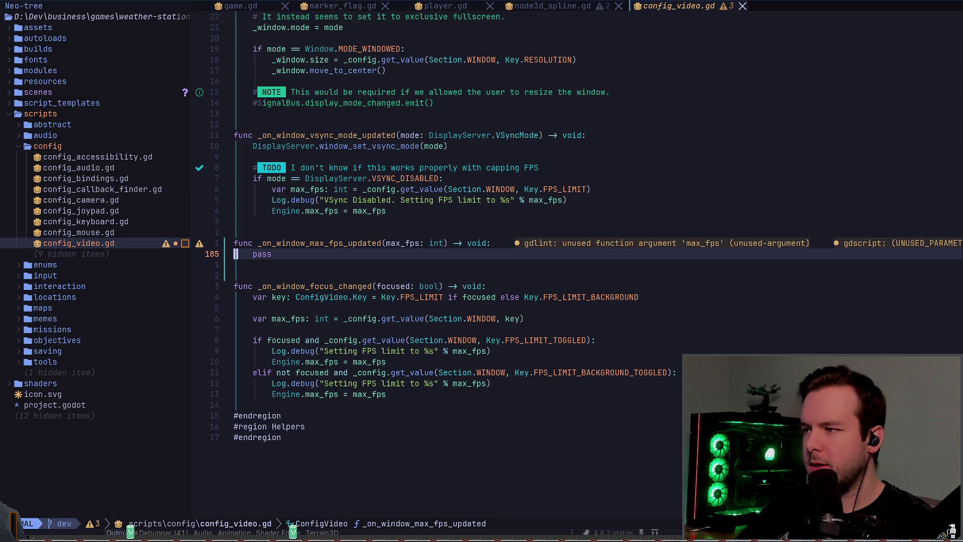
{"action": "key", "text": "k"}
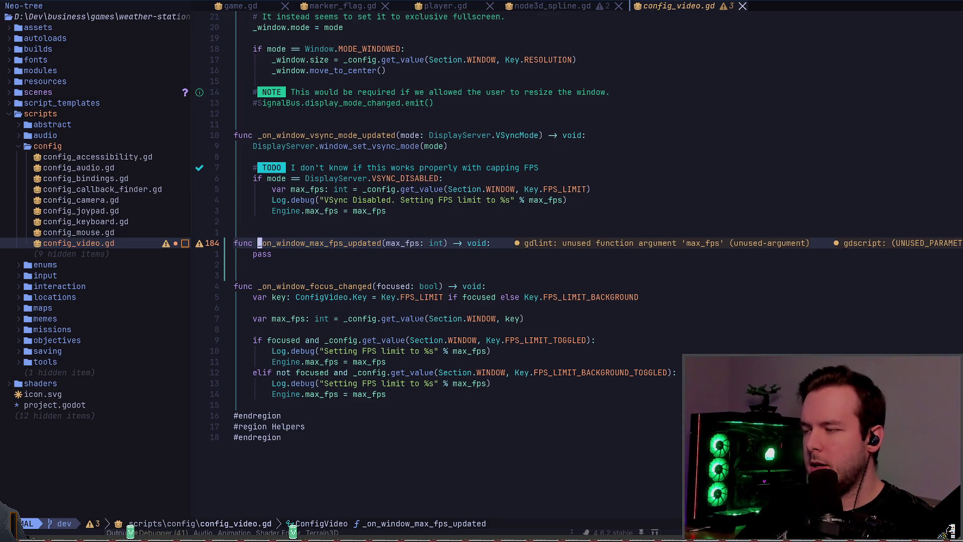
{"action": "key", "text": "w"}
{"action": "key", "text": "w"}
{"action": "key", "text": "ctrl+y"}
{"action": "key", "text": "ctrl+y"}
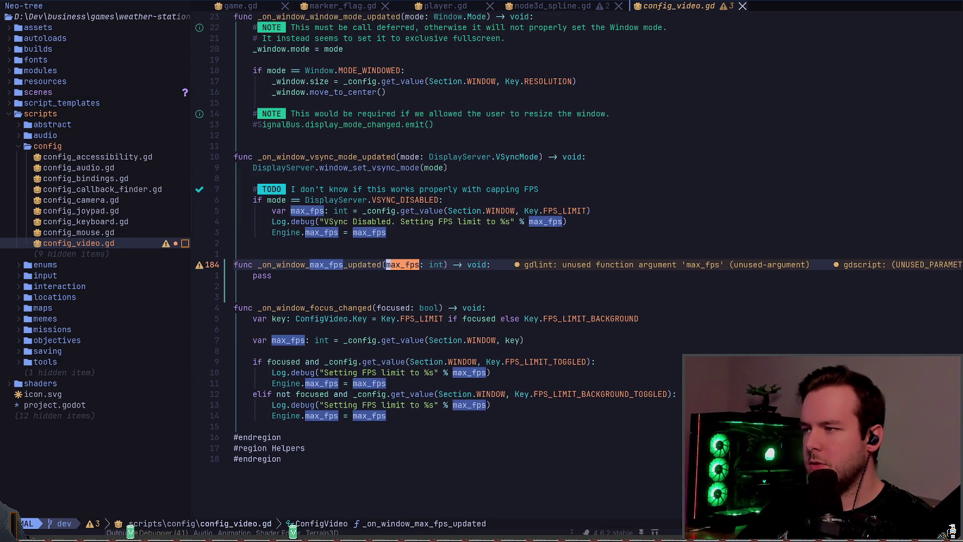
{"action": "key", "text": "g"}
{"action": "key", "text": "g"}
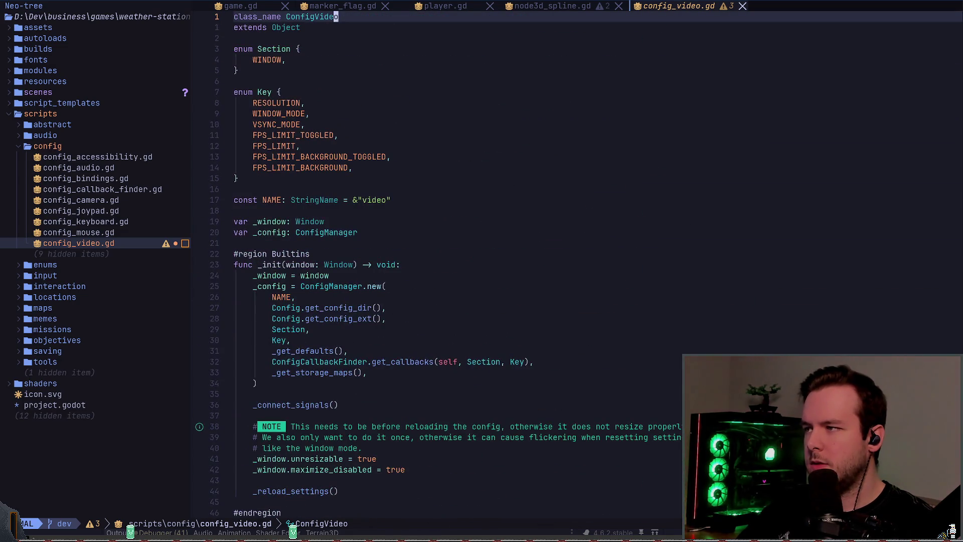
{"action": "key", "text": "j"}
{"action": "key", "text": "j"}
{"action": "key", "text": "j"}
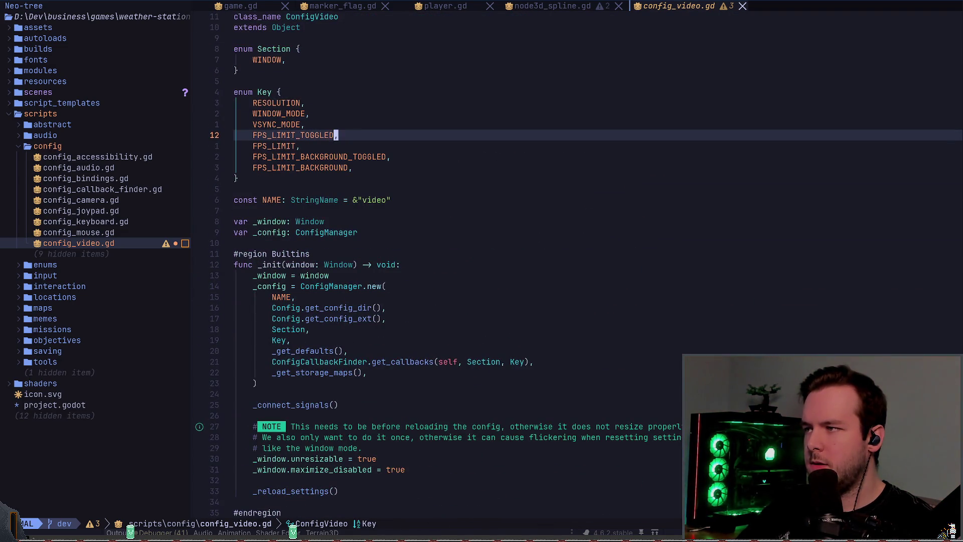
{"action": "key", "text": "b"}
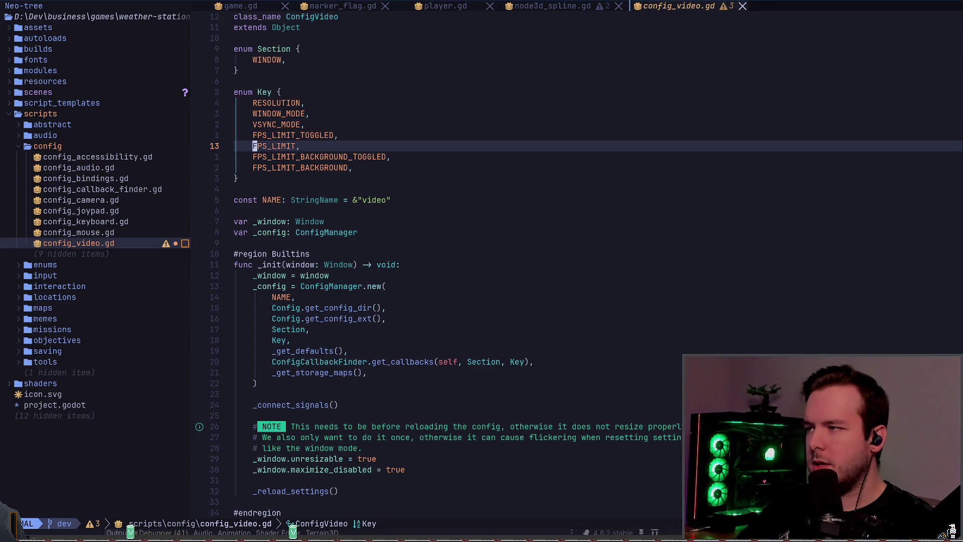
{"action": "type", "text": "/FPS_LIMIT"}
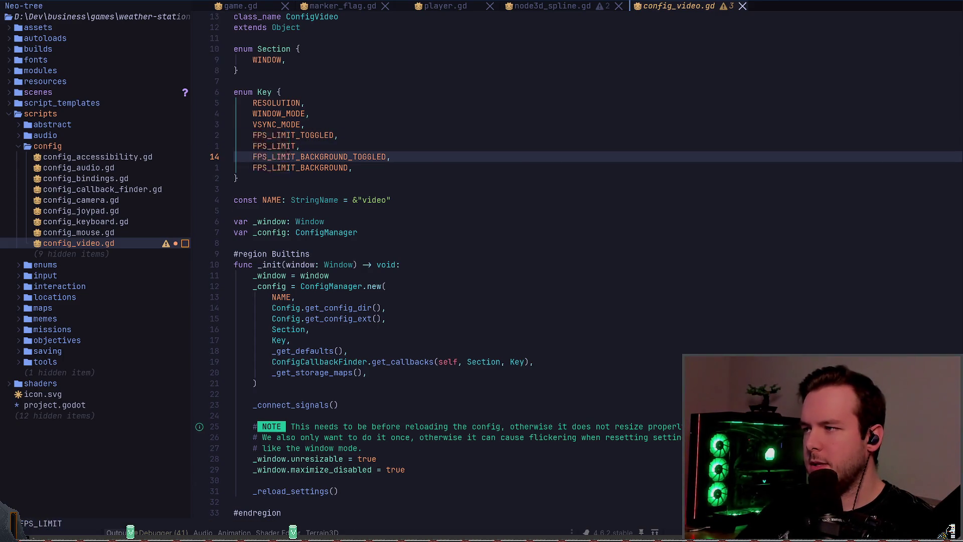
{"action": "key", "text": "Return"}
{"action": "key", "text": "n"}
{"action": "key", "text": "n"}
{"action": "key", "text": "n"}
{"action": "key", "text": "n"}
{"action": "key", "text": "n"}
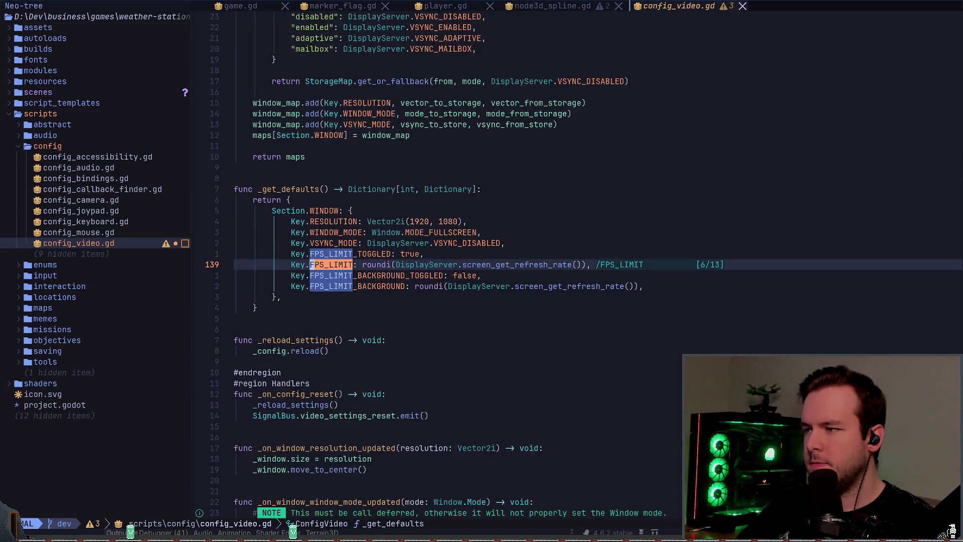
{"action": "key", "text": "Escape"}
{"action": "key", "text": "k"}
{"action": "key", "text": "k"}
{"action": "key", "text": "k"}
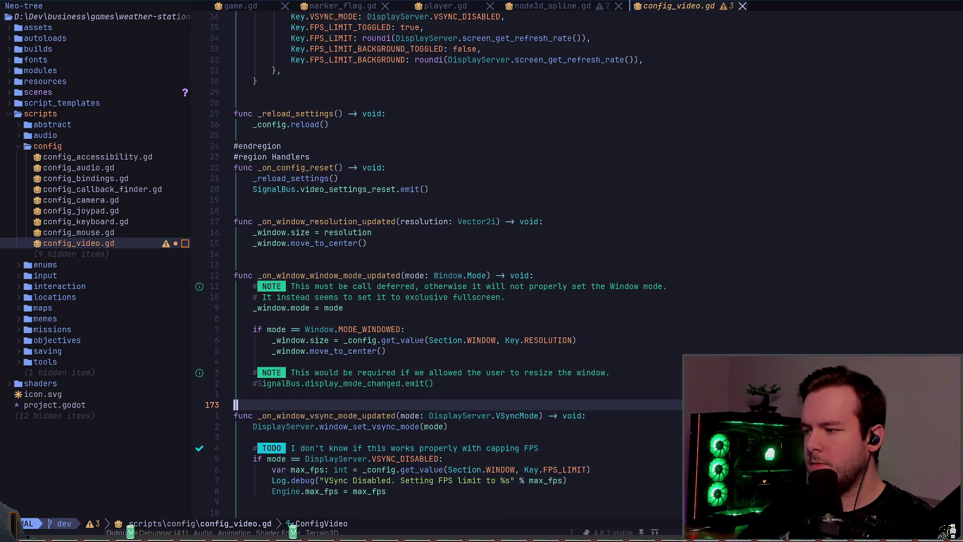
{"action": "key", "text": "j"}
{"action": "key", "text": "j"}
{"action": "key", "text": "j"}
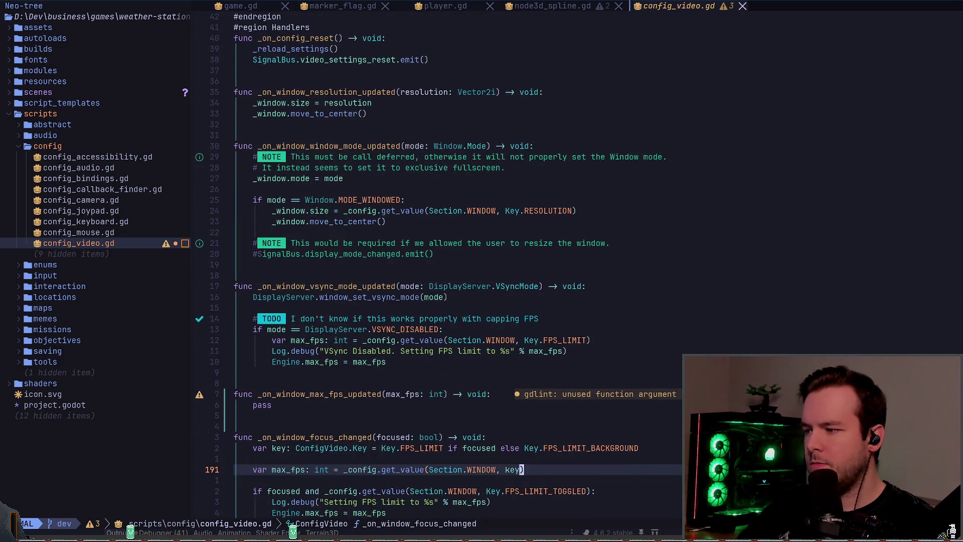
{"action": "key", "text": "k"}
{"action": "key", "text": "k"}
{"action": "key", "text": "k"}
{"action": "key", "text": "b"}
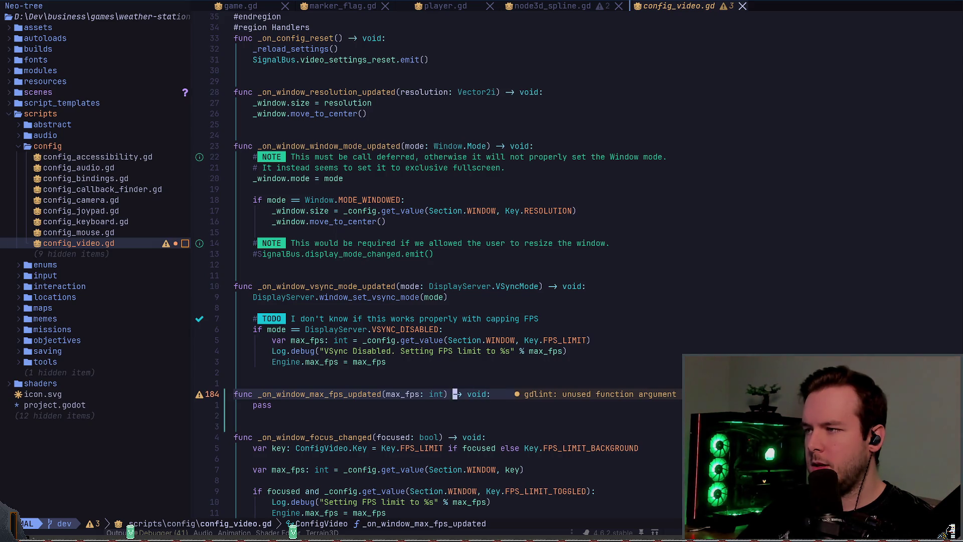
{"action": "key", "text": "B"}
{"action": "key", "text": "B"}
{"action": "key", "text": "l"}
{"action": "key", "text": "l"}
{"action": "key", "text": "l"}
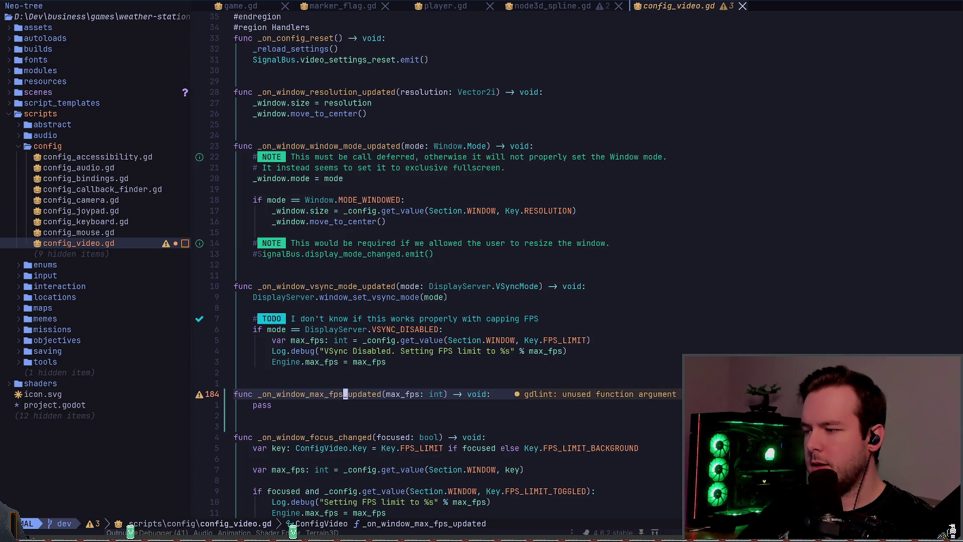
Rename the function to _on_window_fps_limit_updated and its parameter to limit.
{"action": "key", "text": "d"}
{"action": "key", "text": "f"}
{"action": "key", "text": "_"}
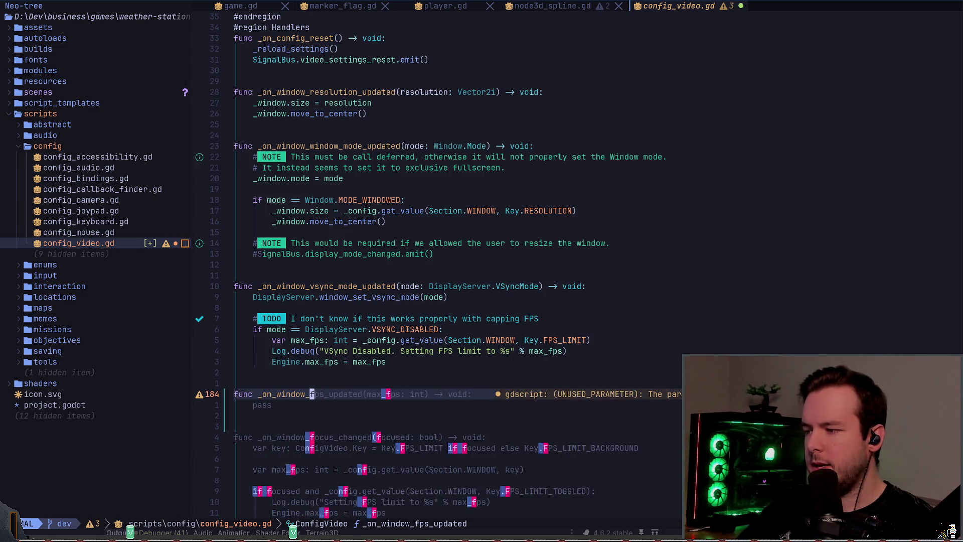
{"action": "key", "text": "l"}
{"action": "key", "text": "l"}
{"action": "key", "text": "l"}
{"action": "type", "text": "i_limit"}
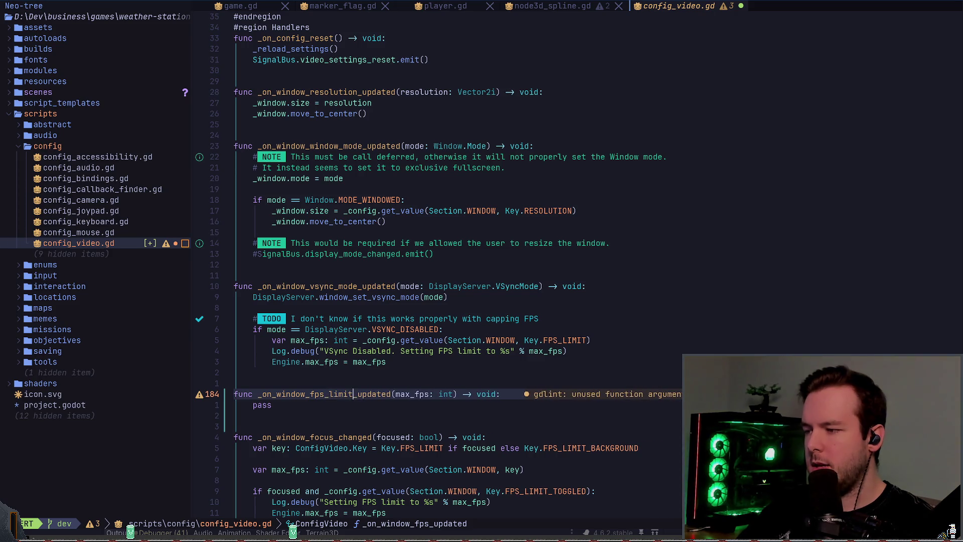
{"action": "key", "text": "Escape"}
{"action": "key", "text": "w"}
{"action": "key", "text": "w"}
{"action": "type", "text": "ciwlimit"}
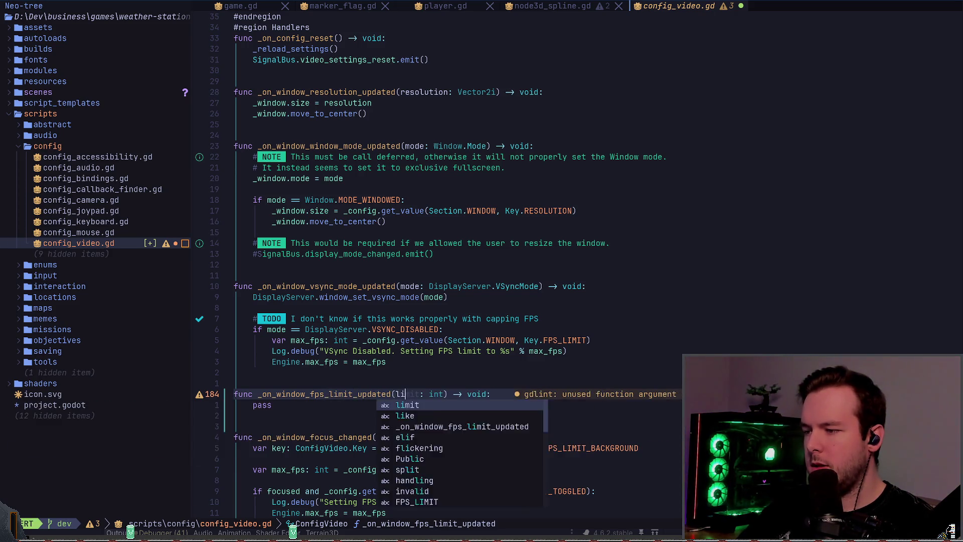
{"action": "key", "text": "Escape"}
Replace the pass body with Engine.max_fps = limit and save.
{"action": "key", "text": "j"}
{"action": "key", "text": "A"}
{"action": "key", "text": "BackSpace"}
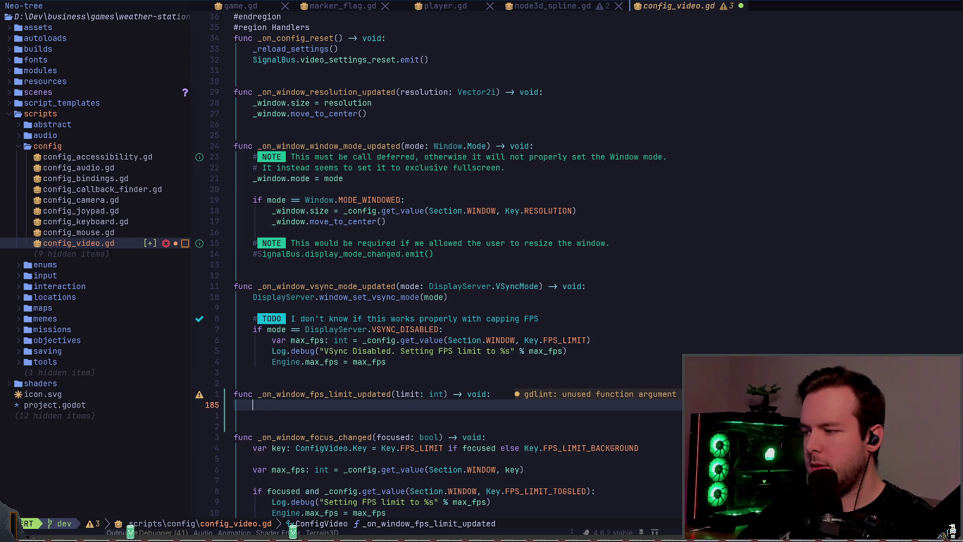
{"action": "type", "text": "Engine.max_fps "}
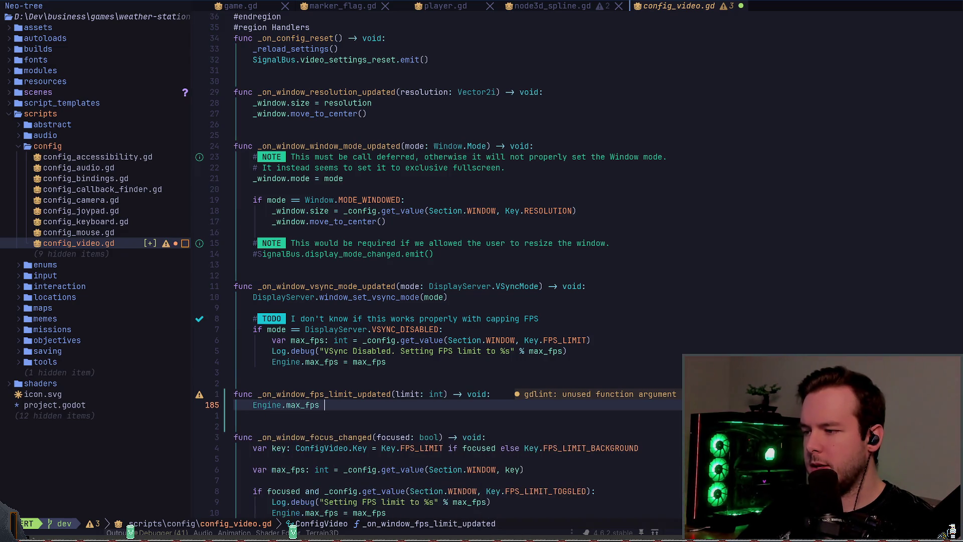
{"action": "type", "text": "= limit"}
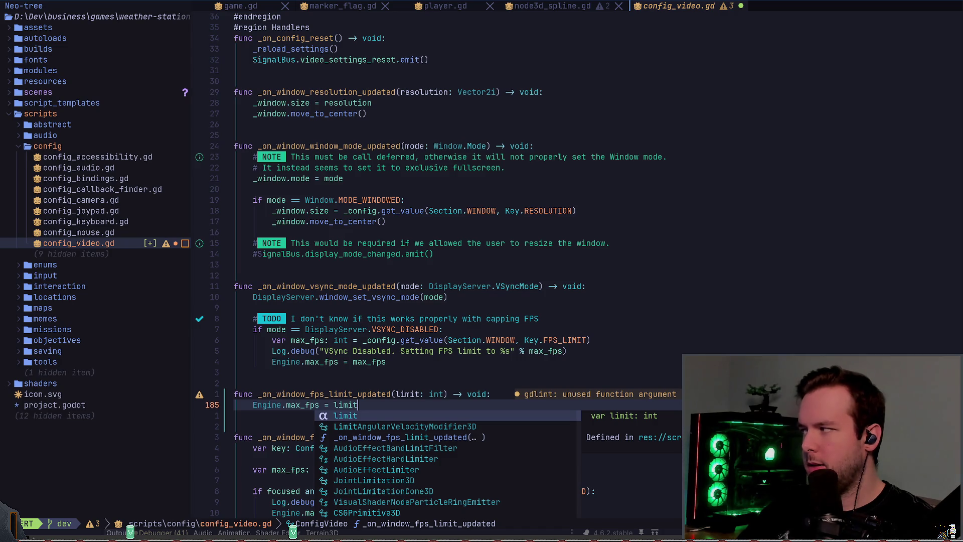
{"action": "key", "text": "Escape"}
{"action": "key", "text": "k"}
{"action": "key", "text": "z"}
{"action": "key", "text": "z"}
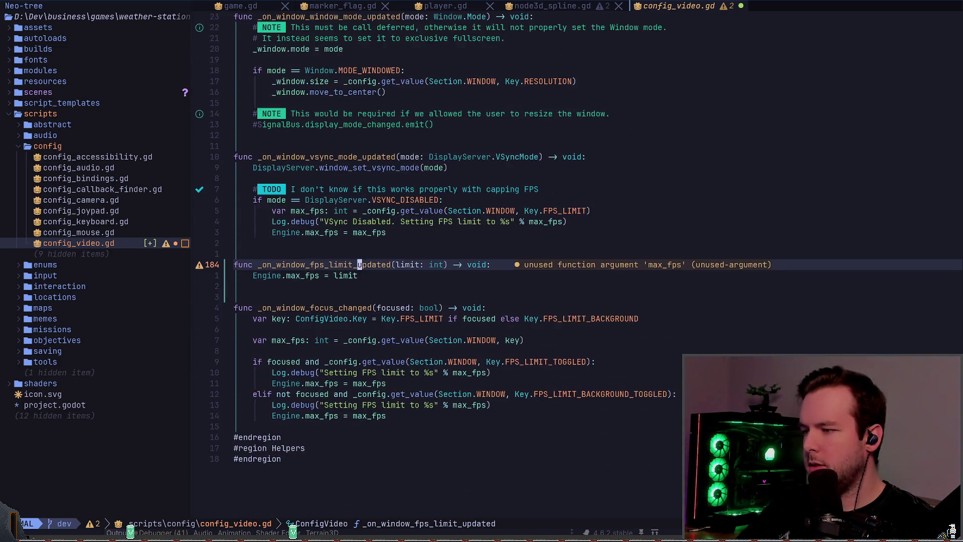
{"action": "key", "text": "ctrl+s"}
Duplicate the handler as _on_window_fps_limit_background_updated and save.
{"action": "key", "text": "j"}
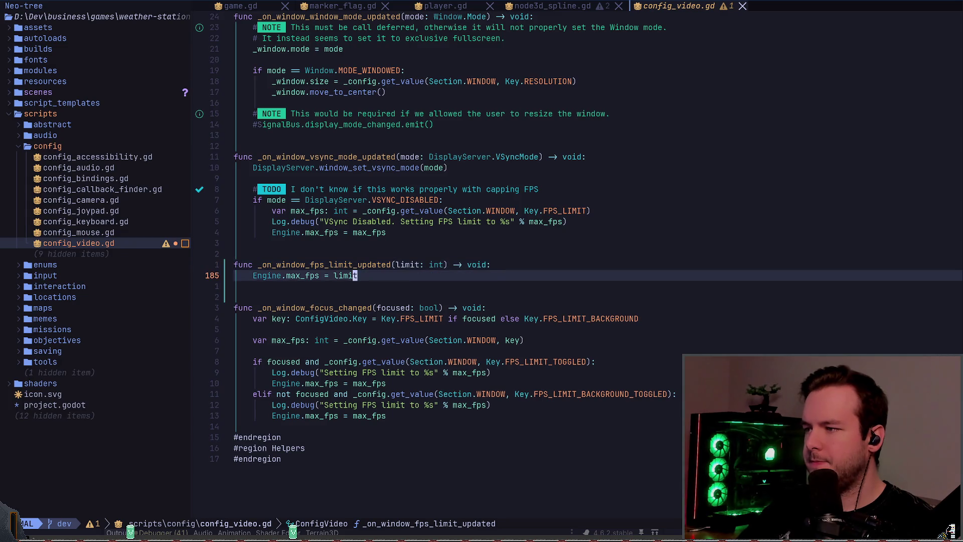
{"action": "key", "text": "y"}
{"action": "key", "text": "i"}
{"action": "key", "text": "p"}
{"action": "key", "text": "}"}
{"action": "key", "text": "p"}
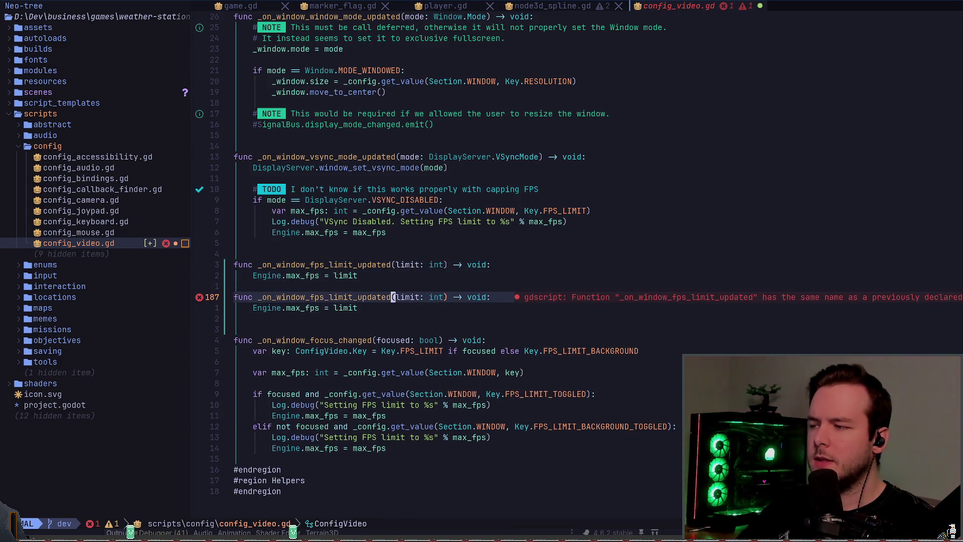
{"action": "type", "text": "a"}
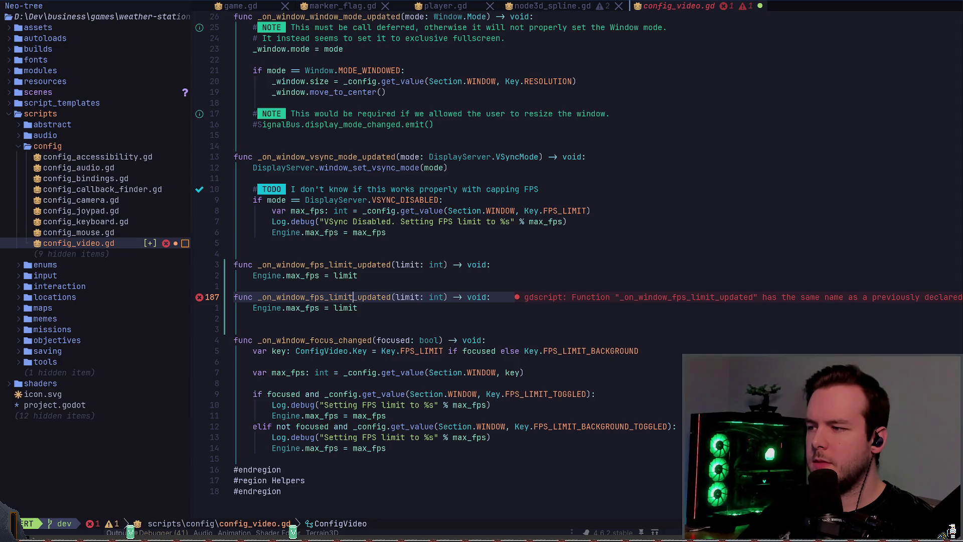
{"action": "type", "text": "_background"}
{"action": "key", "text": "Escape"}
{"action": "key", "text": "ctrl+s"}
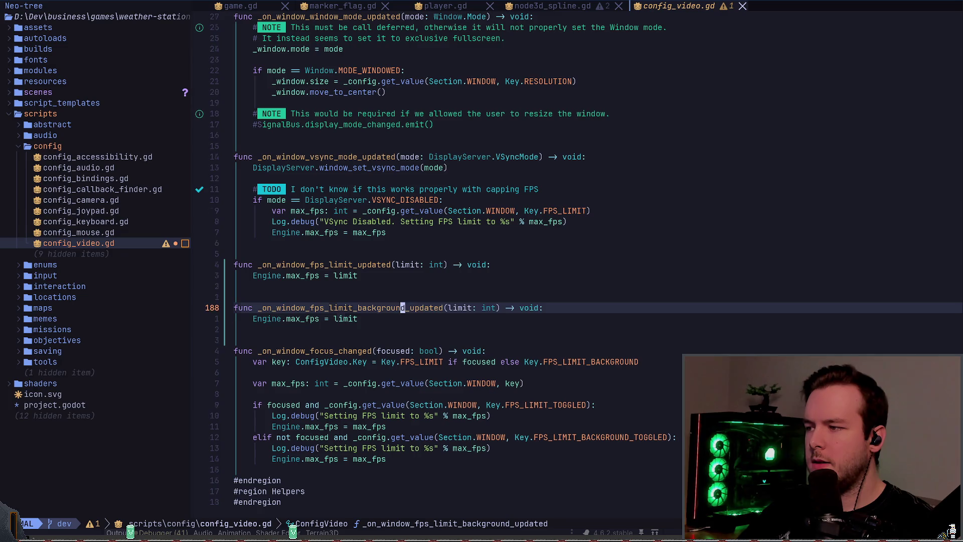
Look over both FPS limit handlers, then search config_video.gd for 'toggled'.
{"action": "key", "text": "V"}
{"action": "key", "text": "j"}
{"action": "key", "text": "o"}
{"action": "key", "text": "k"}
{"action": "key", "text": "k"}
{"action": "key", "text": "k"}
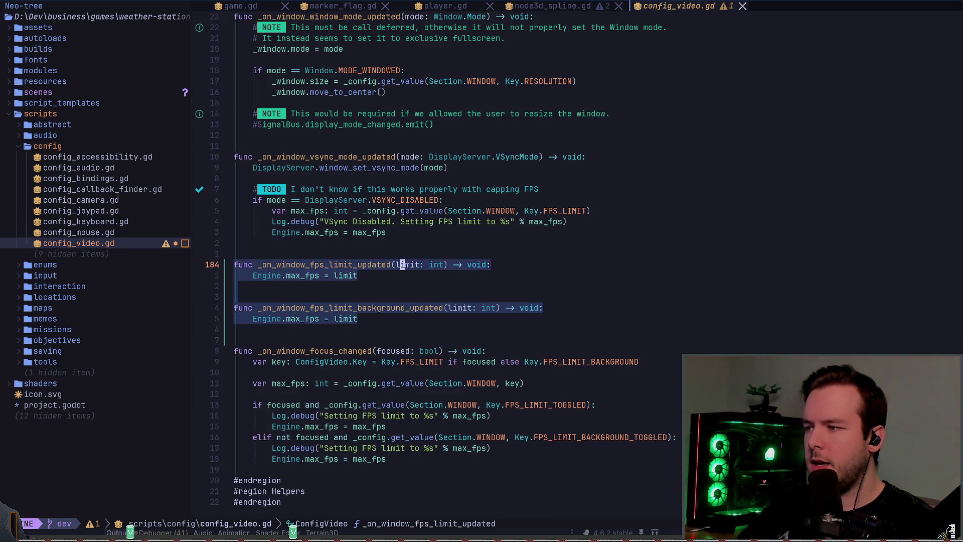
{"action": "key", "text": "Escape"}
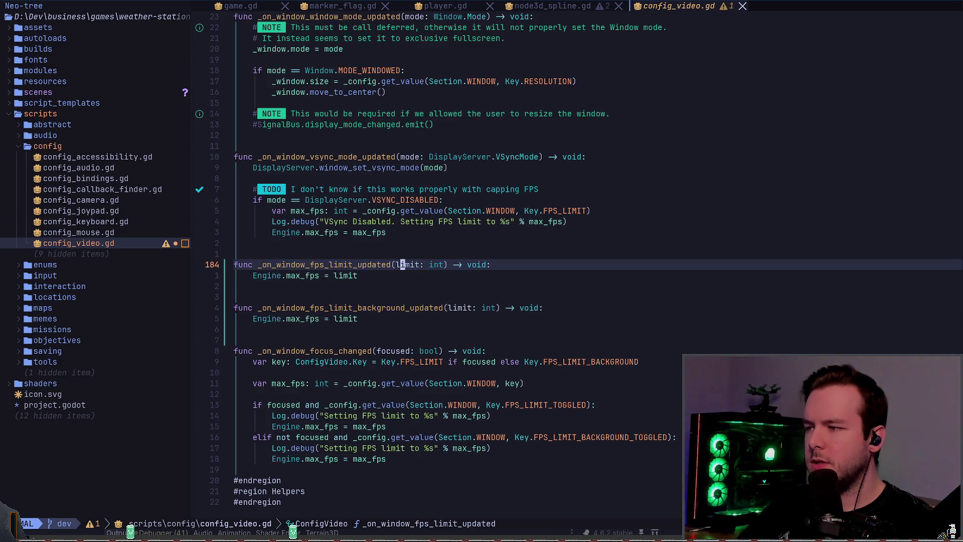
{"action": "key", "text": "y"}
{"action": "key", "text": "j"}
{"action": "type", "text": "jft"}
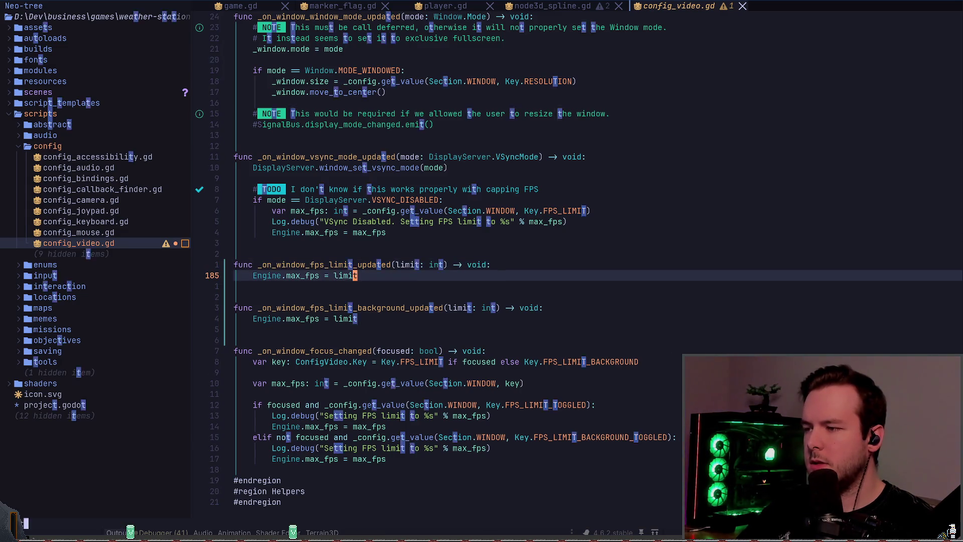
{"action": "type", "text": "oggled"}
{"action": "key", "text": "Return"}
{"action": "key", "text": "N"}
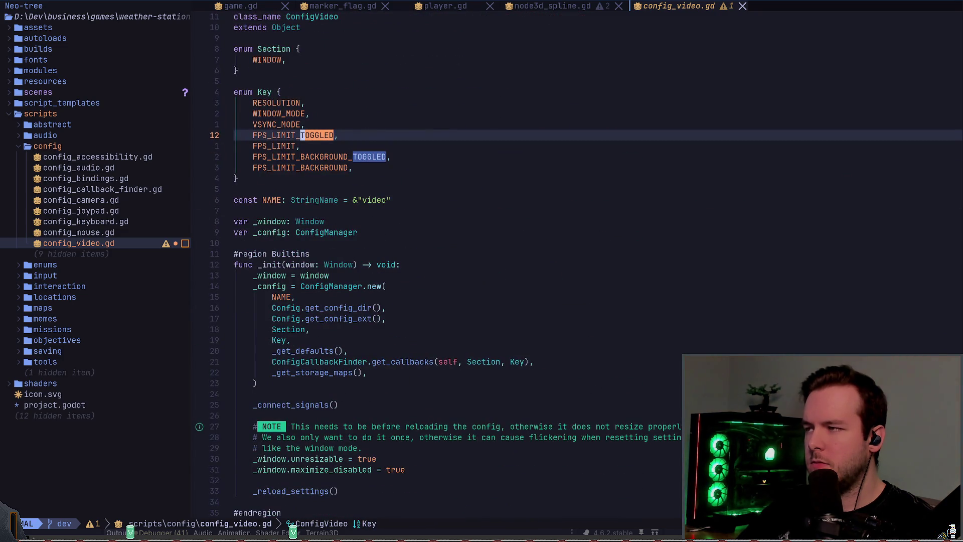
{"action": "key", "text": "n"}
{"action": "key", "text": "n"}
{"action": "key", "text": "n"}
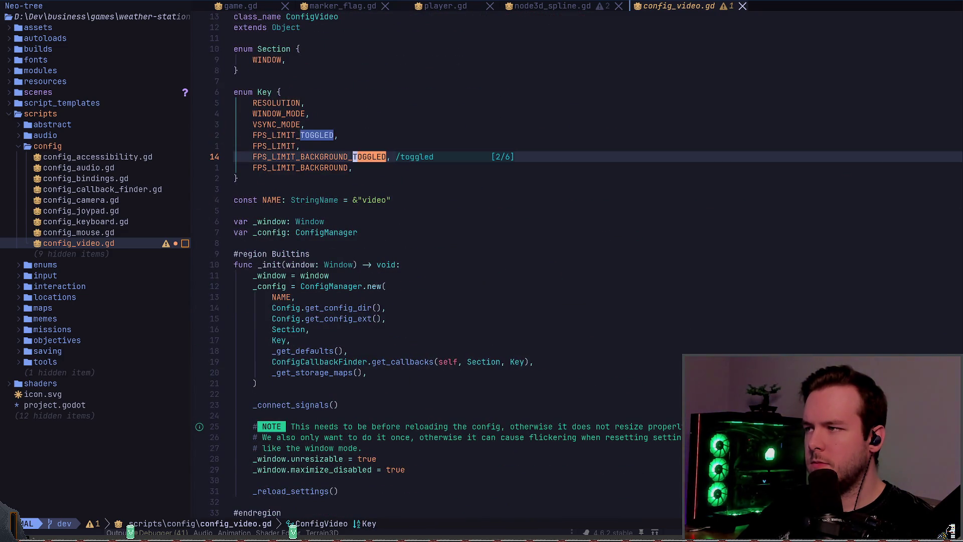
{"action": "key", "text": "n"}
{"action": "key", "text": "n"}
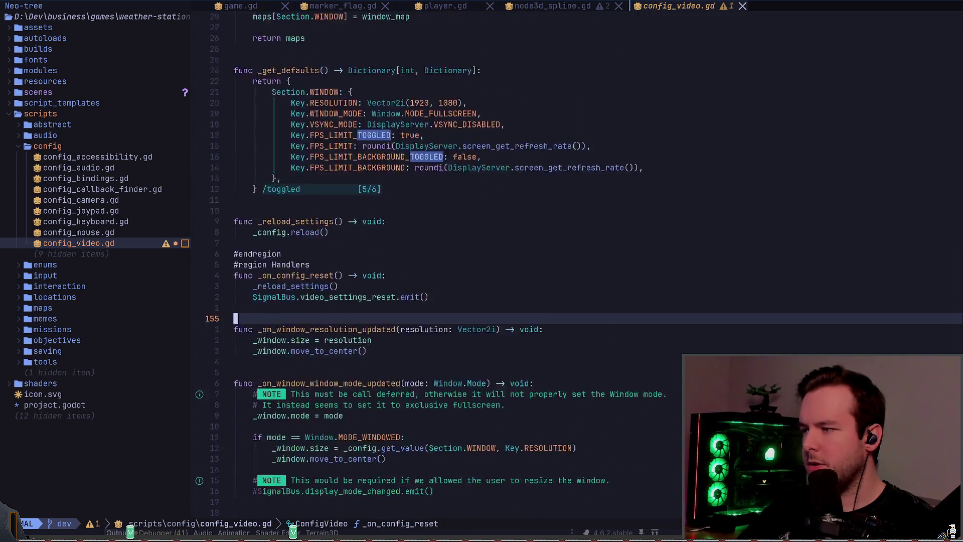
{"action": "key", "text": "k"}
{"action": "key", "text": "k"}
{"action": "key", "text": "k"}
{"action": "key", "text": "k"}
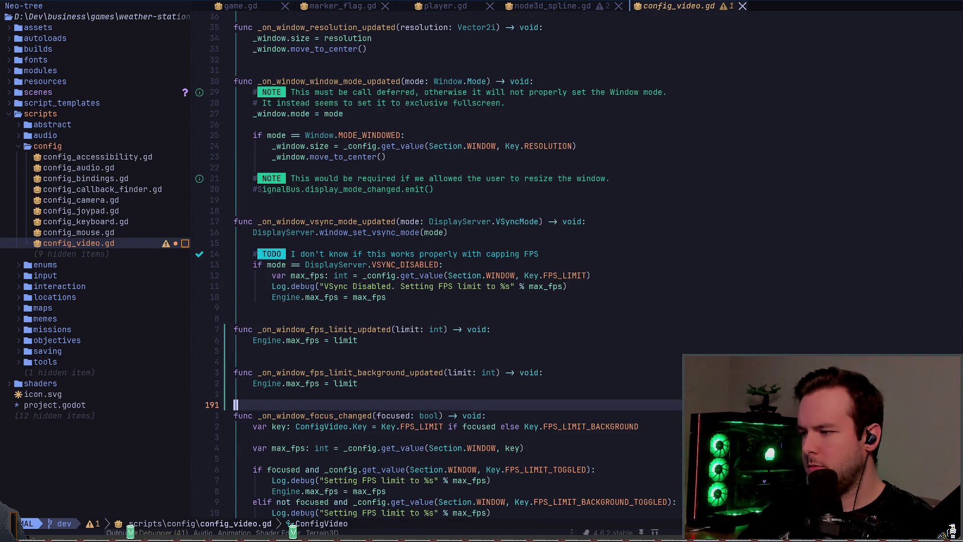
Duplicate the fps_limit_updated handler as _on_window_fps_limit_toggled_updated(toggled_on: bool).
{"action": "key", "text": "y"}
{"action": "key", "text": "a"}
{"action": "key", "text": "p"}
{"action": "key", "text": "P"}
{"action": "key", "text": "w"}
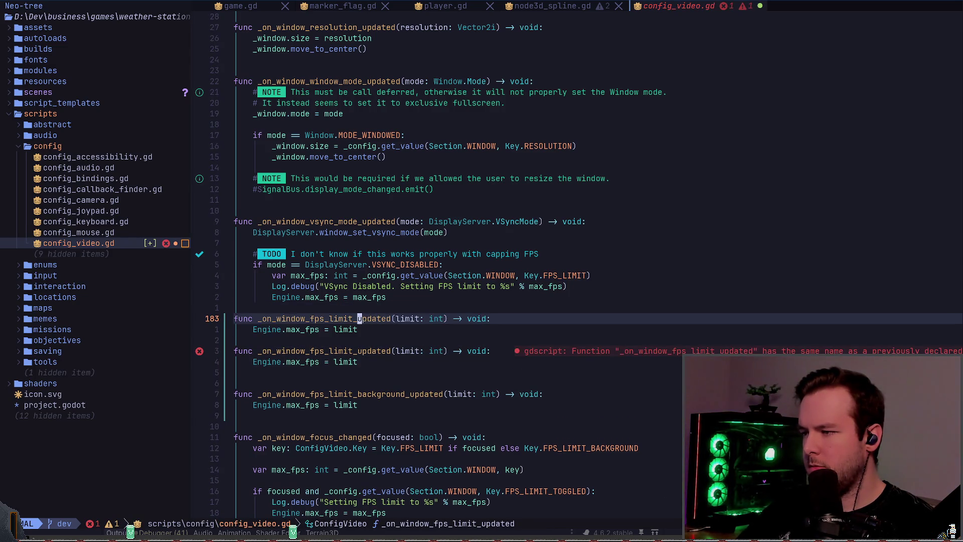
{"action": "type", "text": "it_toggled_"}
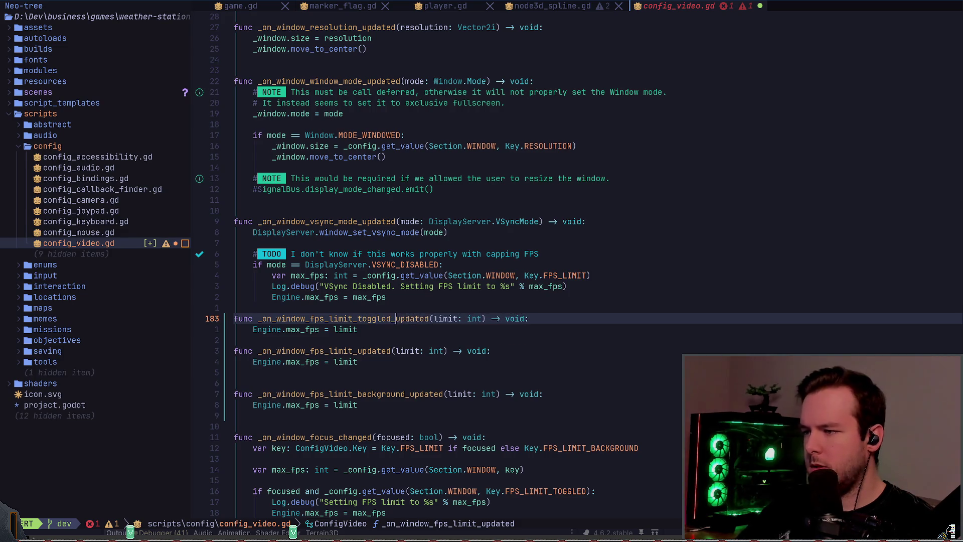
{"action": "key", "text": "Escape"}
{"action": "key", "text": "w"}
{"action": "key", "text": "w"}
{"action": "type", "text": "ciwtoggled_on"}
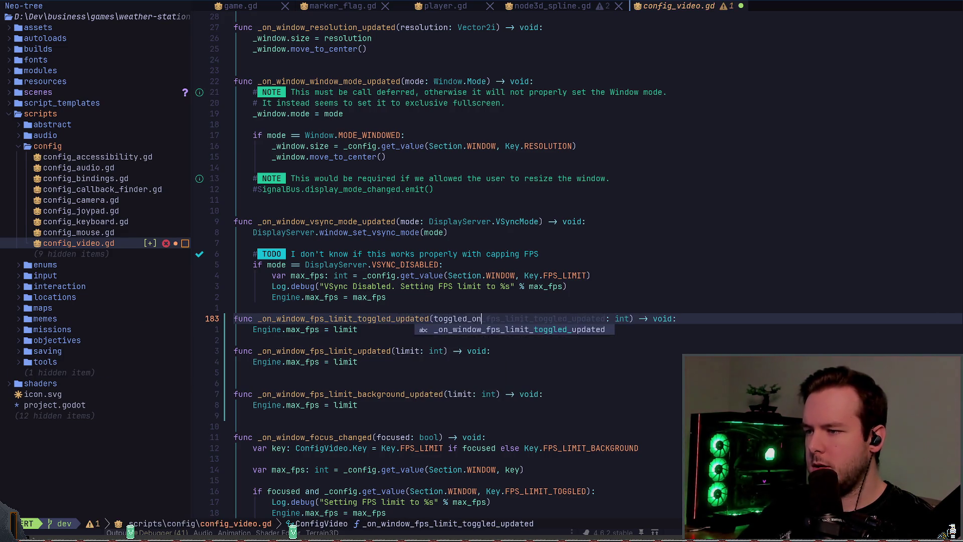
{"action": "key", "text": "Escape"}
{"action": "key", "text": "w"}
{"action": "key", "text": "w"}
{"action": "type", "text": "ciwbool"}
{"action": "key", "text": "Escape"}
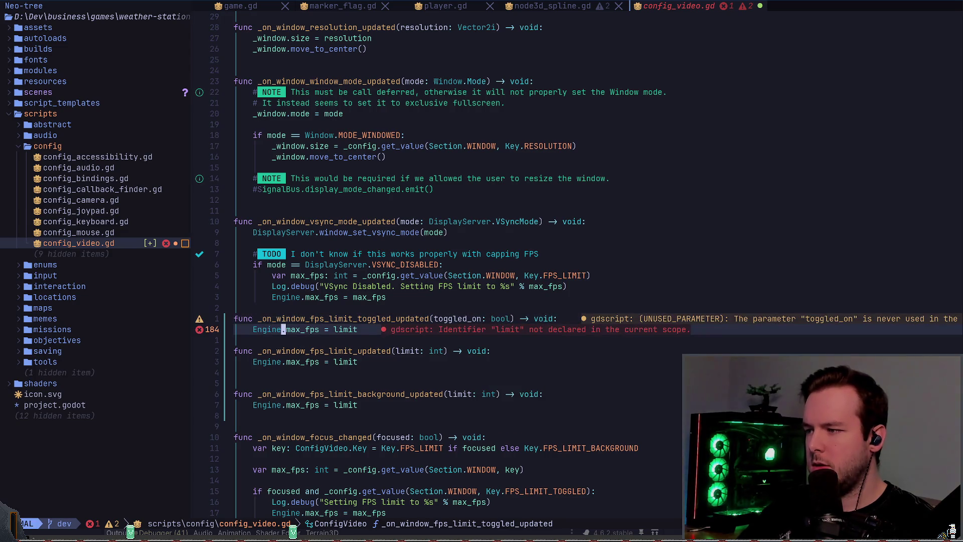
Drop an abandoned if line and clear the old limit value in the function body.
{"action": "type", "text": "oif"}
{"action": "key", "text": "BackSpace"}
{"action": "key", "text": "BackSpace"}
{"action": "key", "text": "BackSpace"}
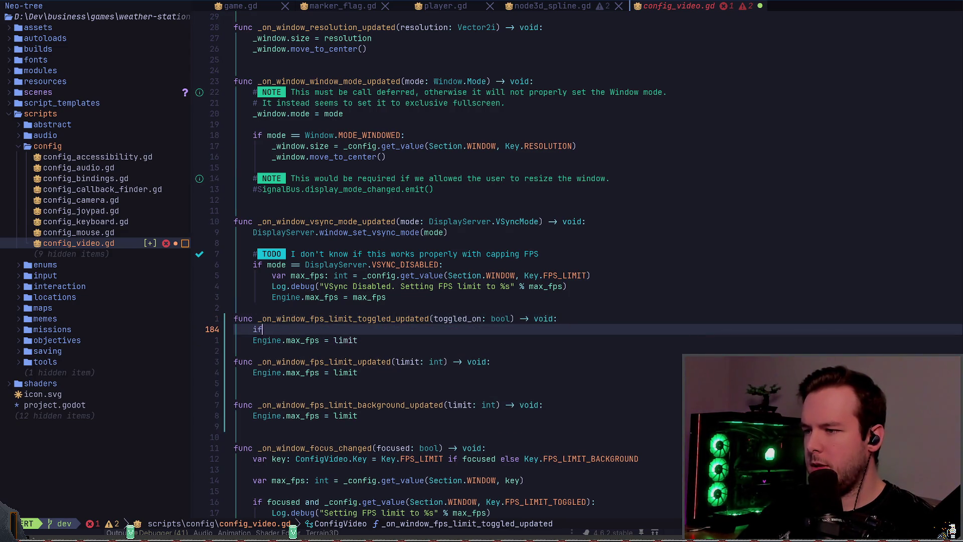
{"action": "key", "text": "BackSpace"}
{"action": "key", "text": "BackSpace"}
{"action": "type", "text": "toggled_on"}
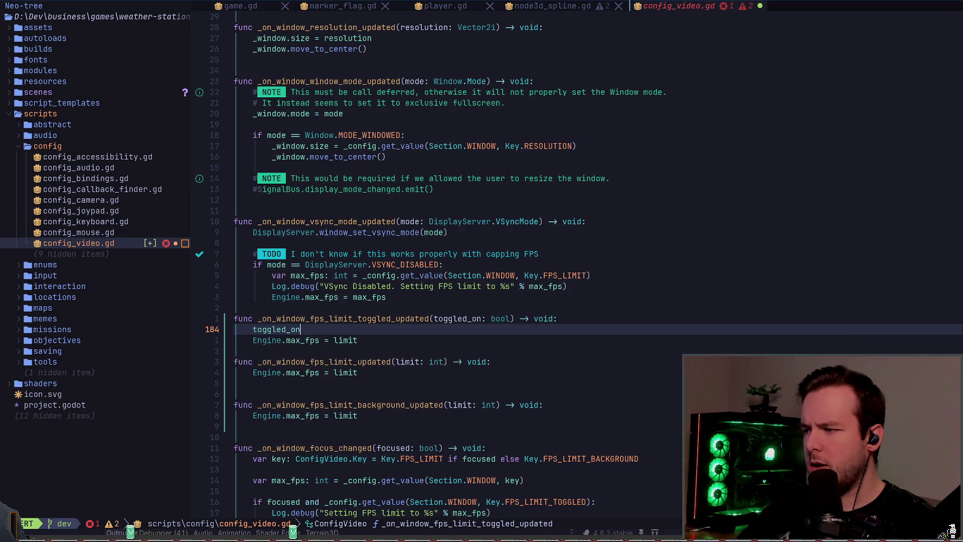
{"action": "key", "text": "BackSpace"}
{"action": "key", "text": "BackSpace"}
{"action": "key", "text": "BackSpace"}
{"action": "key", "text": "Escape"}
{"action": "key", "text": "d"}
{"action": "key", "text": "d"}
{"action": "key", "text": "w"}
{"action": "key", "text": "w"}
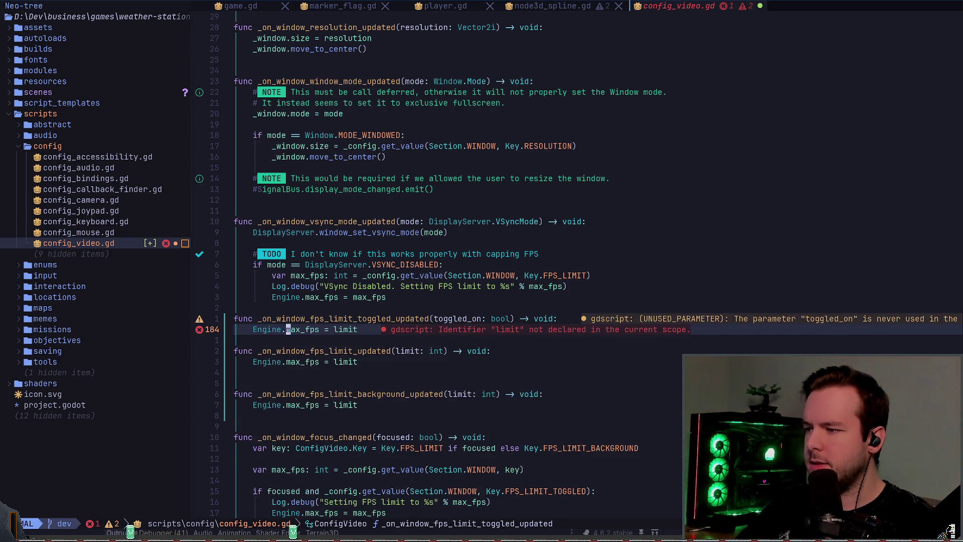
{"action": "key", "text": "w"}
{"action": "key", "text": "w"}
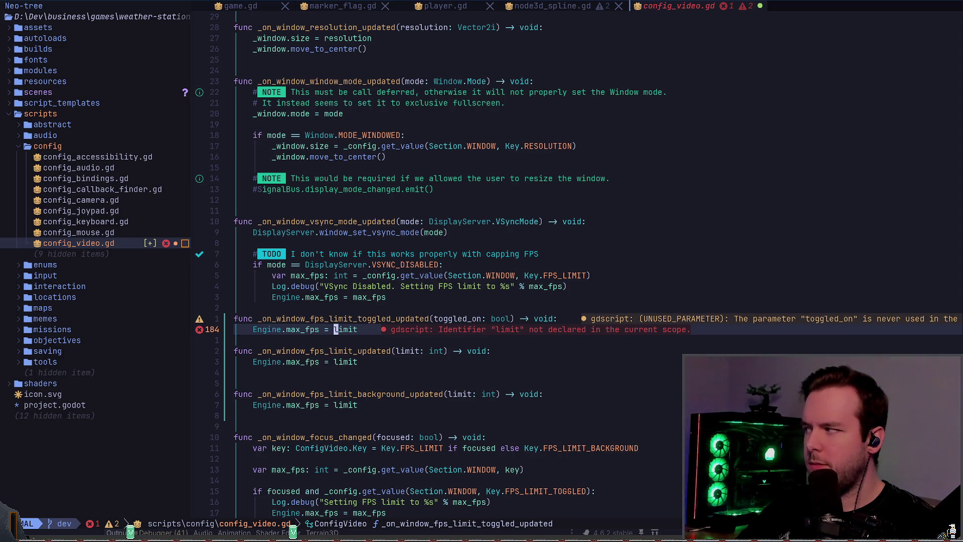
{"action": "key", "text": "c"}
{"action": "key", "text": "w"}
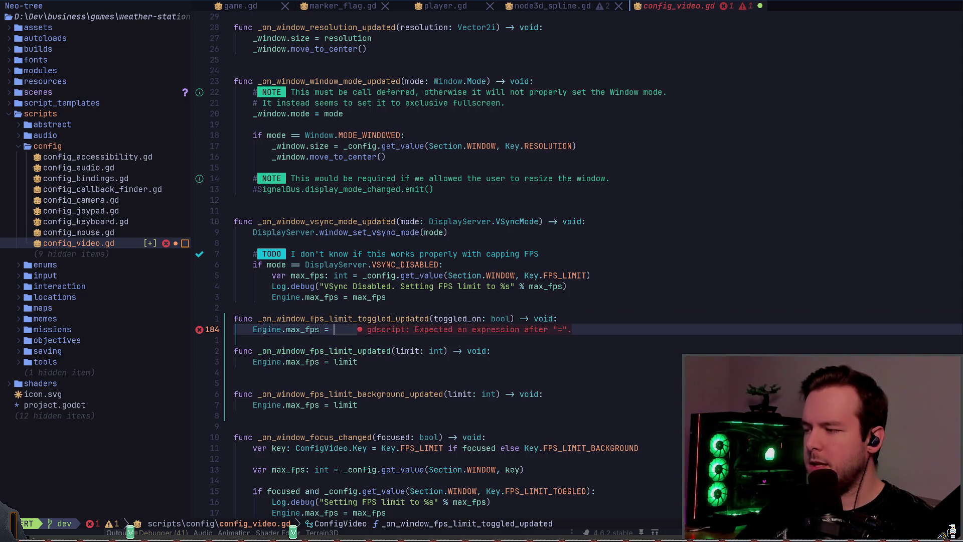
Assign Engine.max_fps Config.get_value(Section.WINDOW, Key.FPS_LIMIT) if toggled_on else 0.
{"action": "type", "text": "Config.get"}
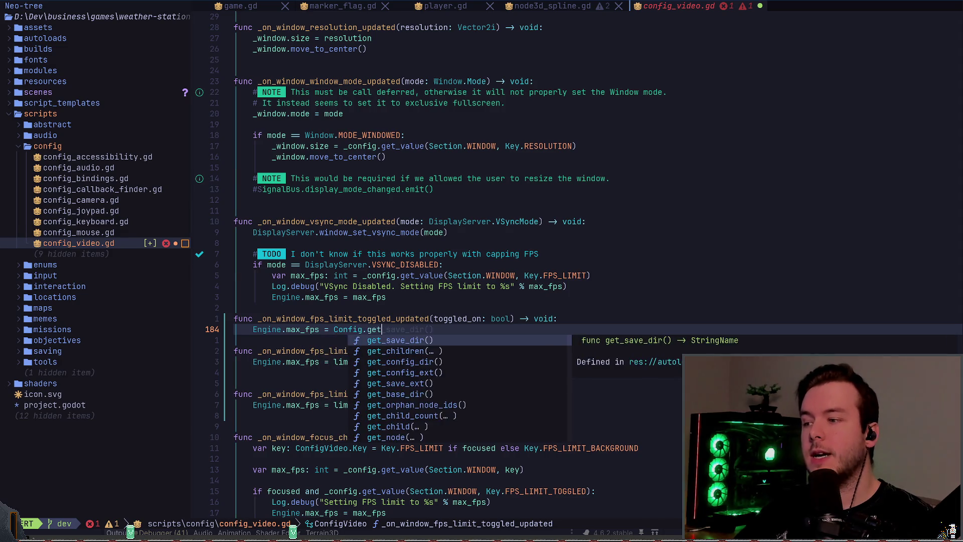
{"action": "key", "text": "BackSpace"}
{"action": "key", "text": "BackSpace"}
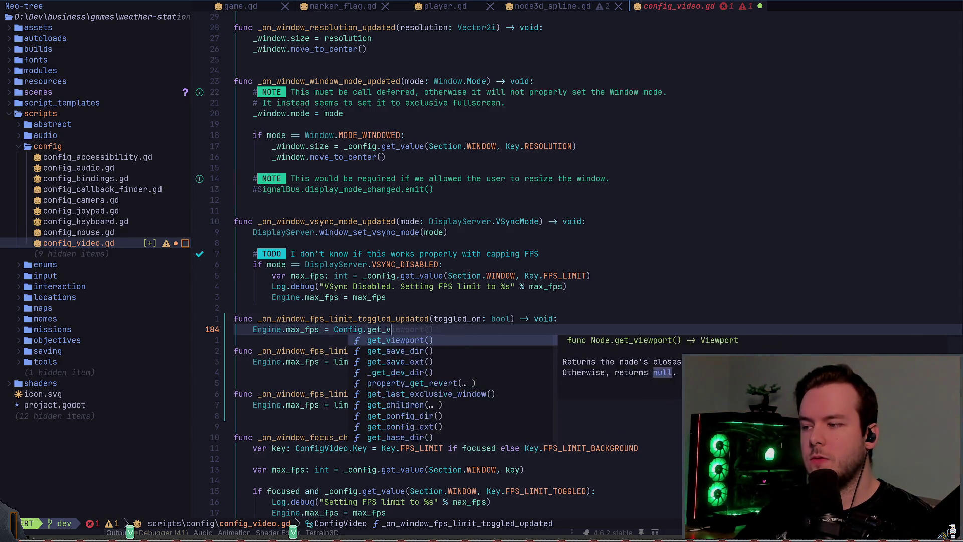
{"action": "key", "text": "BackSpace"}
{"action": "key", "text": "BackSpace"}
{"action": "key", "text": "BackSpace"}
{"action": "type", "text": "get_value("}
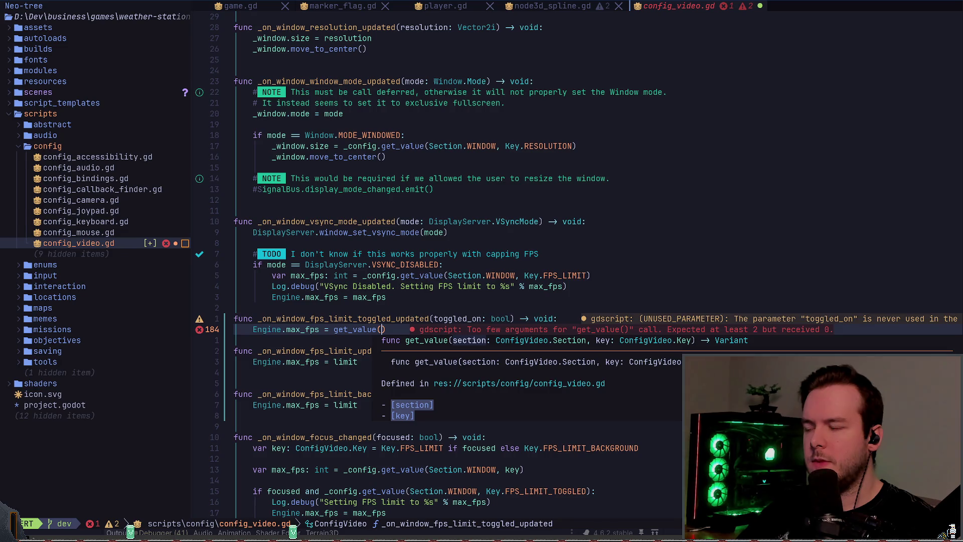
{"action": "type", "text": "Eng"}
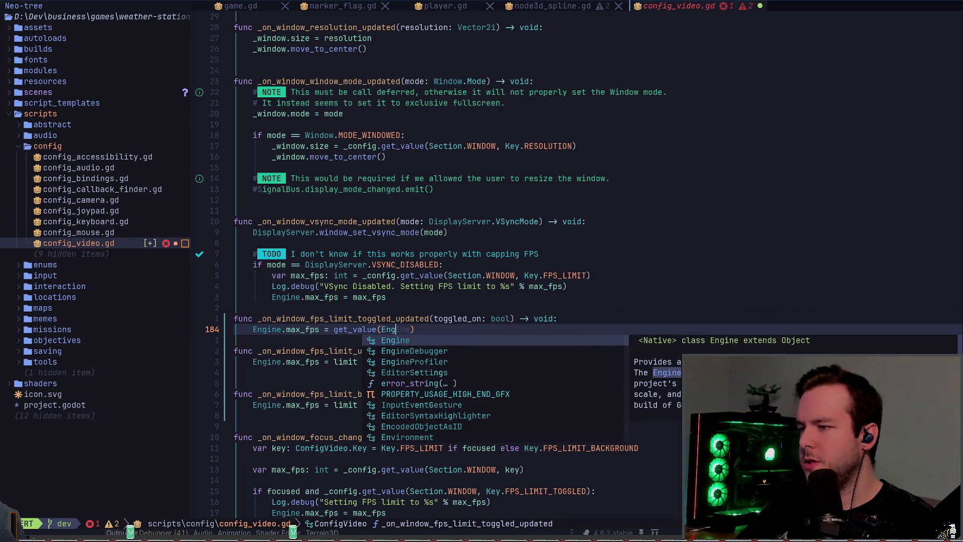
{"action": "key", "text": "BackSpace"}
{"action": "type", "text": "Section.WINDOW,"}
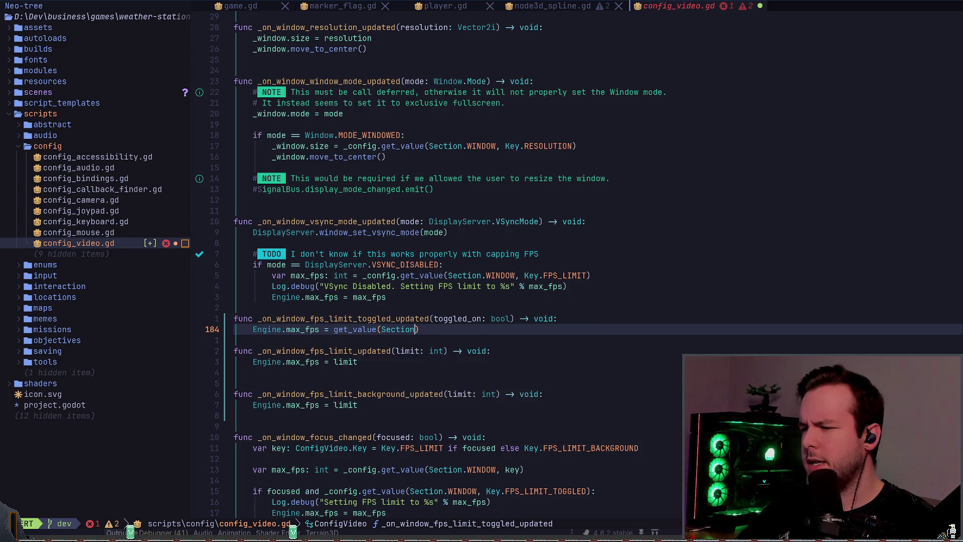
{"action": "type", "text": " Key."}
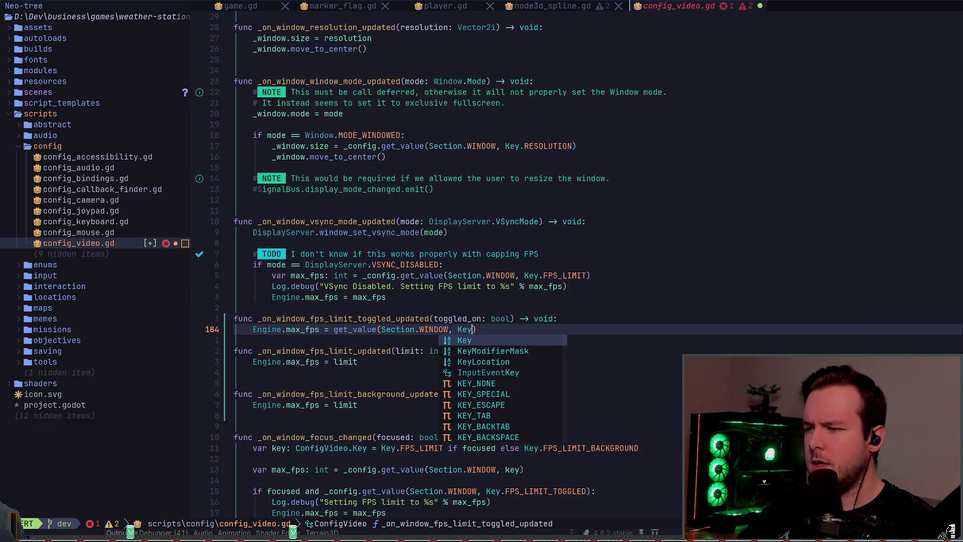
{"action": "key", "text": "ctrl+n"}
{"action": "key", "text": "ctrl+n"}
{"action": "key", "text": "ctrl+n"}
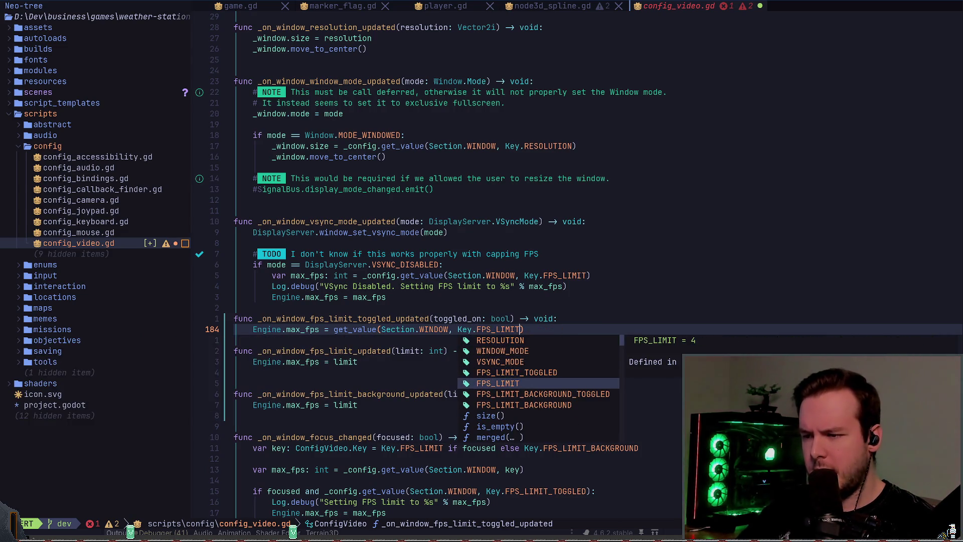
{"action": "key", "text": "Escape"}
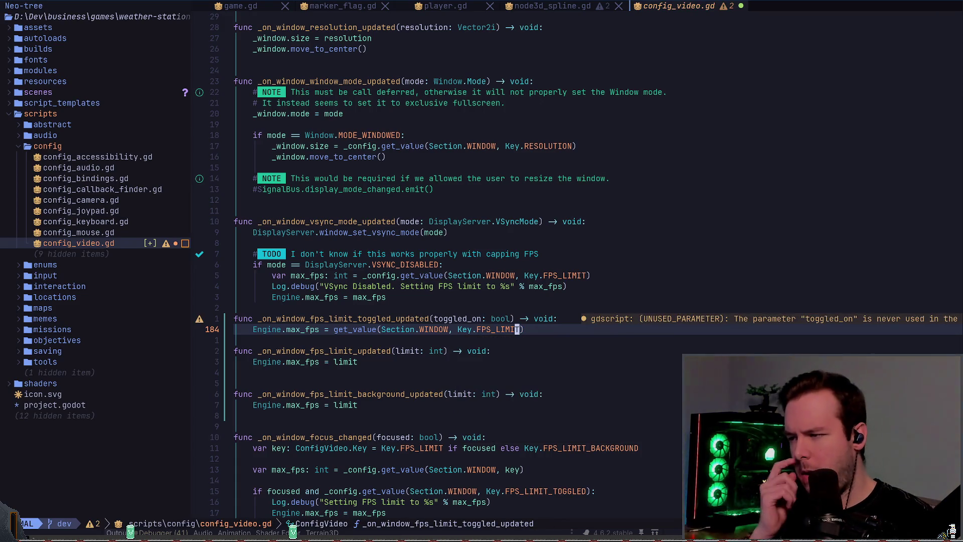
{"action": "key", "text": "shift+a"}
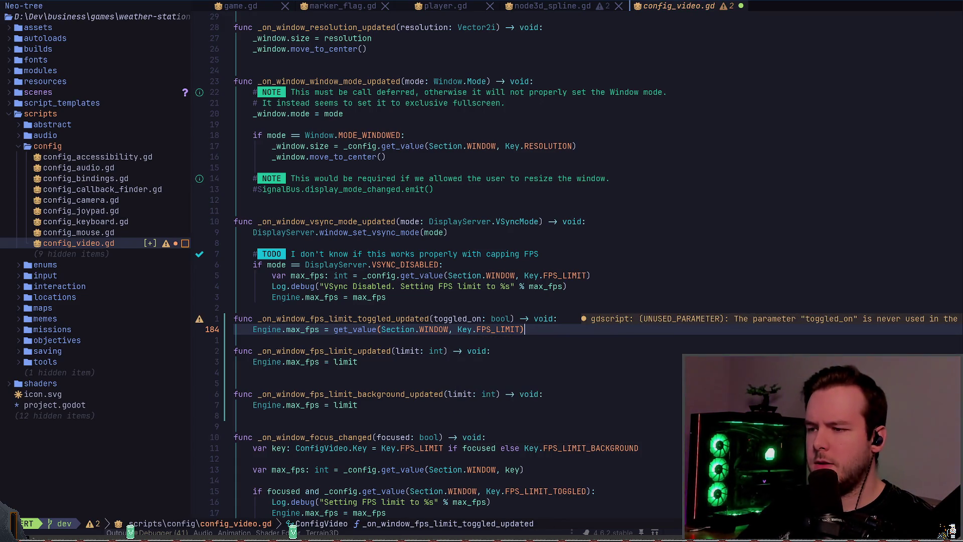
{"action": "type", "text": "if toggled_on "}
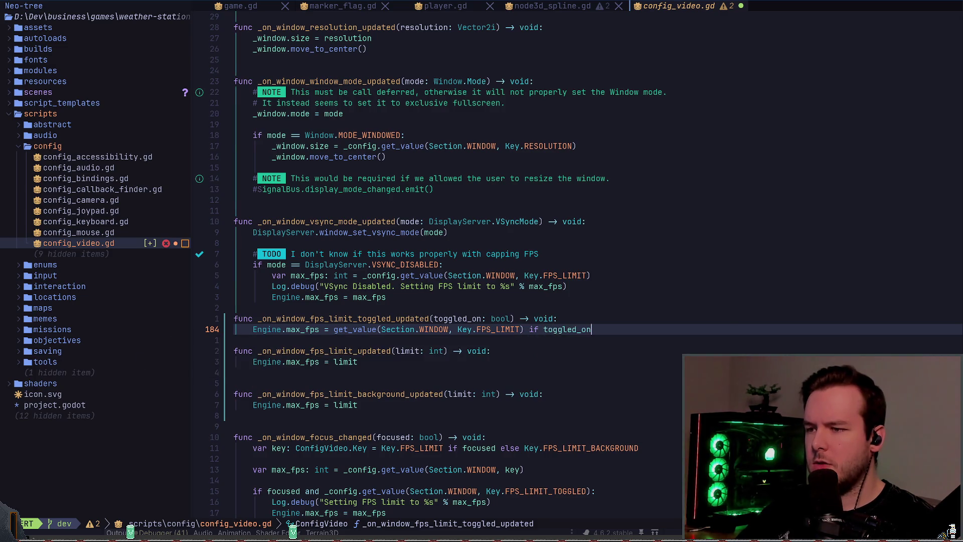
{"action": "type", "text": "else 0"}
{"action": "key", "text": "Escape"}
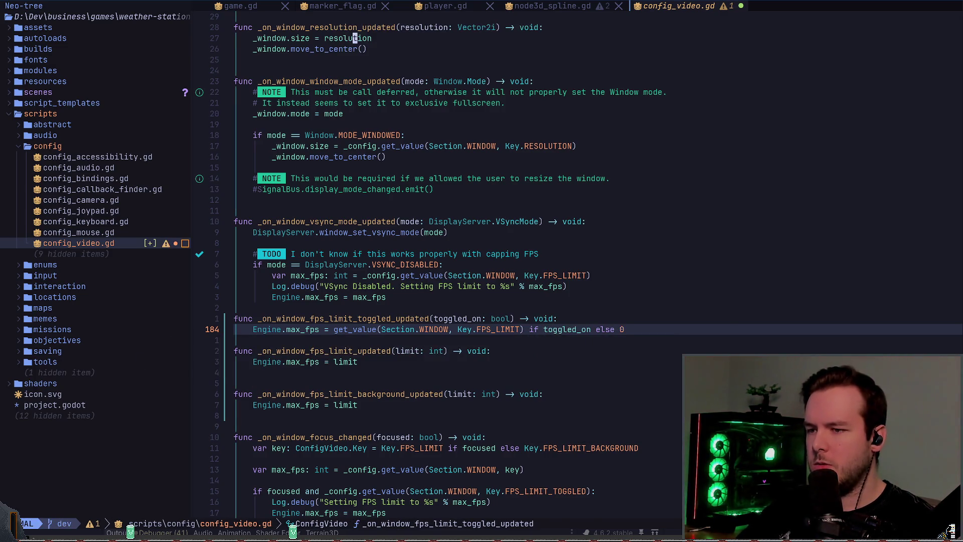
Duplicate the toggle handler, switch its key to FPS_LIMIT_BACKGROUND, and save.
{"action": "key", "text": "V"}
{"action": "key", "text": "k"}
{"action": "key", "text": "y"}
{"action": "key", "text": "j"}
{"action": "key", "text": "j"}
{"action": "key", "text": "j"}
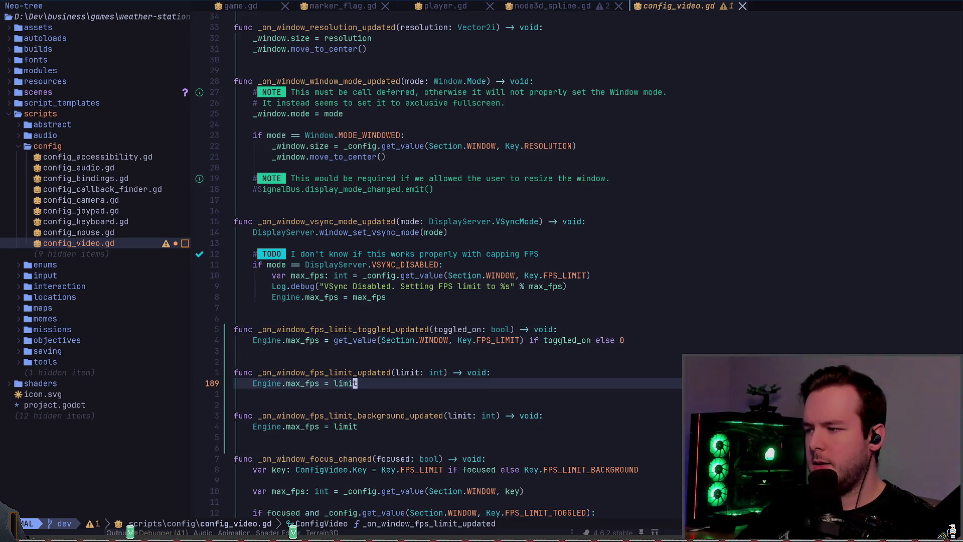
{"action": "key", "text": "p"}
{"action": "key", "text": "w"}
{"action": "key", "text": "j"}
{"action": "key", "text": "w"}
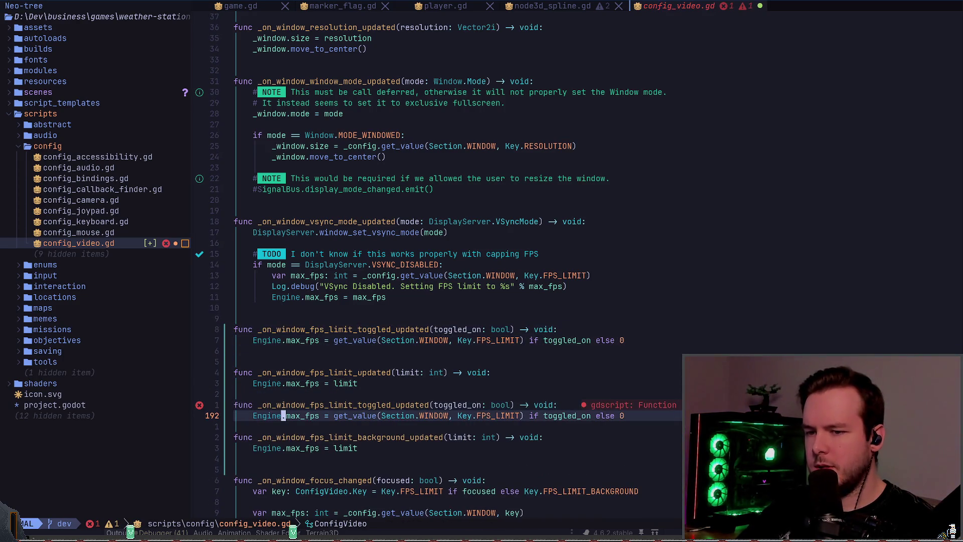
{"action": "type", "text": "ea_BACKGROUN"}
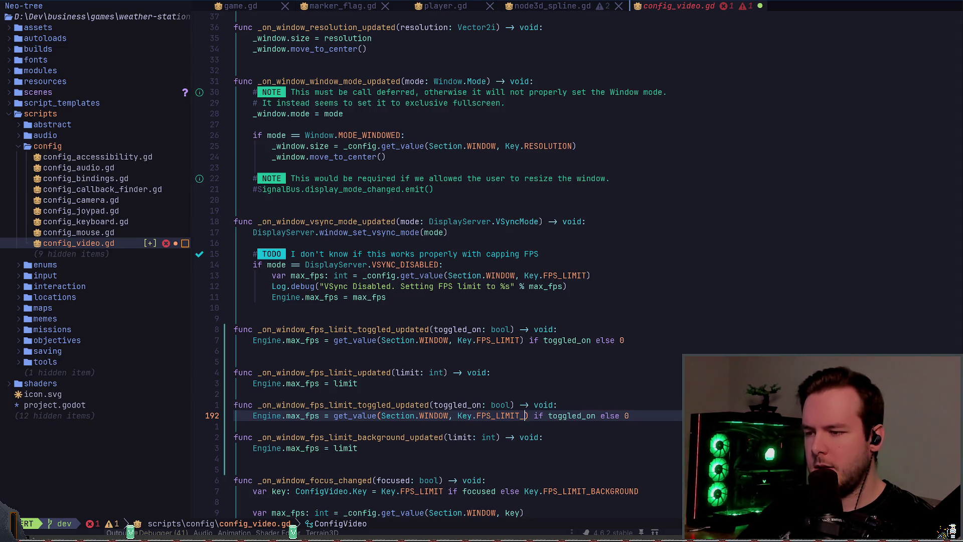
{"action": "type", "text": "D"}
{"action": "key", "text": "Escape"}
{"action": "key", "text": "ctrl+s"}
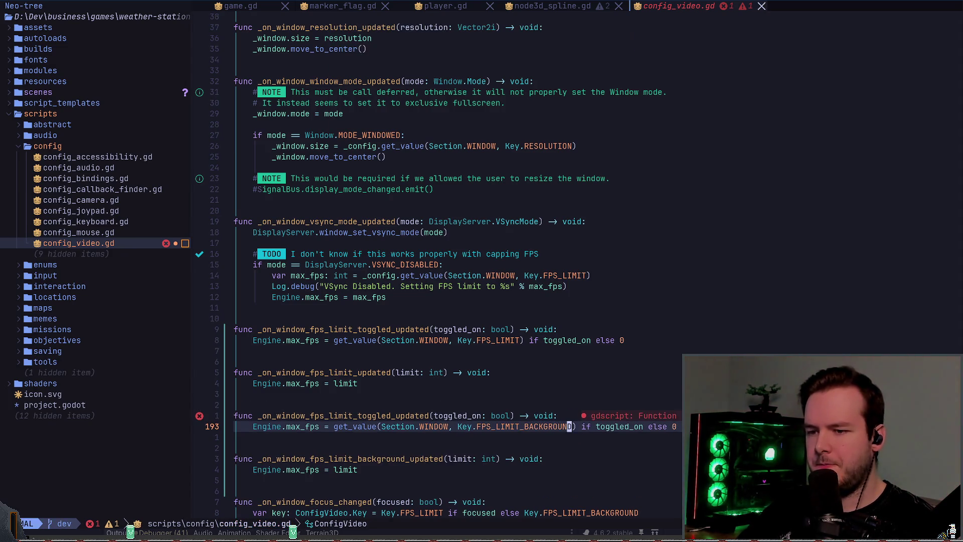
Rename the copy to _on_window_fps_limit_background_toggled_updated, save, and run the game.
{"action": "key", "text": "b"}
{"action": "key", "text": "b"}
{"action": "key", "text": "b"}
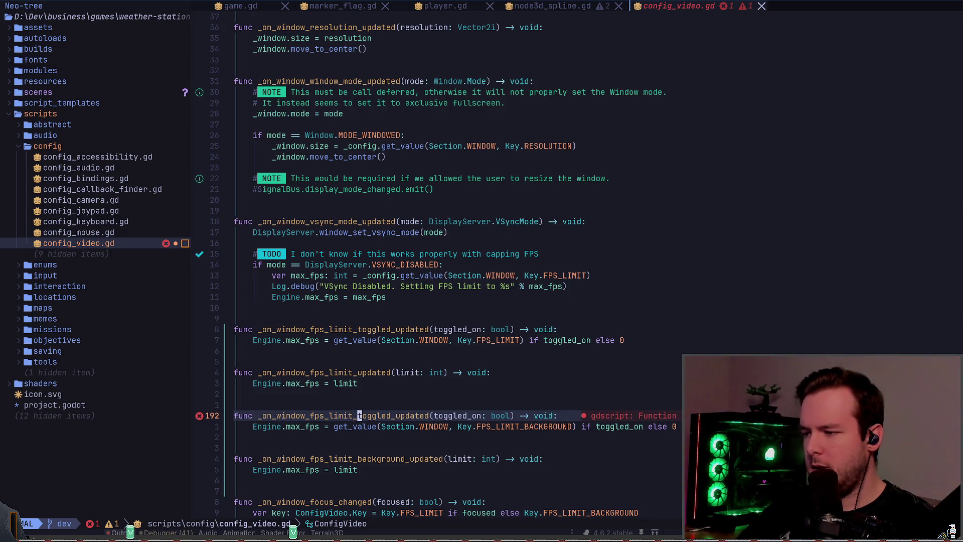
{"action": "type", "text": "it_background_"}
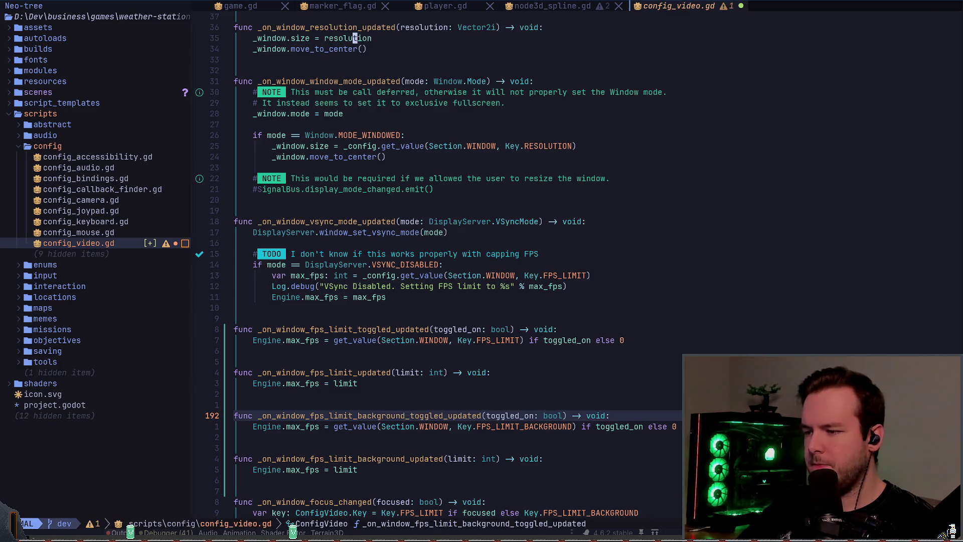
{"action": "key", "text": "Escape"}
{"action": "key", "text": "z"}
{"action": "key", "text": "z"}
{"action": "key", "text": "ctrl+s"}
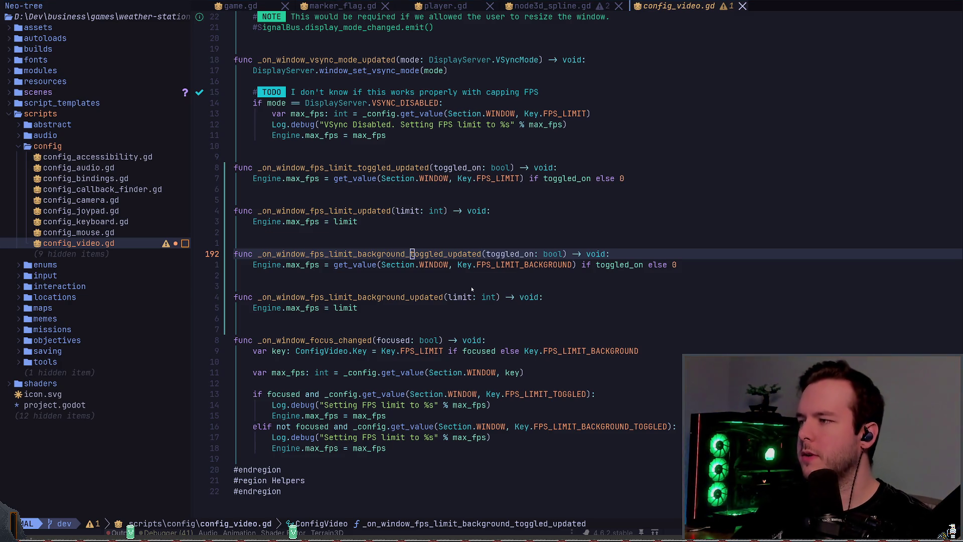
{"action": "key", "text": "F5"}
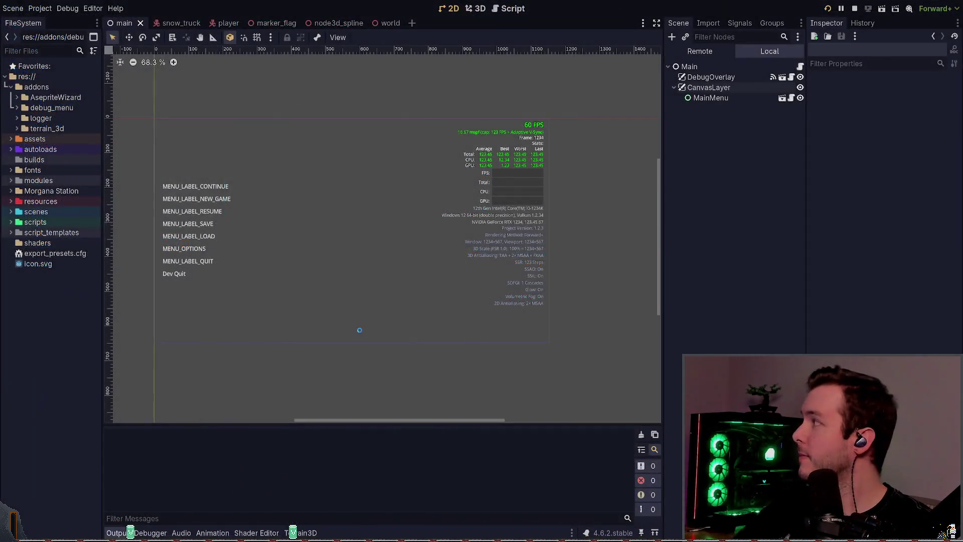
Stop the game, enlarge the Output log, and filter it to 'callback' messages.
{"action": "key", "text": "F8"}
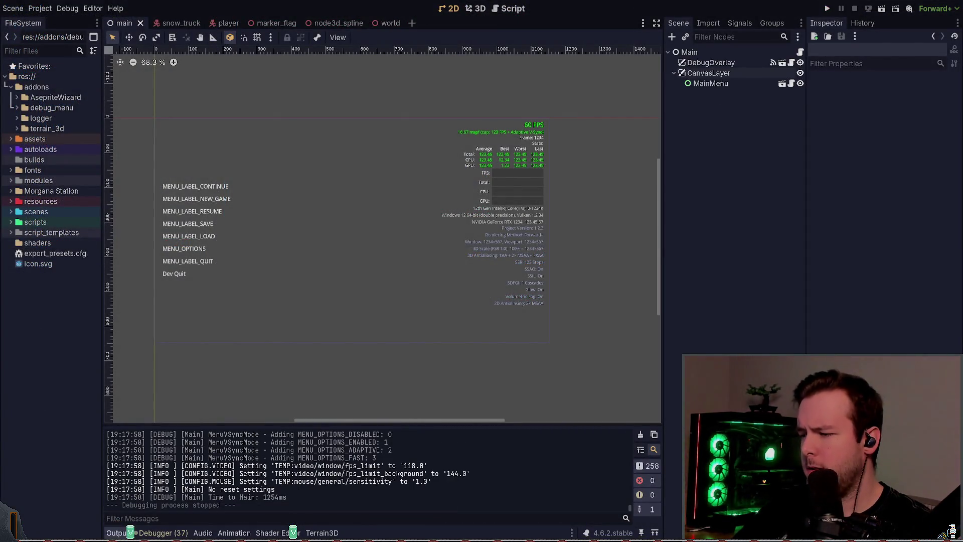
{"action": "left_click_drag", "start_coordinate": [277, 426], "coordinate": [277, 284]}
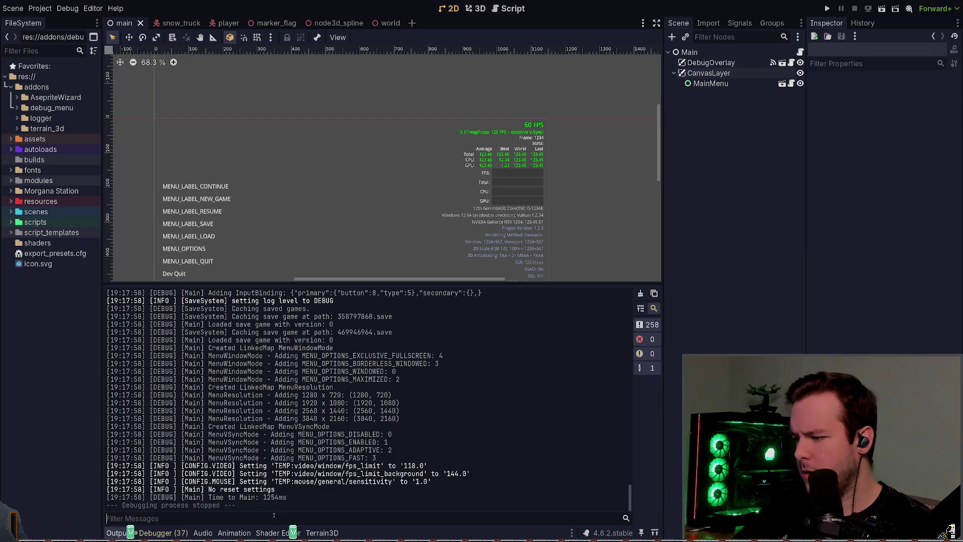
{"action": "type", "text": "reg"}
{"action": "key", "text": "BackSpace"}
{"action": "key", "text": "BackSpace"}
{"action": "key", "text": "BackSpace"}
{"action": "type", "text": "callback"}
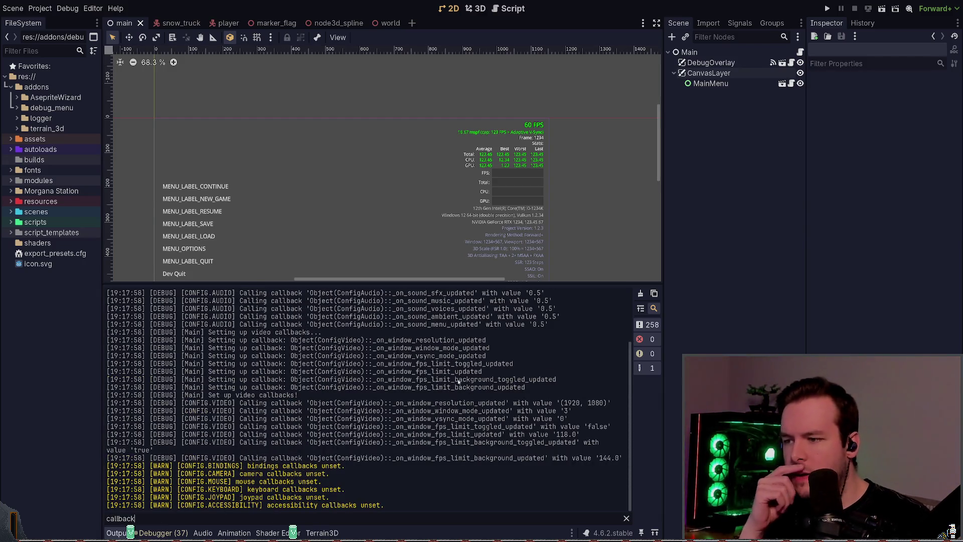
Glance at config_video.gd, check the background FPS callback value, and rerun the project.
{"action": "key", "text": "alt+Tab"}
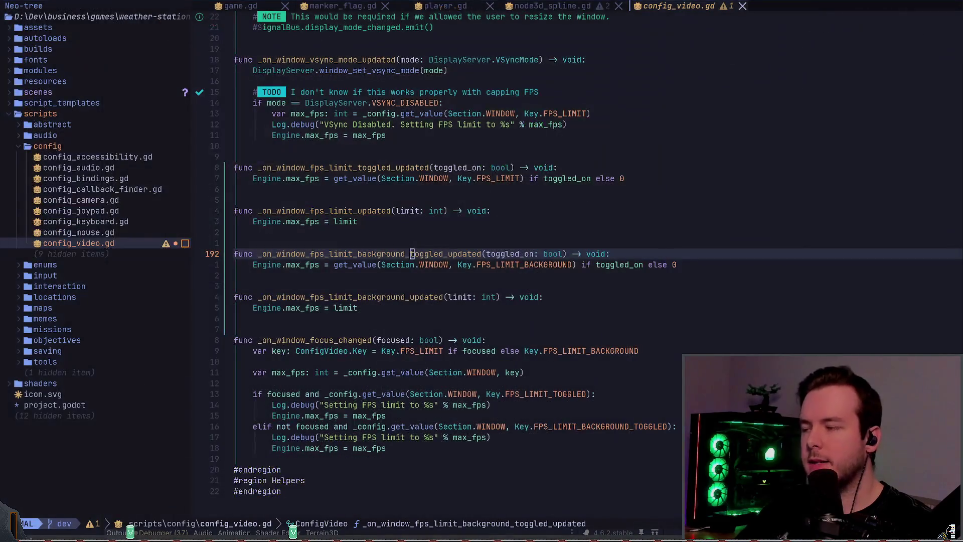
{"action": "key", "text": "alt+Tab"}
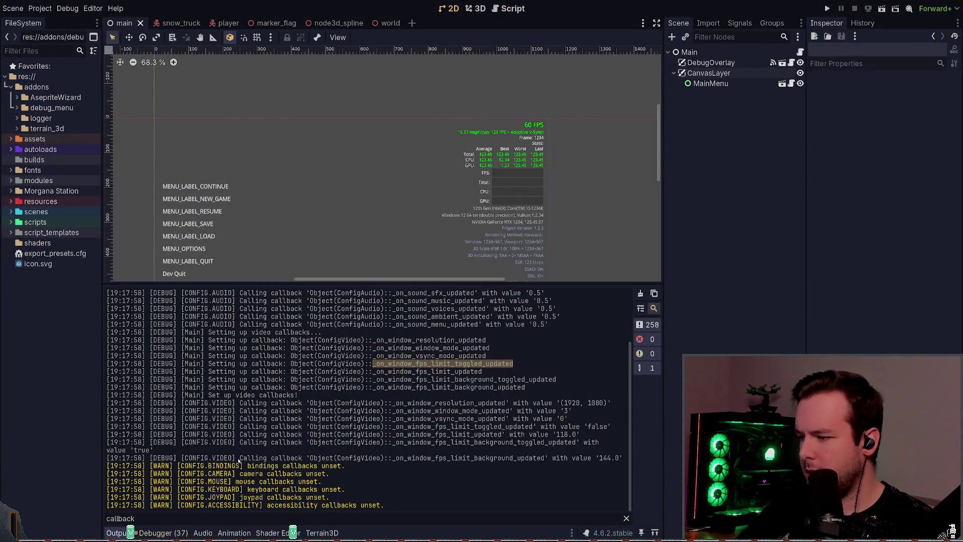
{"action": "mouse_move", "coordinate": [454, 458]}
{"action": "left_mouse_down"}
{"action": "mouse_move", "coordinate": [623, 458]}
{"action": "mouse_move", "coordinate": [441, 458]}
{"action": "mouse_move", "coordinate": [612, 457]}
{"action": "left_mouse_up"}
{"action": "left_click", "coordinate": [457, 442]}
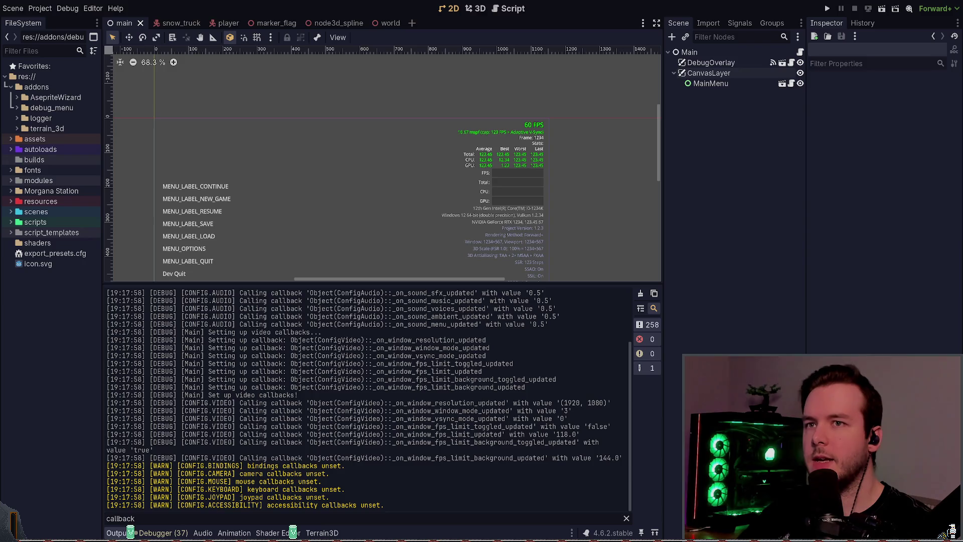
{"action": "left_click", "coordinate": [827, 8]}
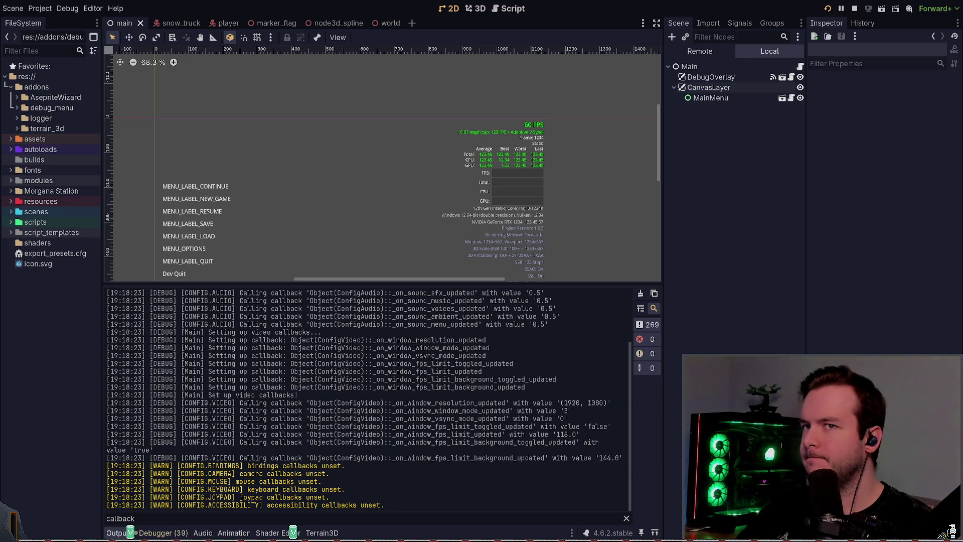
{"action": "key", "text": "Escape"}
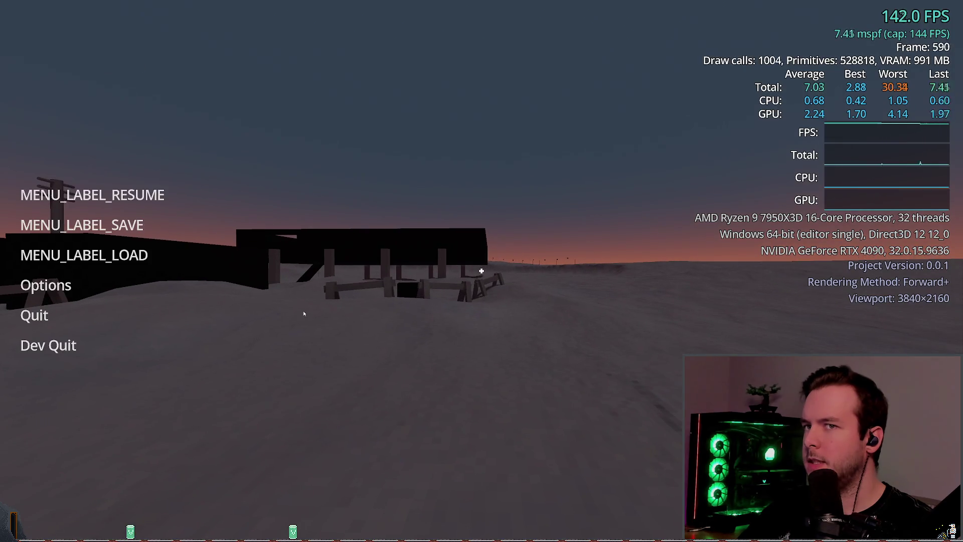
Enable FPS Limit in the game's Video options, then stop the game.
{"action": "left_click", "coordinate": [45, 285]}
{"action": "left_click", "coordinate": [278, 150]}
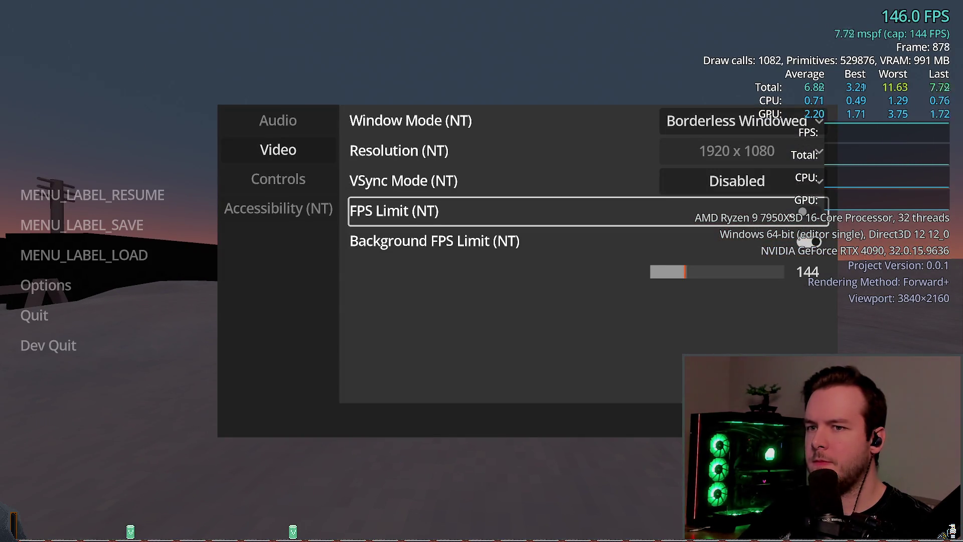
{"action": "left_click", "coordinate": [808, 211]}
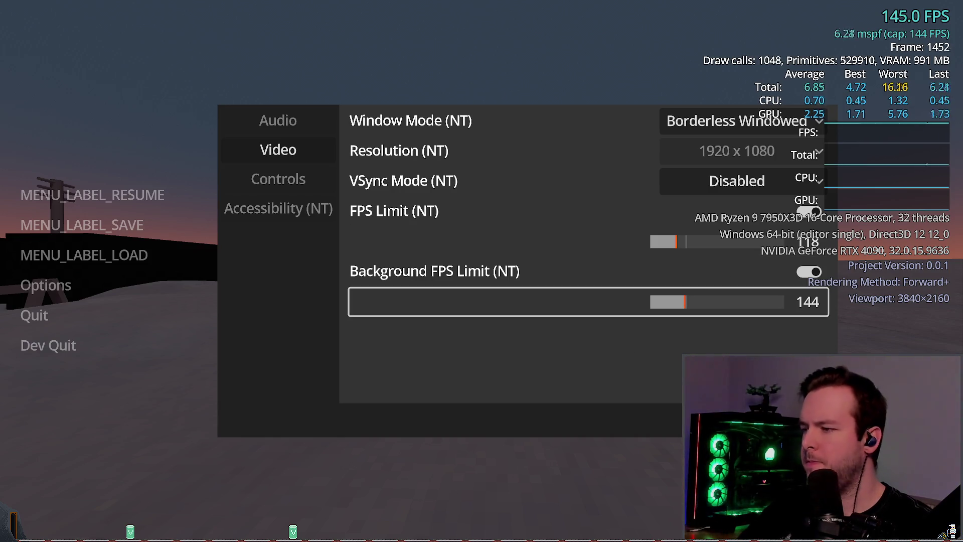
{"action": "key", "text": "F8"}
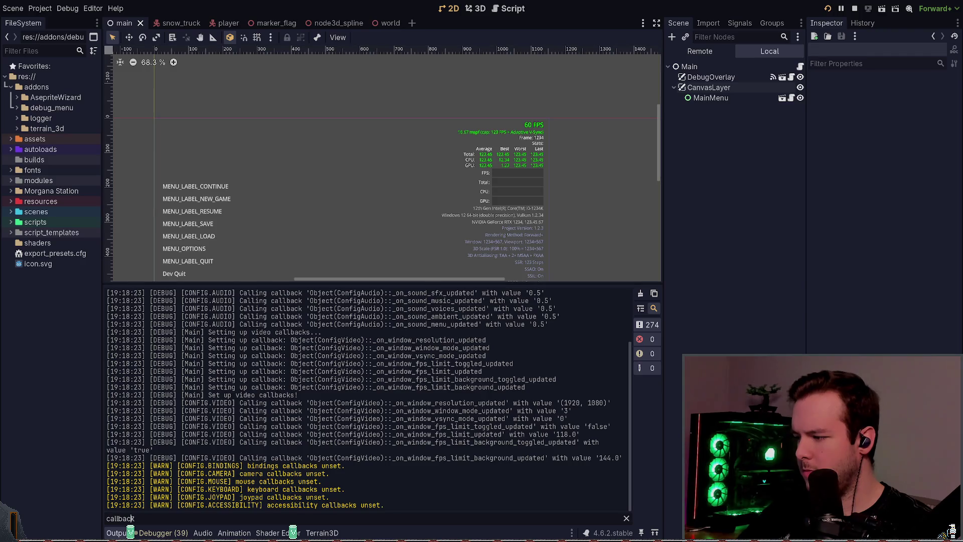
Clear the Output filter and return to config_video.gd in Neovim.
{"action": "key", "text": "ctrl+a"}
{"action": "key", "text": "BackSpace"}
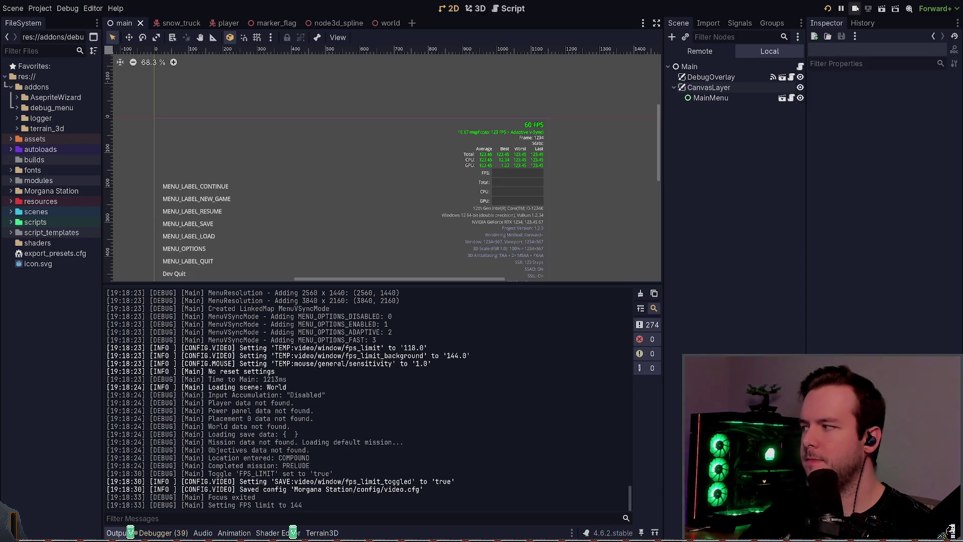
{"action": "key", "text": "alt+Tab"}
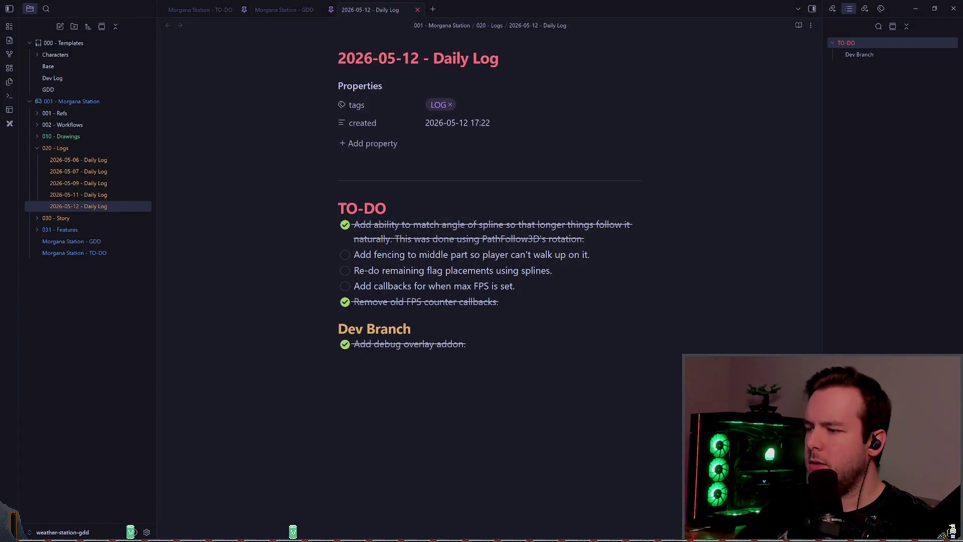
{"action": "key", "text": "alt+Tab"}
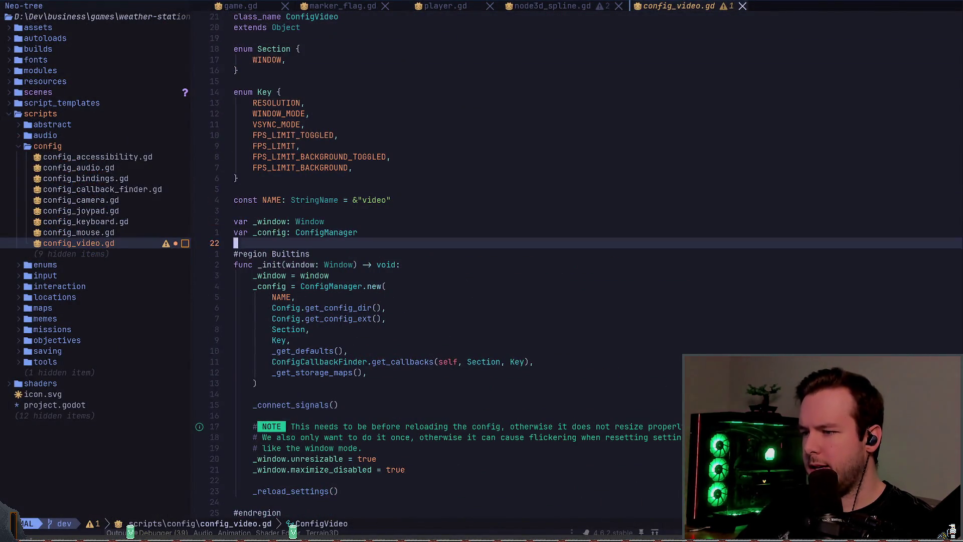
Go to the background FPS-limit callback at the end of config_video.gd, then rerun the game.
{"action": "left_click", "coordinate": [336, 362]}
{"action": "key", "text": "G"}
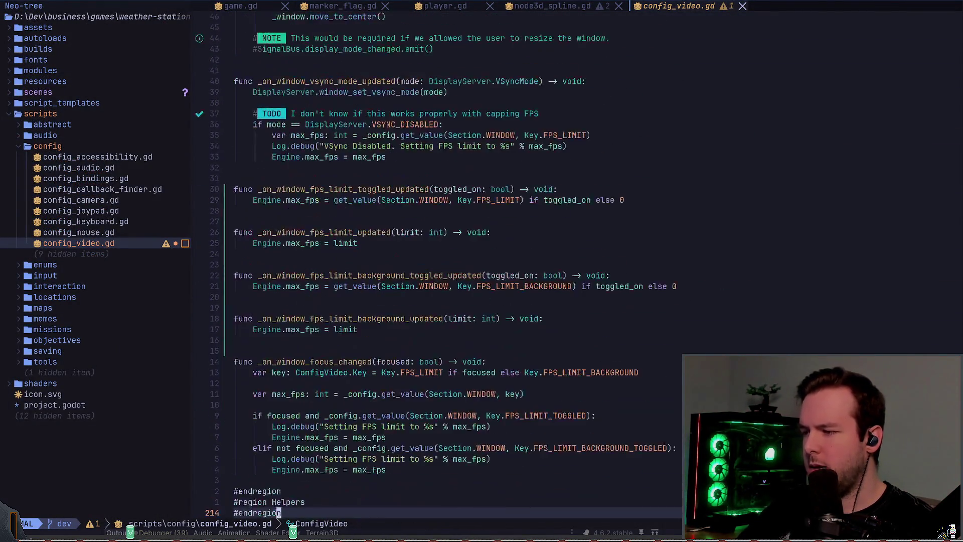
{"action": "left_click", "coordinate": [278, 318]}
{"action": "key", "text": "k"}
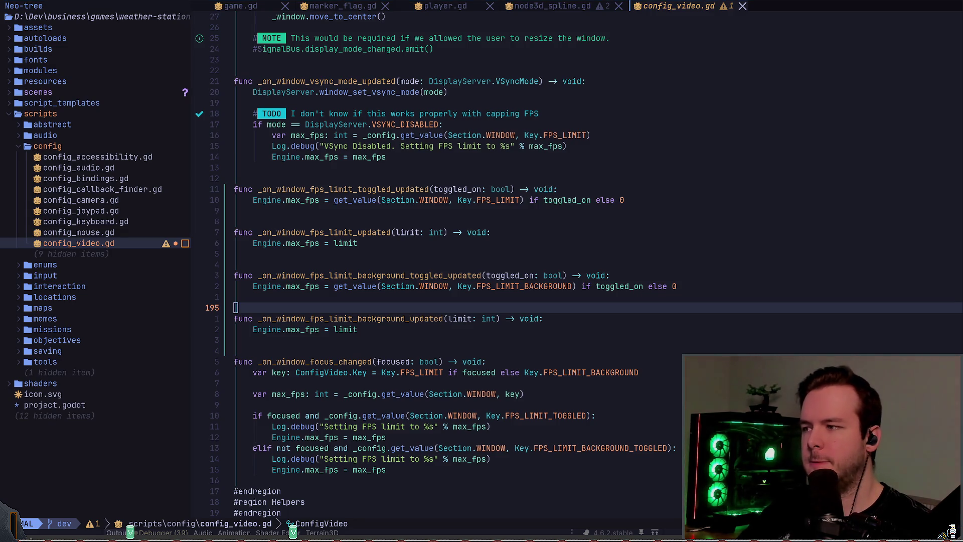
{"action": "key", "text": "F5"}
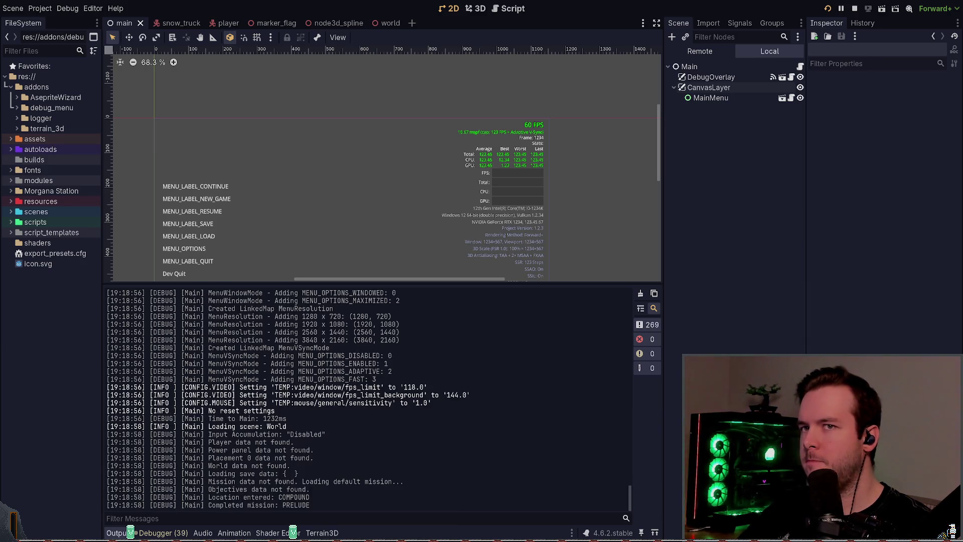
Toggle FPS Limit off in the game's Video options, then stop the game from Godot.
{"action": "key", "text": "Escape"}
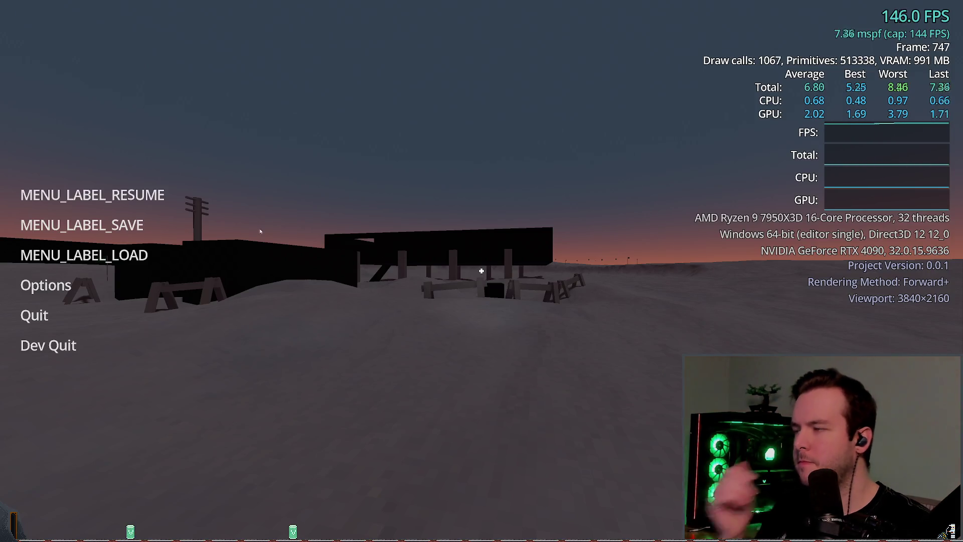
{"action": "left_click", "coordinate": [45, 285]}
{"action": "left_click", "coordinate": [274, 131]}
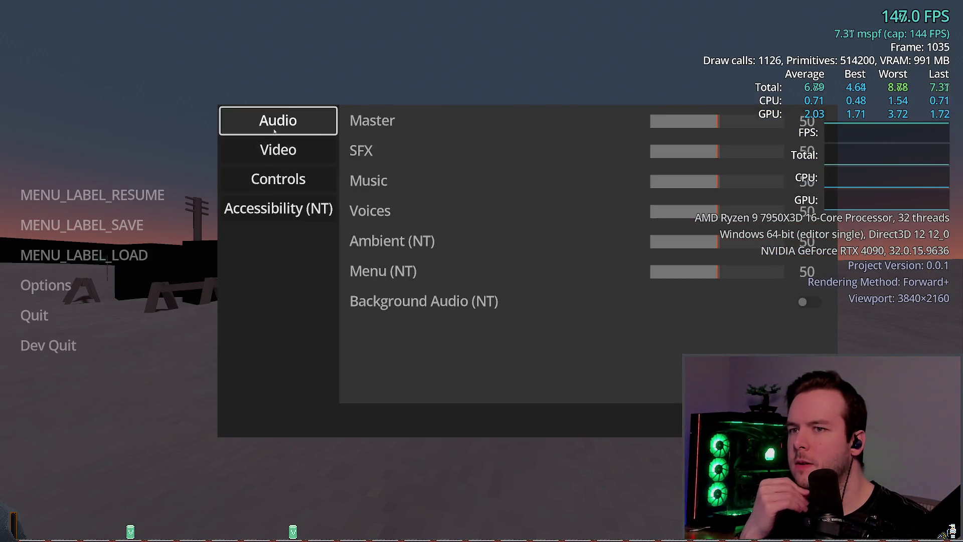
{"action": "key", "text": "Down"}
{"action": "key", "text": "Right"}
{"action": "key", "text": "Down"}
{"action": "key", "text": "Up"}
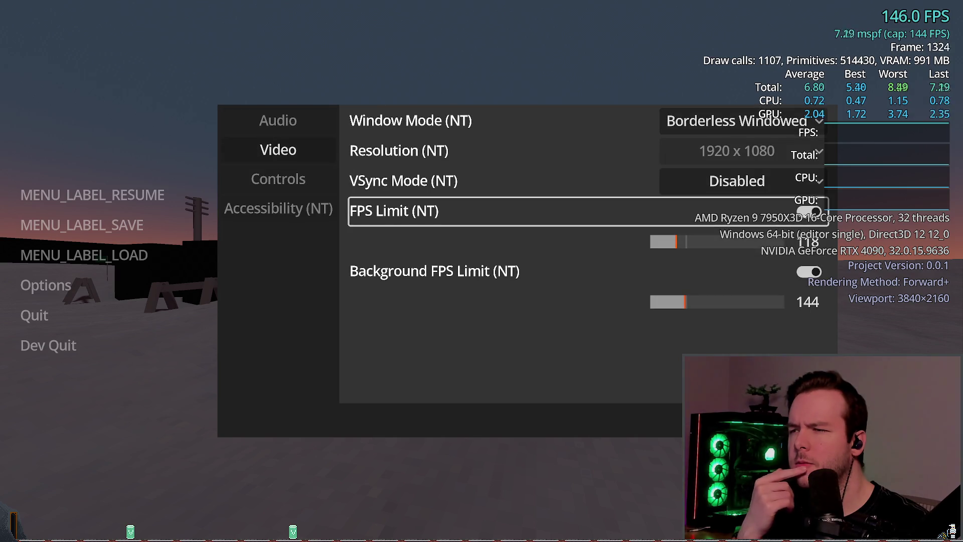
{"action": "key", "text": "Return"}
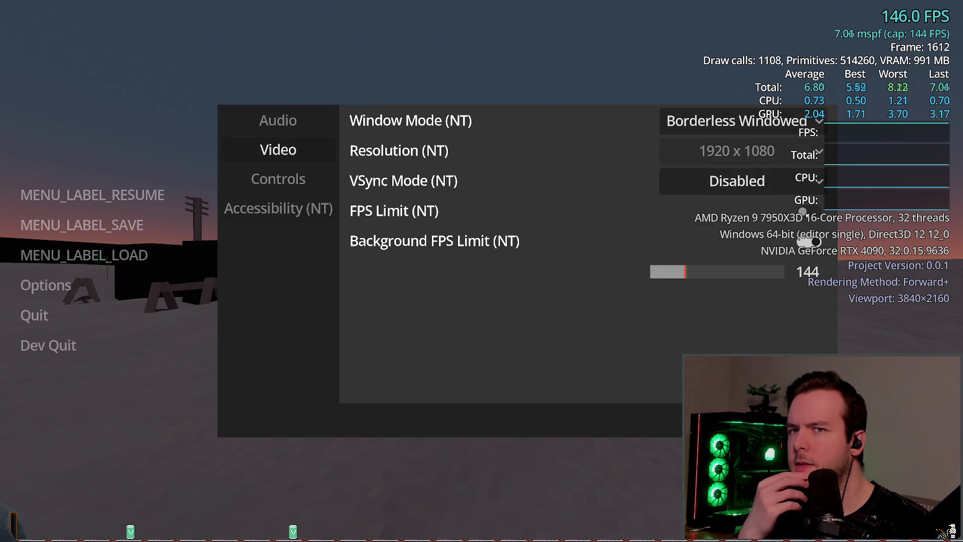
{"action": "key", "text": "alt+Tab"}
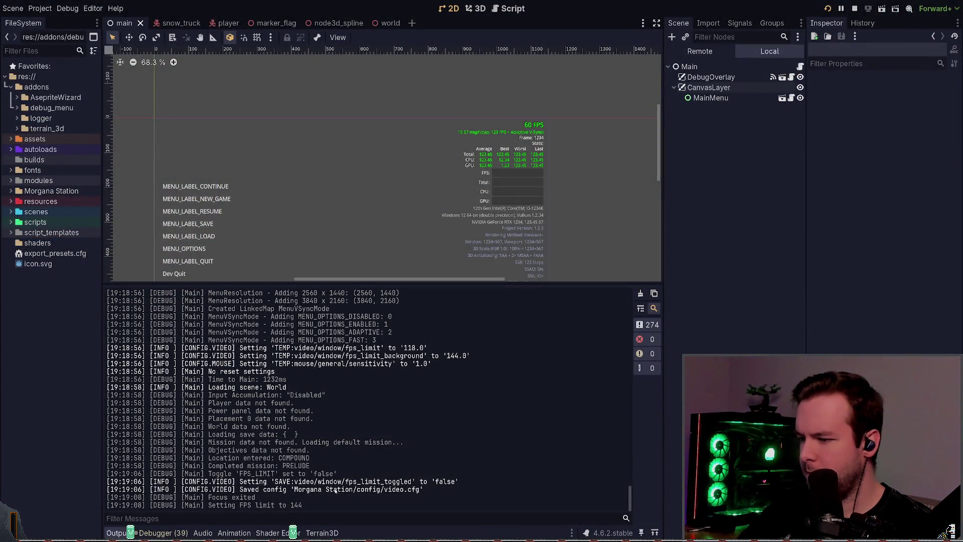
{"action": "left_click", "coordinate": [854, 8]}
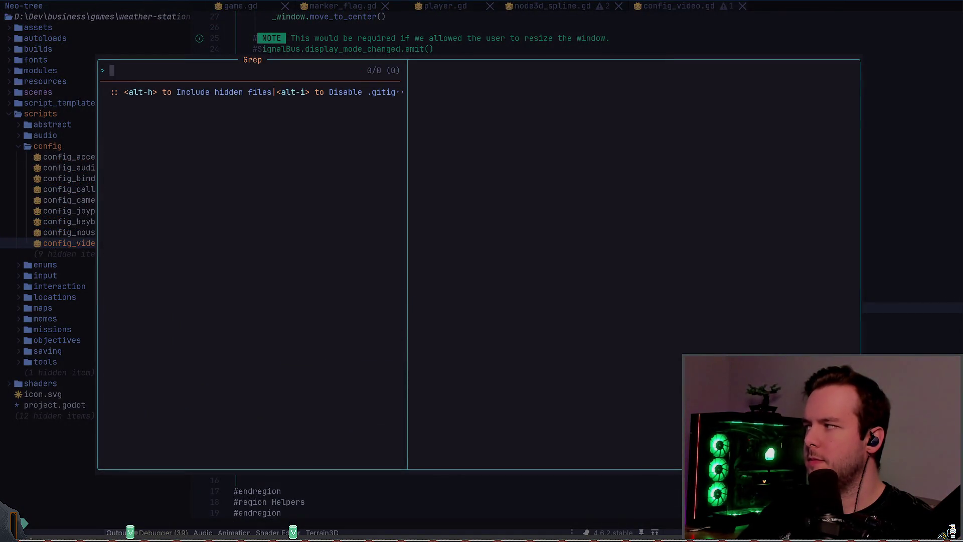
{"action": "type", "text": "max_fps"}
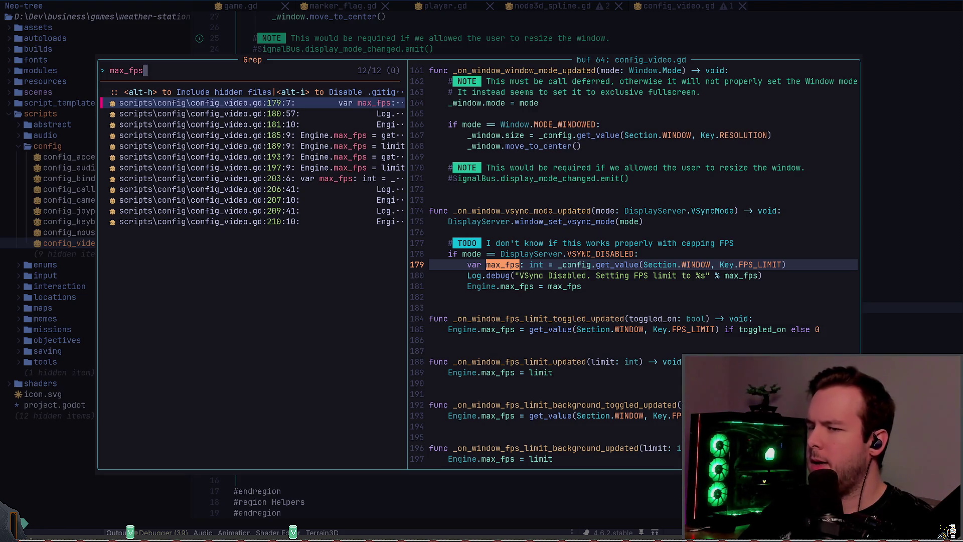
{"action": "key", "text": "Escape"}
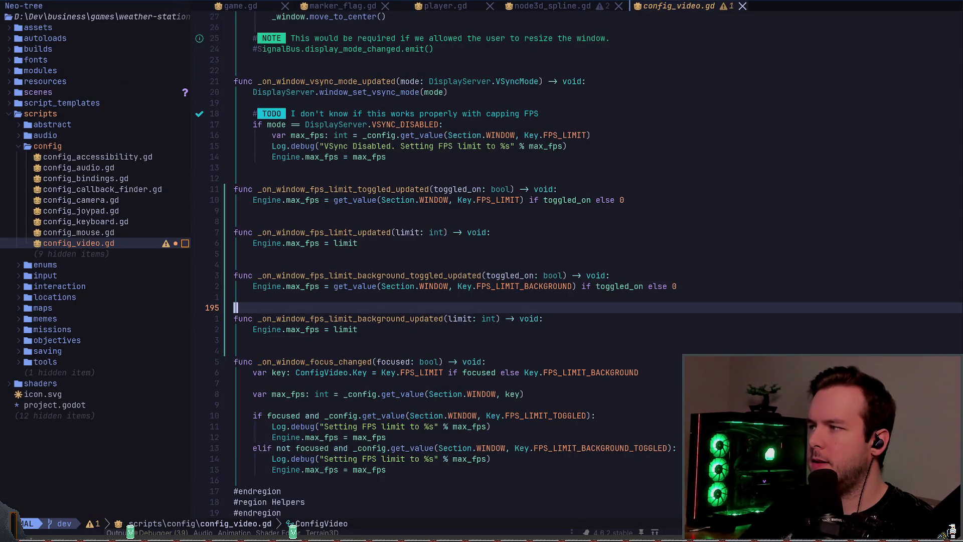
{"action": "key", "text": "space"}
{"action": "key", "text": "slash"}
{"action": "type", "text": "vid"}
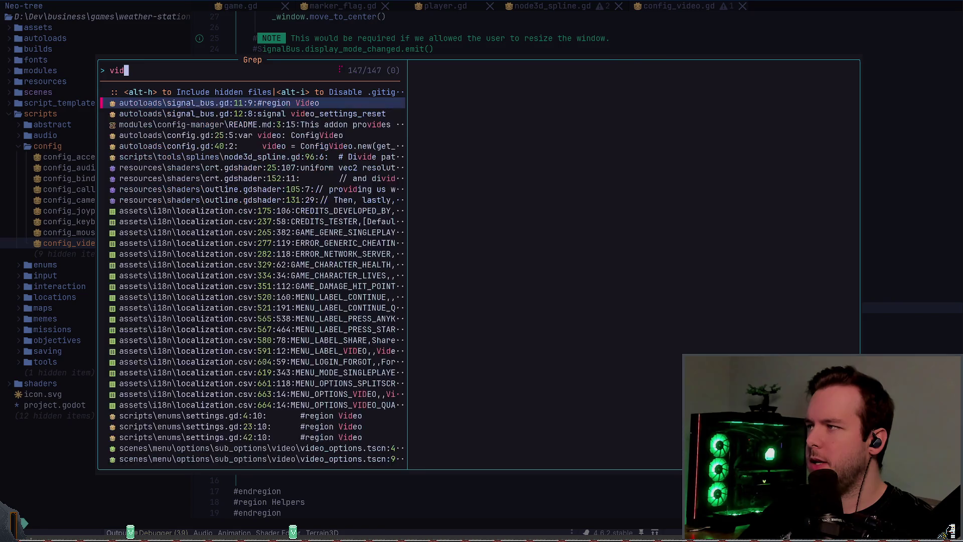
{"action": "type", "text": "eo_options"}
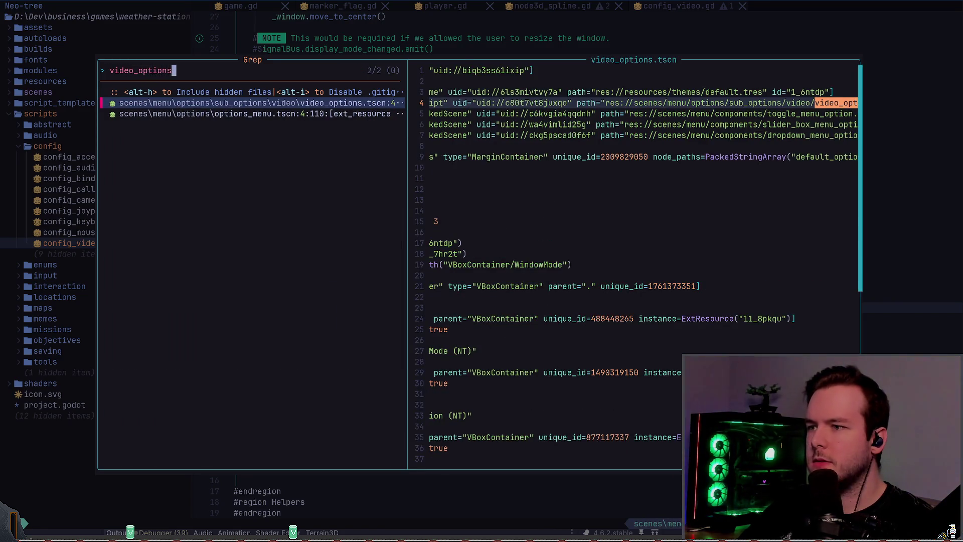
{"action": "key", "text": "Down"}
{"action": "key", "text": "Up"}
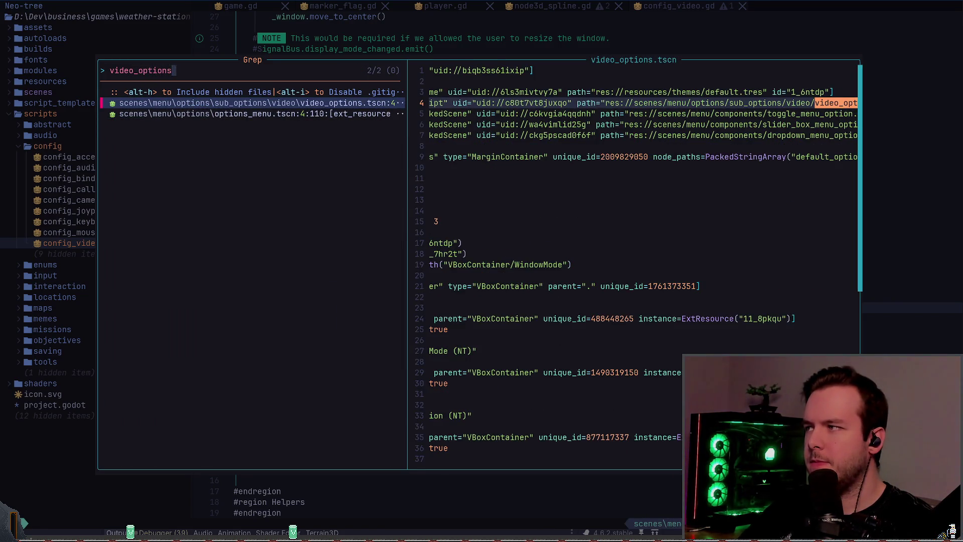
{"action": "key", "text": "Escape"}
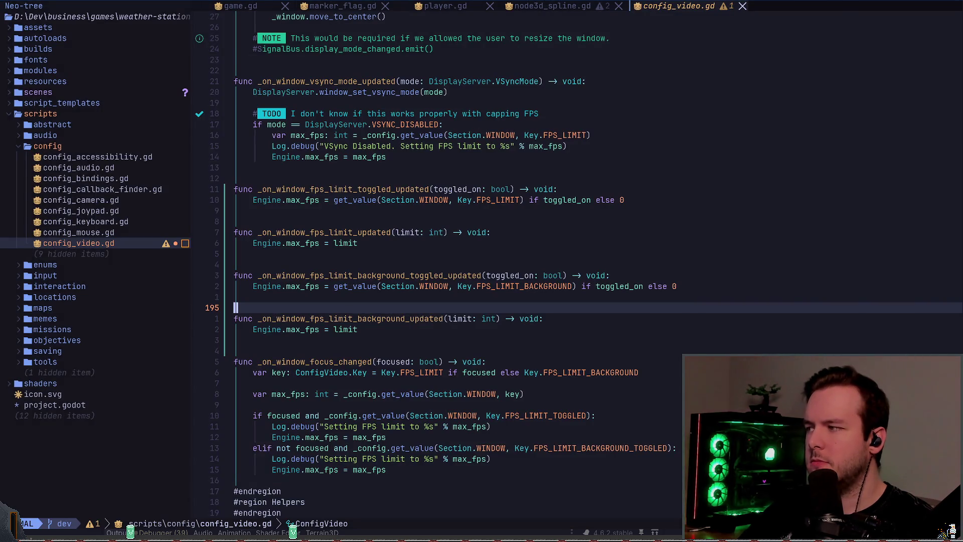
{"action": "key", "text": "space"}
{"action": "key", "text": "f"}
{"action": "key", "text": "f"}
{"action": "type", "text": "video_"}
{"action": "key", "text": "Return"}
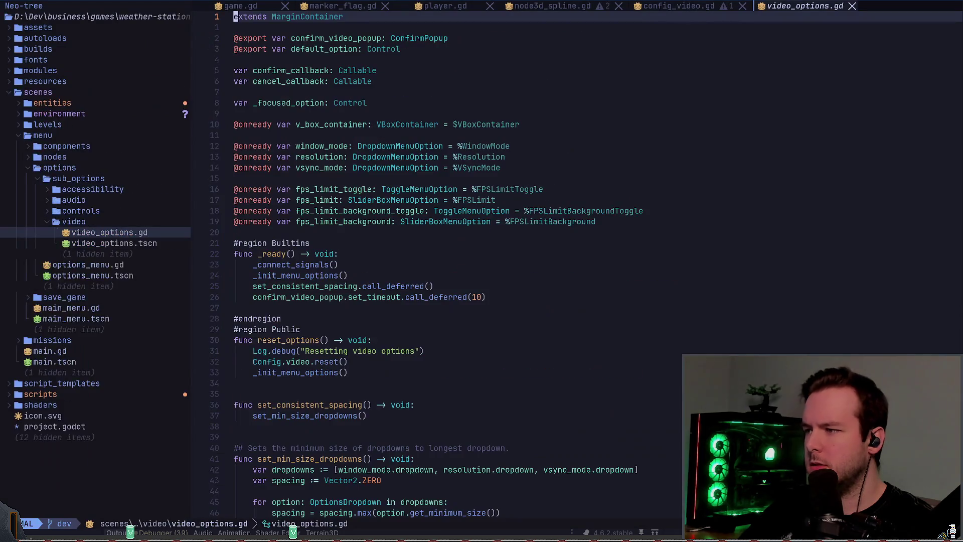
{"action": "type", "text": "/fps_limit"}
{"action": "key", "text": "Return"}
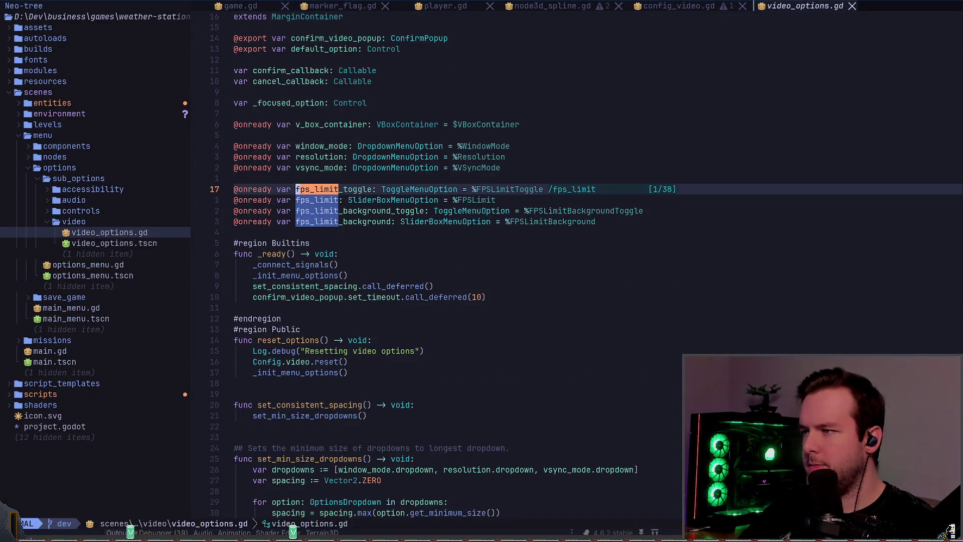
{"action": "key", "text": "n"}
{"action": "key", "text": "n"}
{"action": "key", "text": "n"}
{"action": "key", "text": "n"}
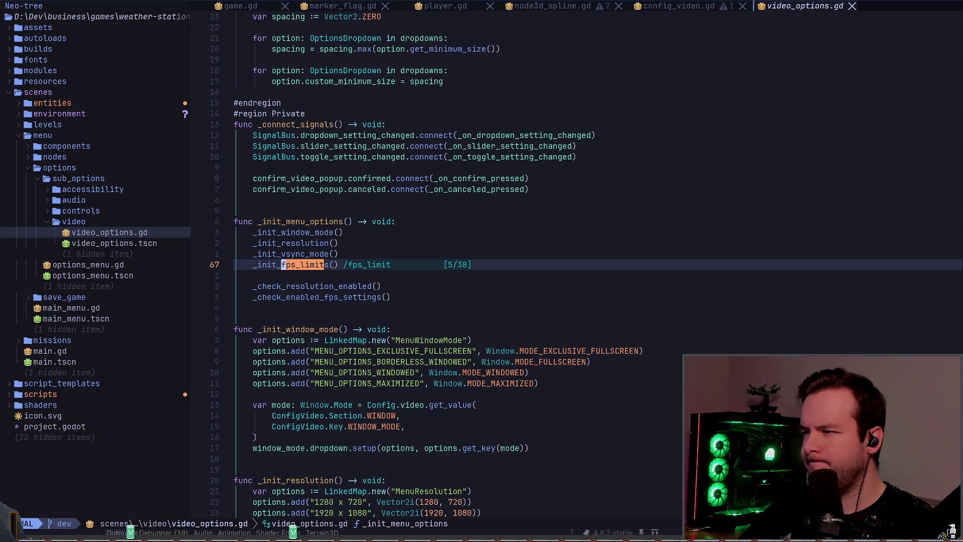
{"action": "key", "text": "n"}
{"action": "key", "text": "n"}
{"action": "key", "text": "n"}
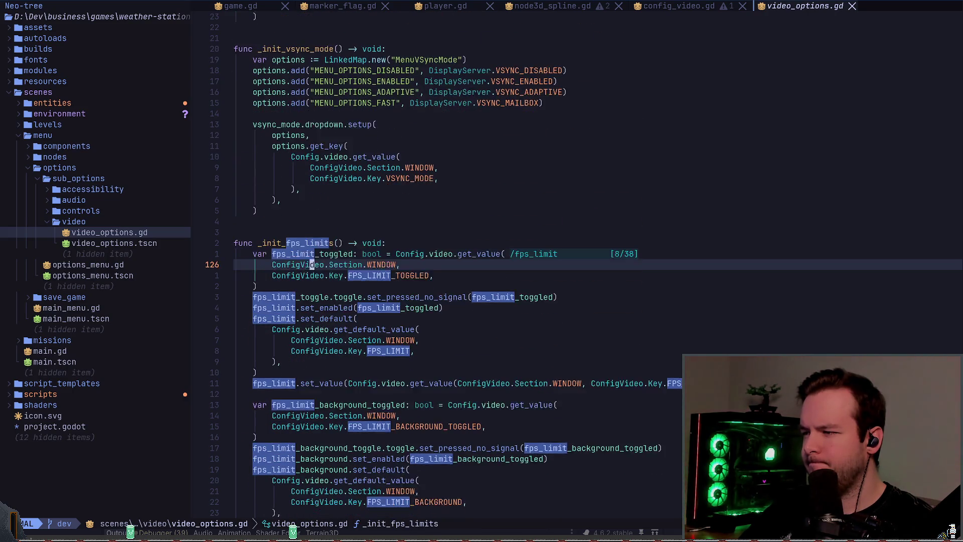
{"action": "key", "text": "n"}
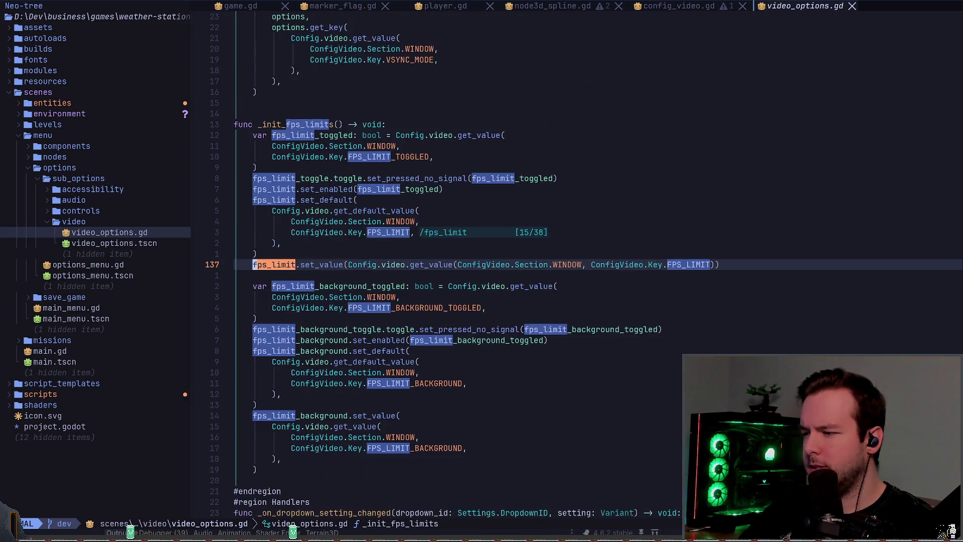
{"action": "key", "text": "ctrl+d"}
{"action": "key", "text": "ctrl+d"}
{"action": "key", "text": "ctrl+d"}
{"action": "key", "text": "ctrl+u"}
{"action": "key", "text": "ctrl+u"}
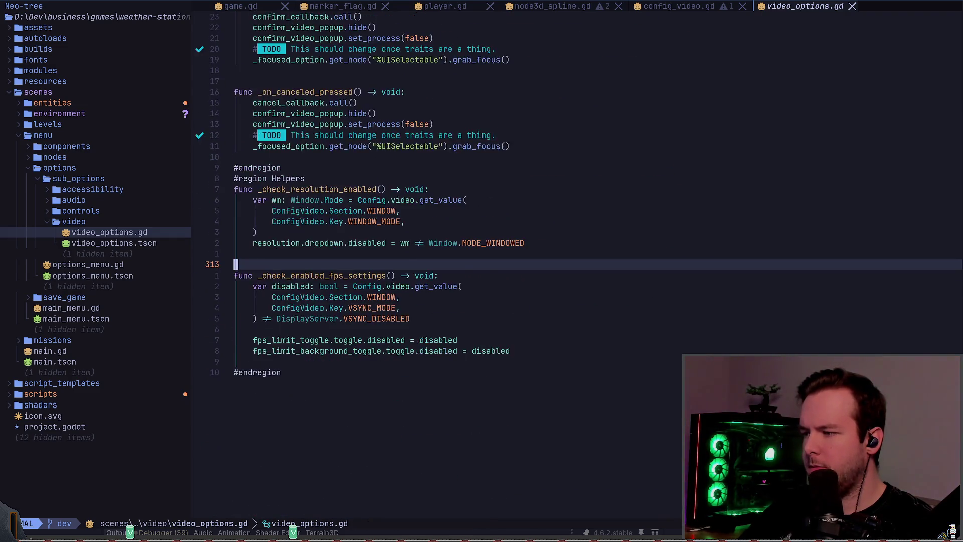
{"action": "key", "text": "ctrl+u"}
{"action": "key", "text": "ctrl+u"}
{"action": "key", "text": "ctrl+u"}
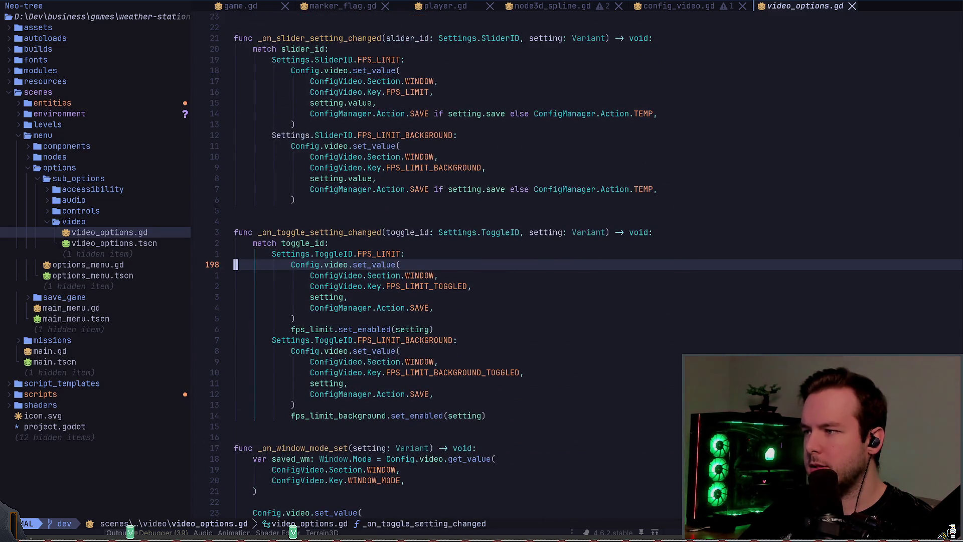
Append ' | ConfigManager.Action.CALLBACK' to the FPS_LIMIT toggle's SAVE argument and save.
{"action": "key", "text": "j"}
{"action": "key", "text": "j"}
{"action": "key", "text": "j"}
{"action": "key", "text": "k"}
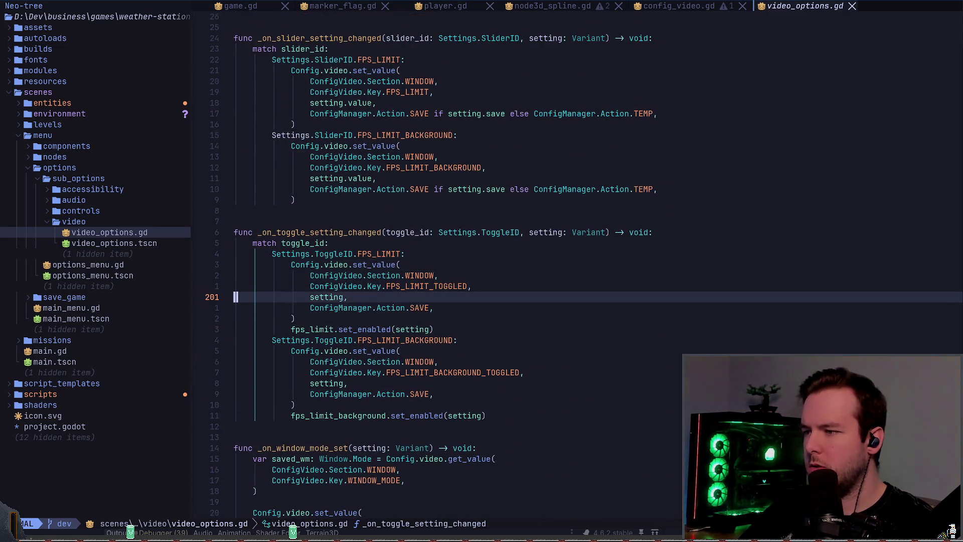
{"action": "key", "text": "j"}
{"action": "key", "text": "dollar"}
{"action": "key", "text": "i"}
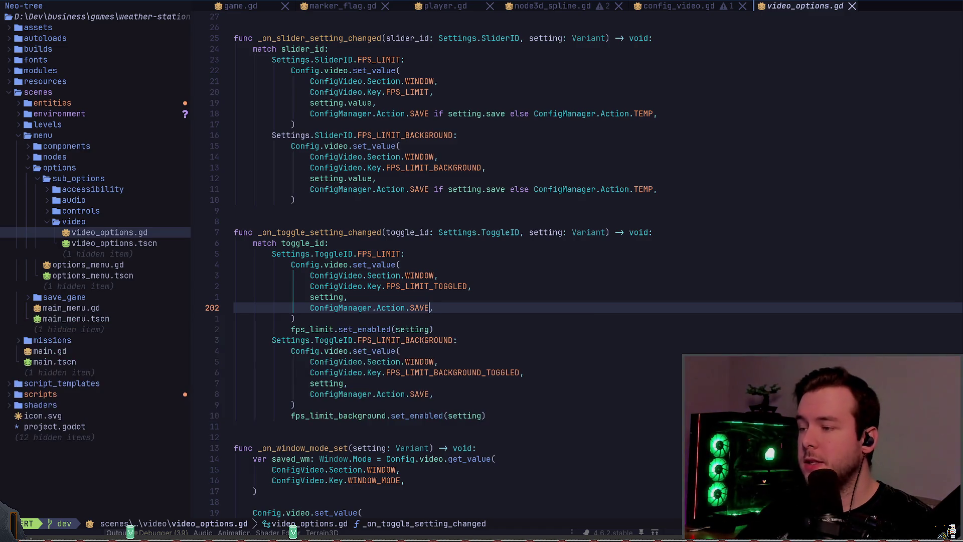
{"action": "key", "text": "ctrl+v"}
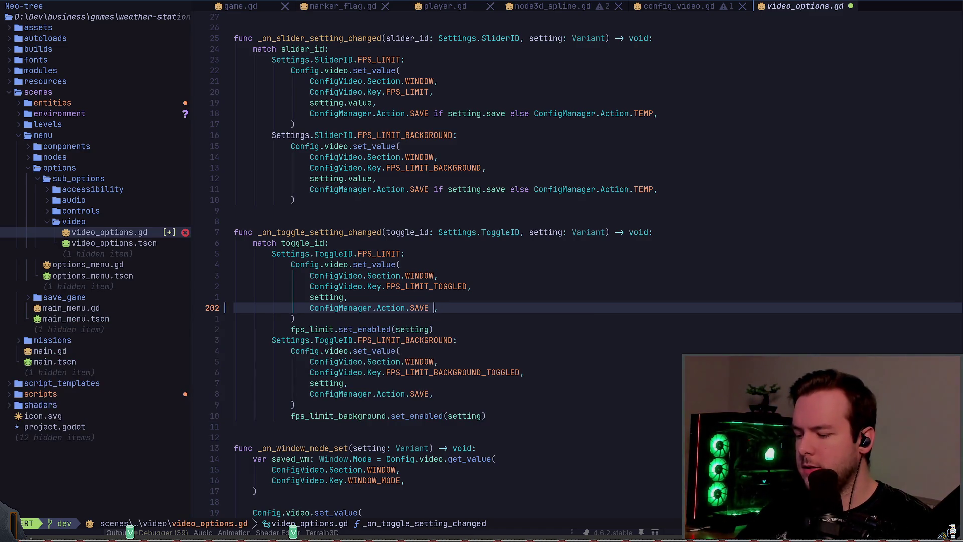
{"action": "type", "text": "& ConfigManager.Action."}
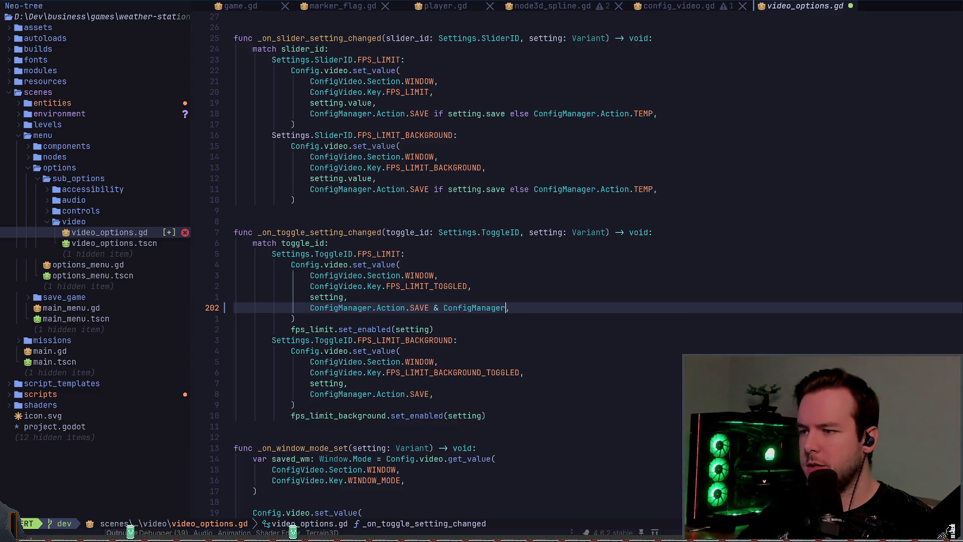
{"action": "type", "text": "CALLBACK"}
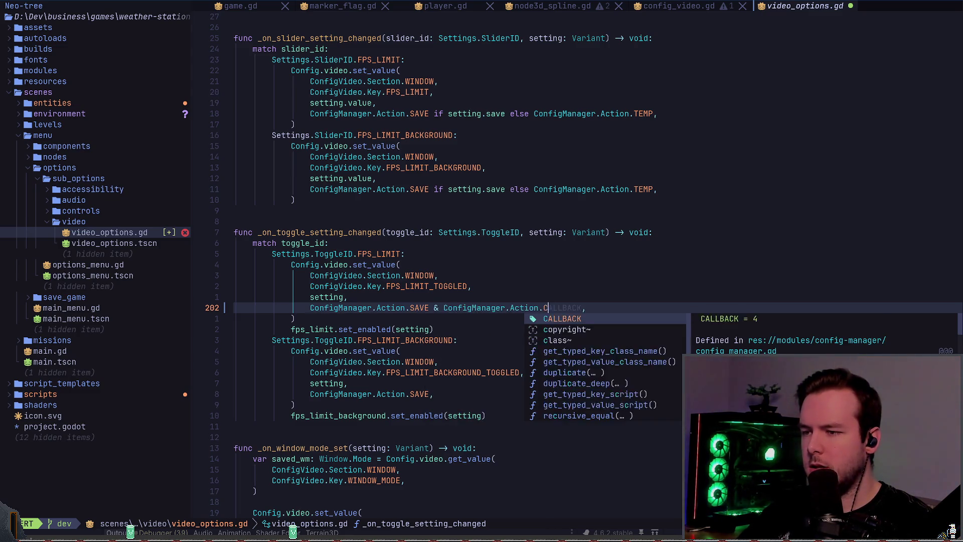
{"action": "key", "text": "Escape"}
{"action": "key", "text": "j"}
{"action": "key", "text": "j"}
{"action": "key", "text": "j"}
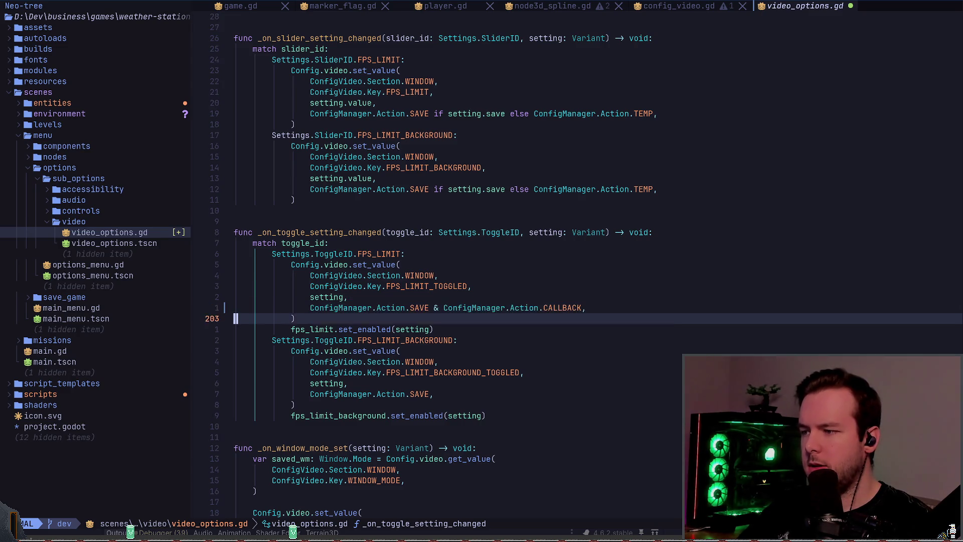
{"action": "key", "text": "k"}
{"action": "key", "text": "k"}
{"action": "key", "text": "k"}
{"action": "key", "text": "asciicircum"}
{"action": "key", "text": "w"}
{"action": "key", "text": "w"}
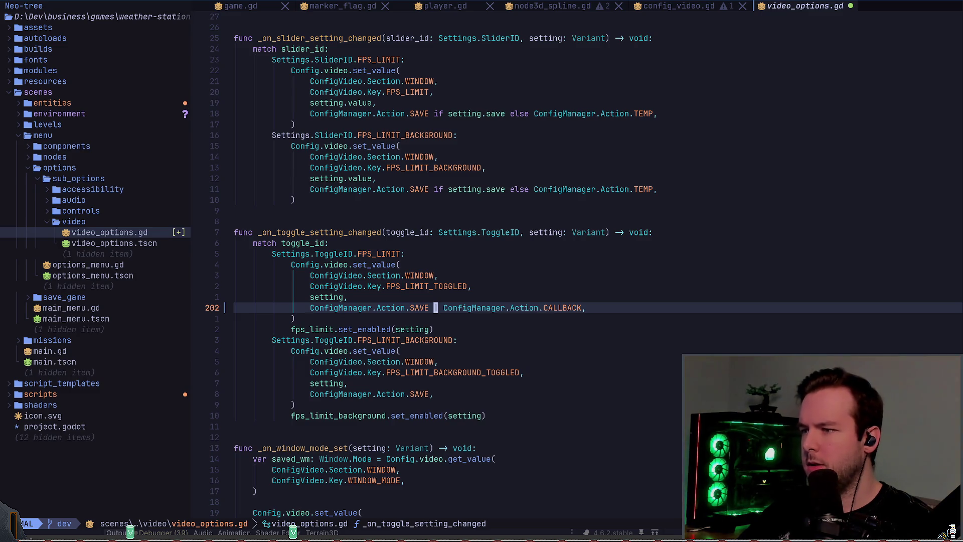
{"action": "type", "text": ":w"}
{"action": "key", "text": "Return"}
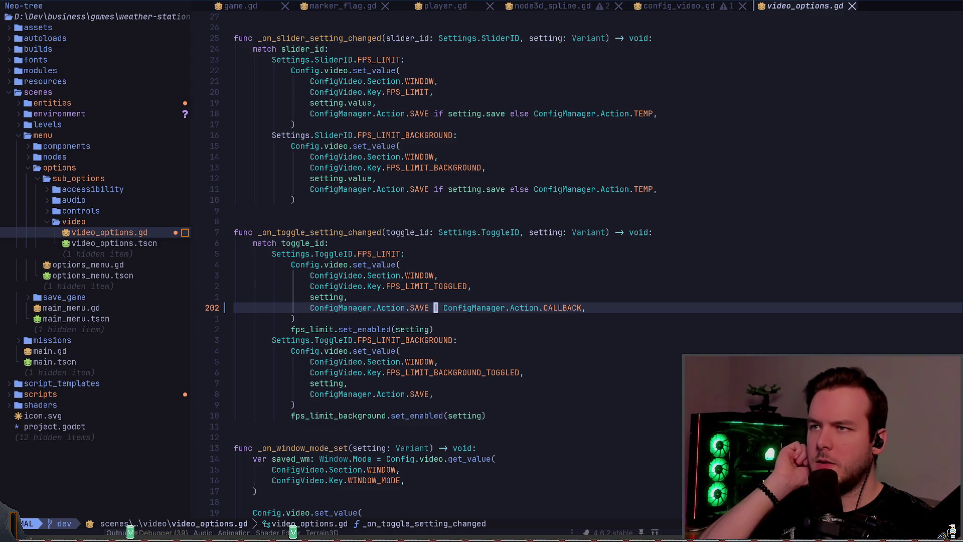
Replace the background toggle's save line with the copied SAVE | CALLBACK line.
{"action": "key", "text": "y"}
{"action": "key", "text": "y"}
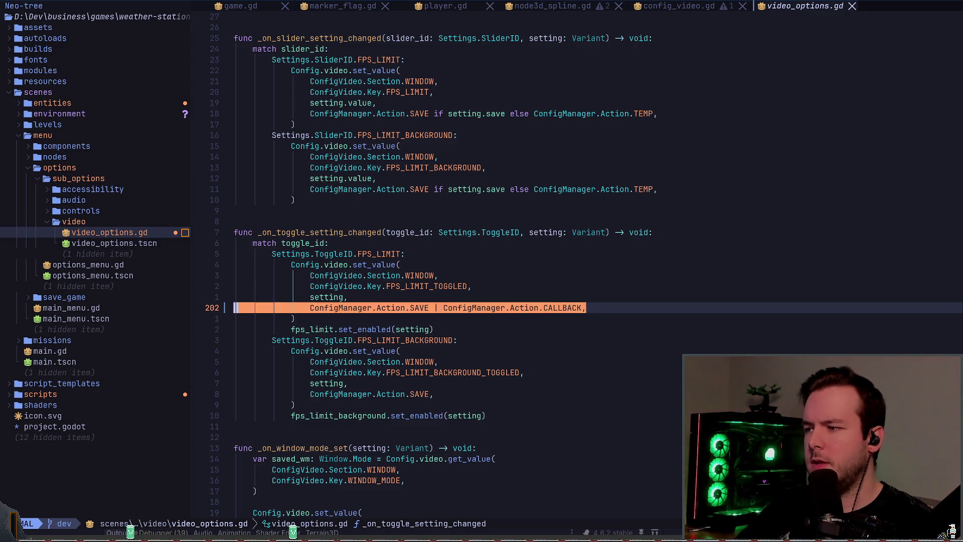
{"action": "key", "text": "j"}
{"action": "key", "text": "j"}
{"action": "key", "text": "j"}
{"action": "key", "text": "k"}
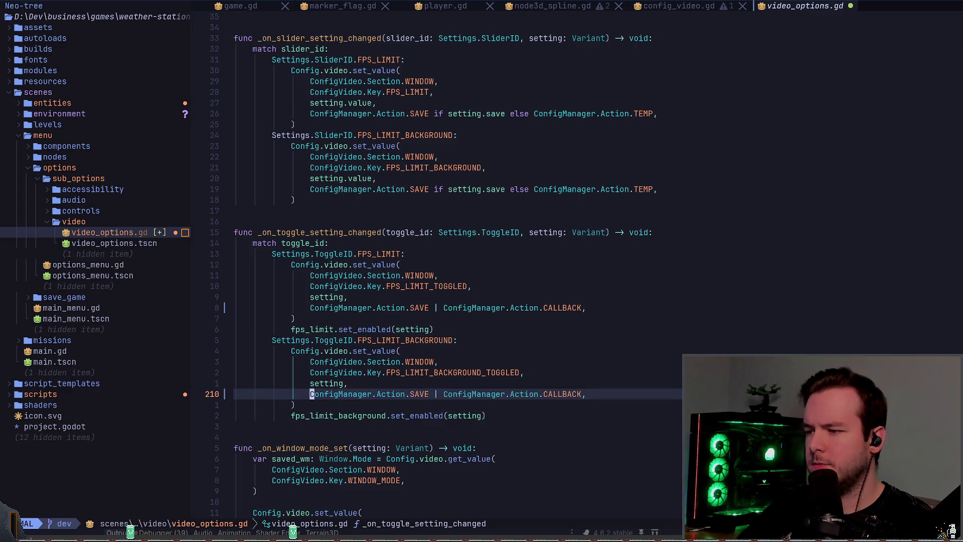
{"action": "key", "text": "V"}
{"action": "key", "text": "p"}
{"action": "key", "text": "k"}
{"action": "key", "text": "k"}
{"action": "key", "text": "k"}
{"action": "key", "text": "k"}
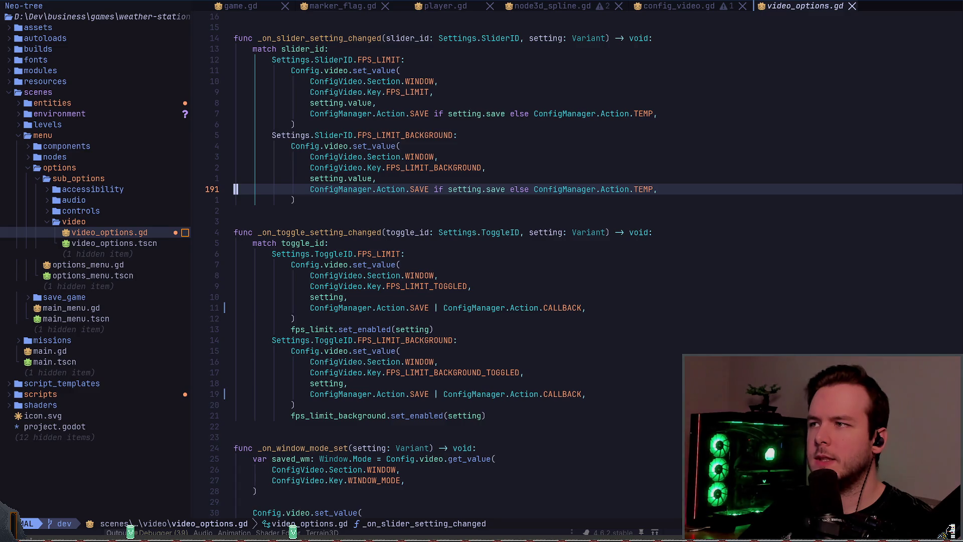
Wrap the slider's SAVE-or-TEMP expression in parentheses.
{"action": "key", "text": "w"}
{"action": "key", "text": "w"}
{"action": "key", "text": "w"}
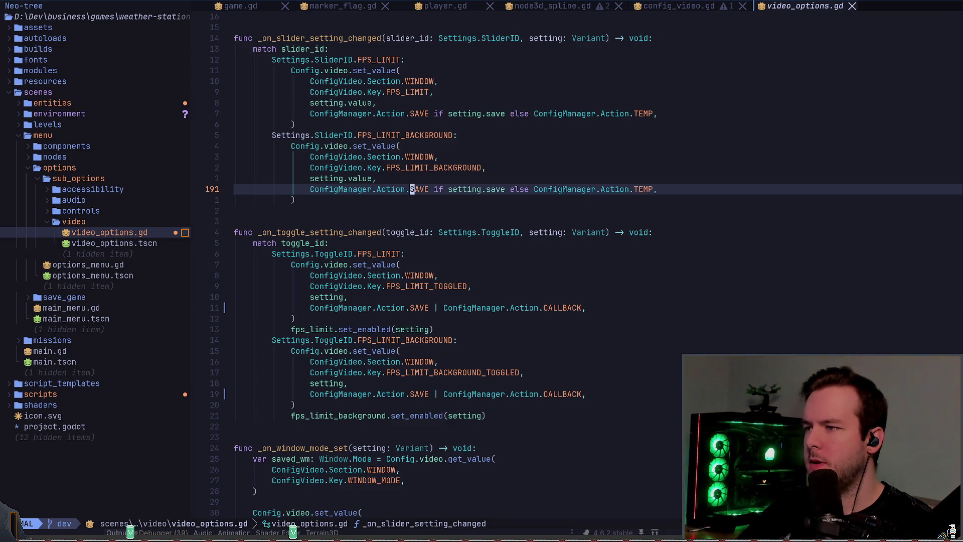
{"action": "key", "text": "b"}
{"action": "key", "text": "b"}
{"action": "key", "text": "b"}
{"action": "key", "text": "i"}
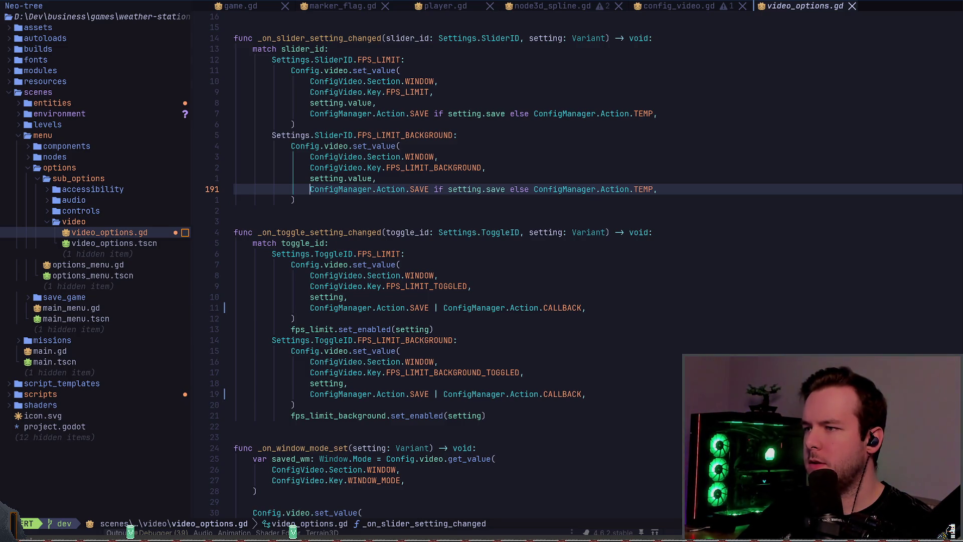
{"action": "type", "text": "("}
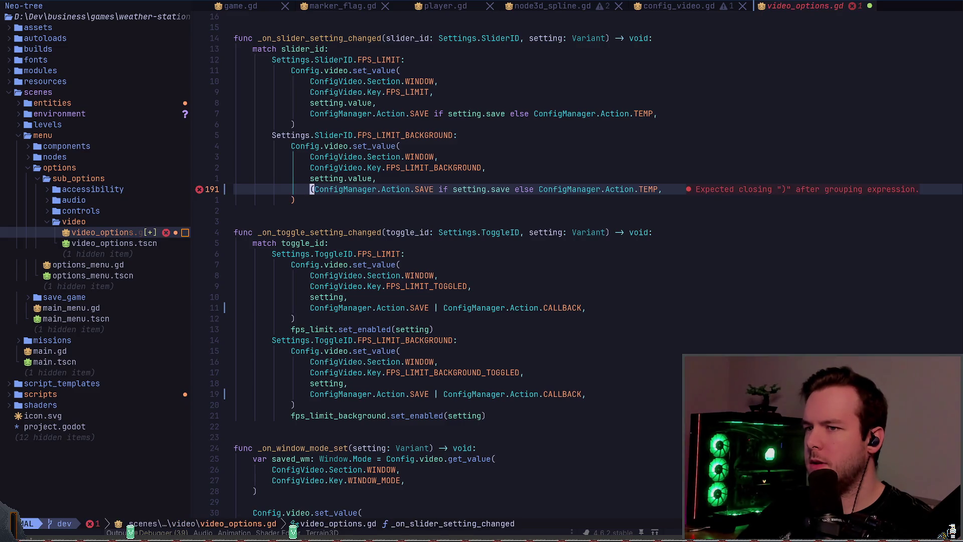
{"action": "key", "text": "End"}
{"action": "key", "text": "Left"}
{"action": "type", "text": ")"}
Paste the CALLBACK line, join it onto the save line, remove the duplicate SAVE, and save.
{"action": "key", "text": "Escape"}
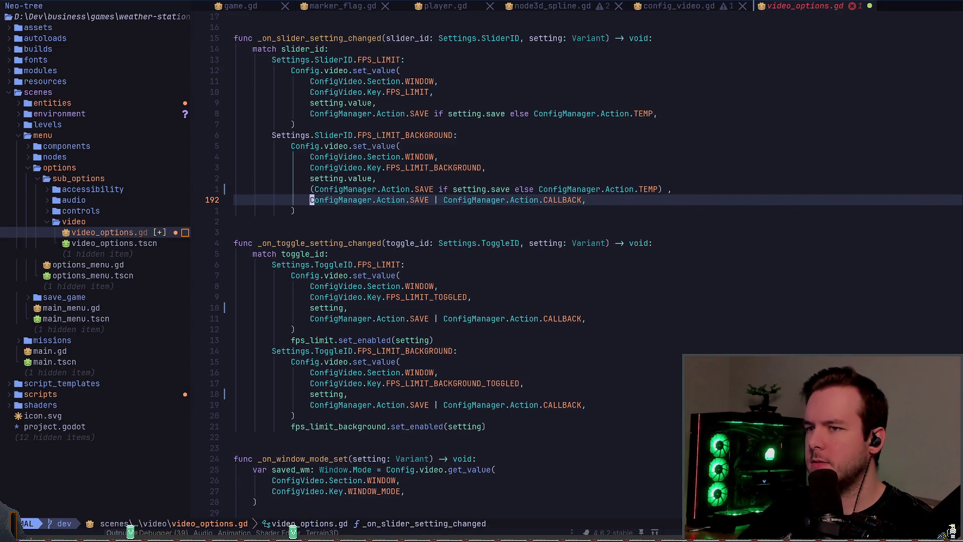
{"action": "key", "text": "p"}
{"action": "key", "text": "k"}
{"action": "key", "text": "dollar"}
{"action": "key", "text": "x"}
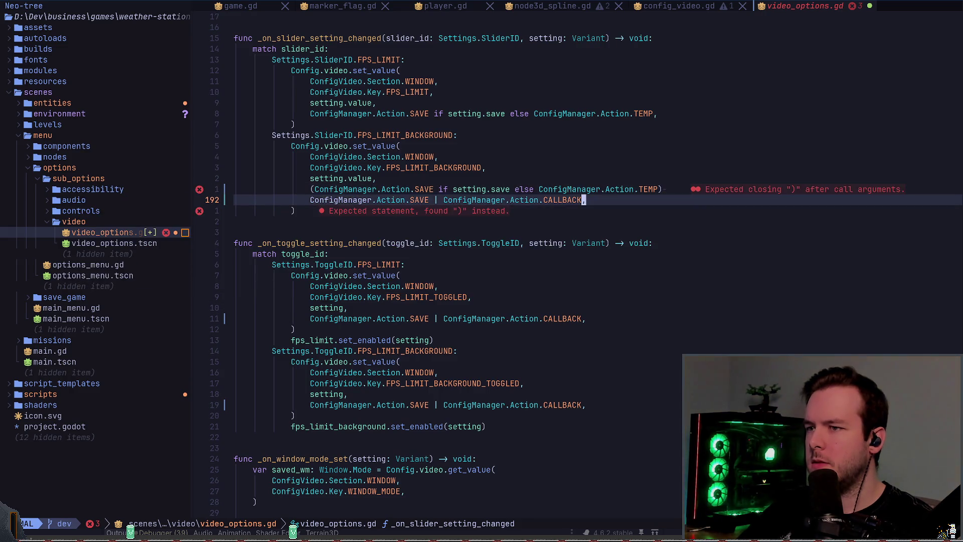
{"action": "key", "text": "J"}
{"action": "key", "text": "x"}
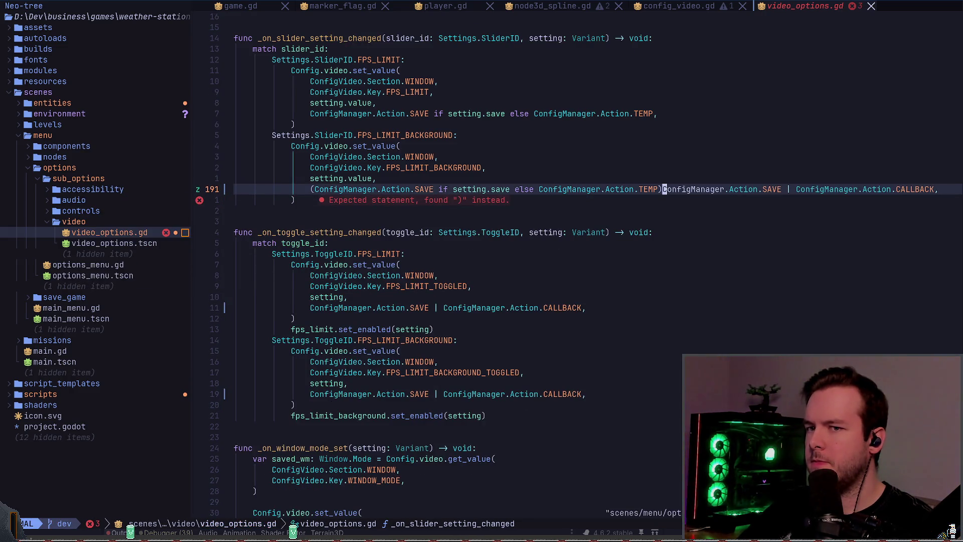
{"action": "key", "text": "i"}
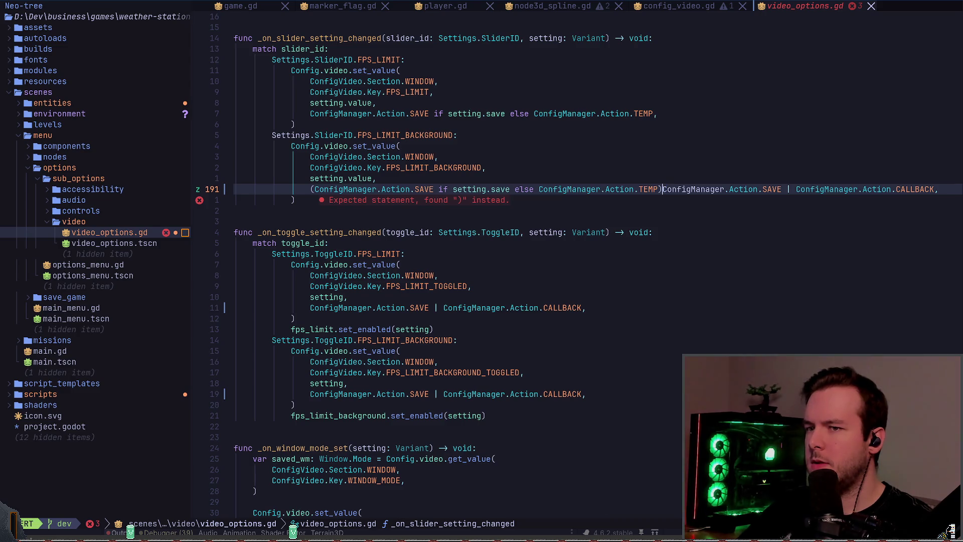
{"action": "key", "text": "Escape"}
{"action": "key", "text": "l"}
{"action": "key", "text": "d"}
{"action": "key", "text": "E"}
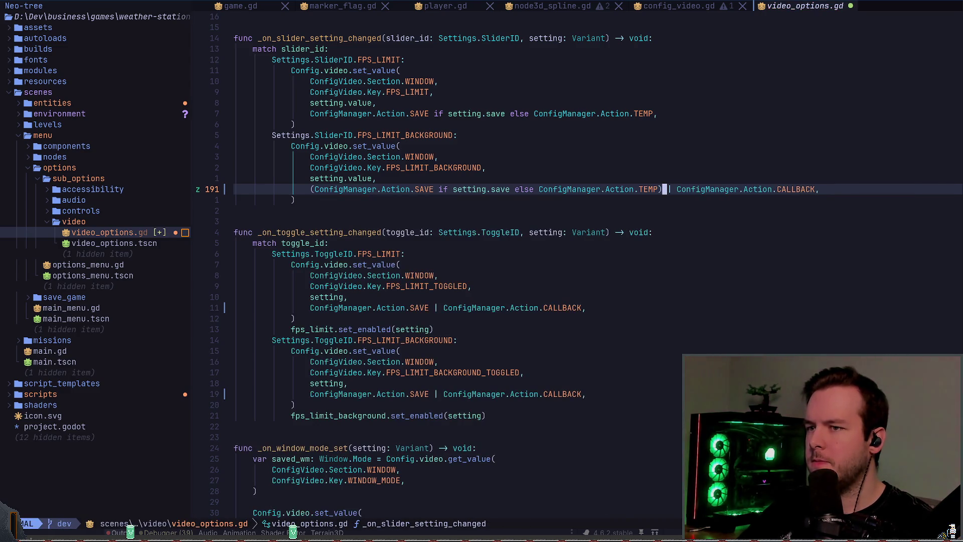
{"action": "key", "text": "ctrl+s"}
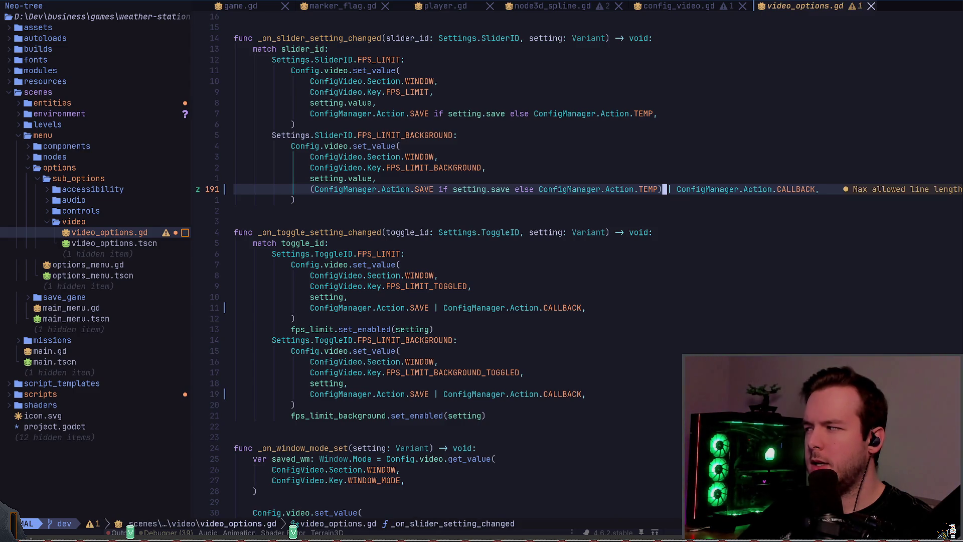
Split the over-long line, rejoin CALLBACK onto line 191 and turn the comma back into |.
{"action": "type", "text": "3s,"}
{"action": "key", "text": "Return"}
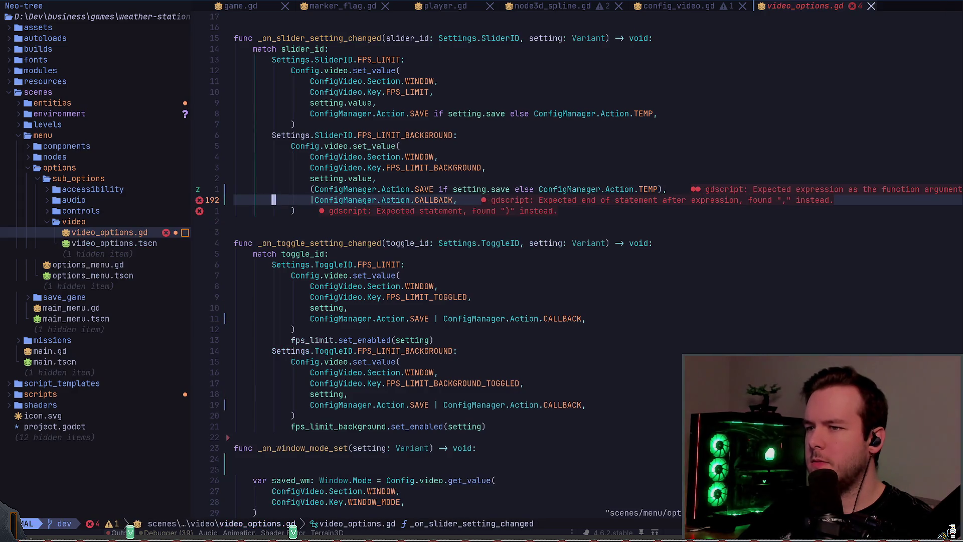
{"action": "key", "text": "shift+j"}
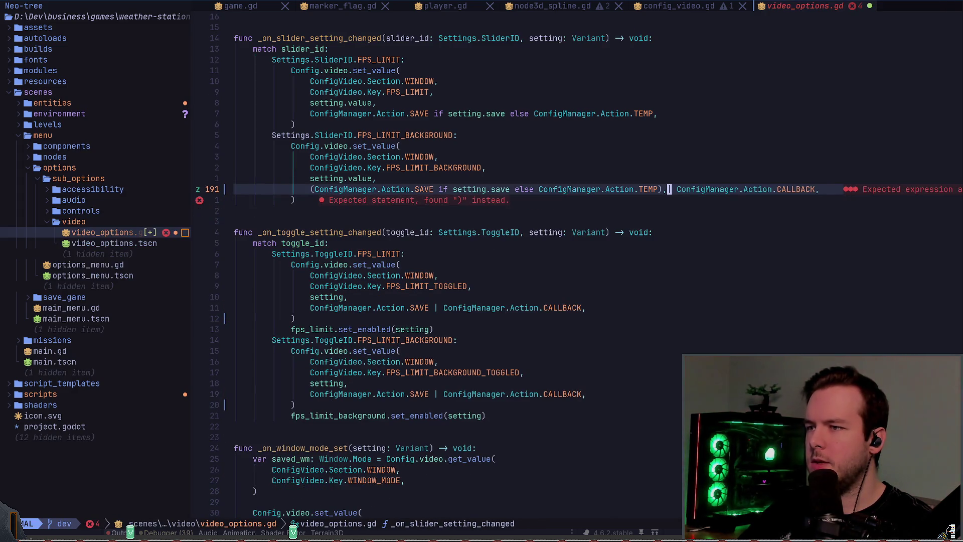
{"action": "key", "text": "h"}
{"action": "key", "text": "r"}
{"action": "key", "text": "bar"}
{"action": "key", "text": "b"}
{"action": "key", "text": "b"}
{"action": "key", "text": "b"}
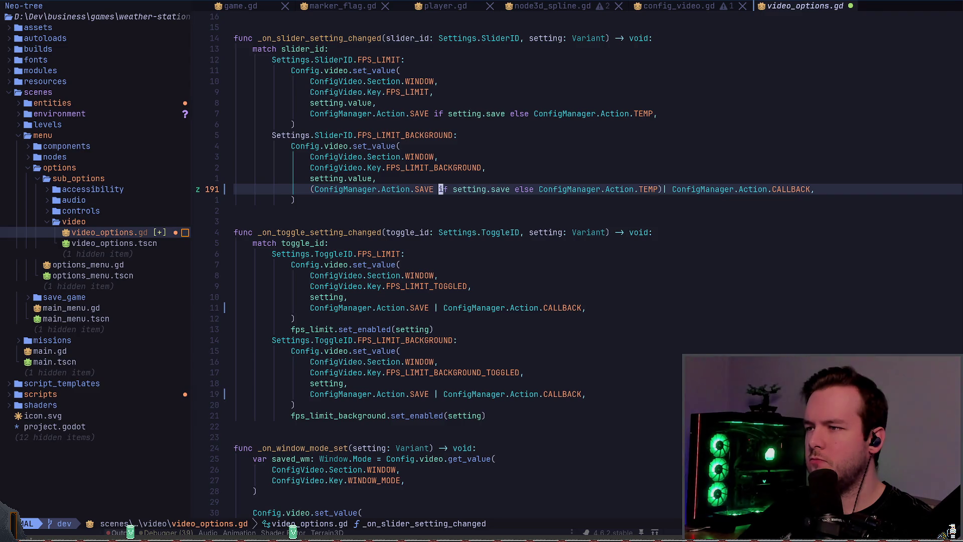
Add a space before the OR and break the parenthesised SAVE-or-TEMP expression across lines.
{"action": "key", "text": "w"}
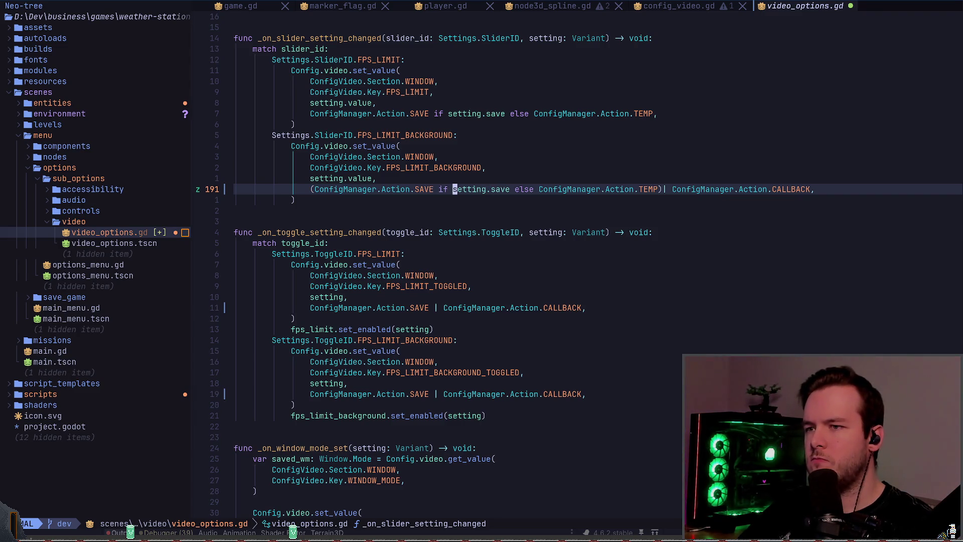
{"action": "key", "text": "w"}
{"action": "key", "text": "f"}
{"action": "key", "text": "bar"}
{"action": "type", "text": "i "}
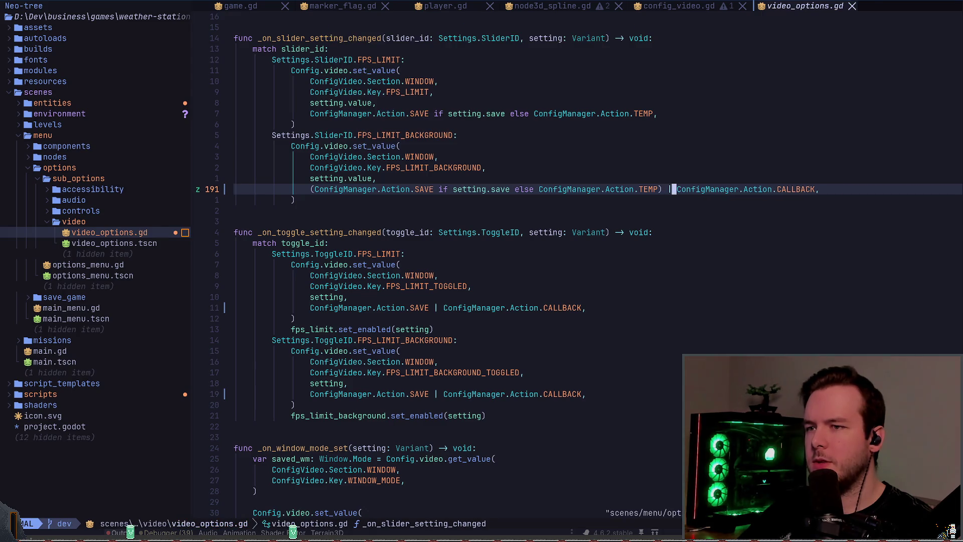
{"action": "type", "text": ","}
{"action": "key", "text": "Return"}
{"action": "key", "text": "Escape"}
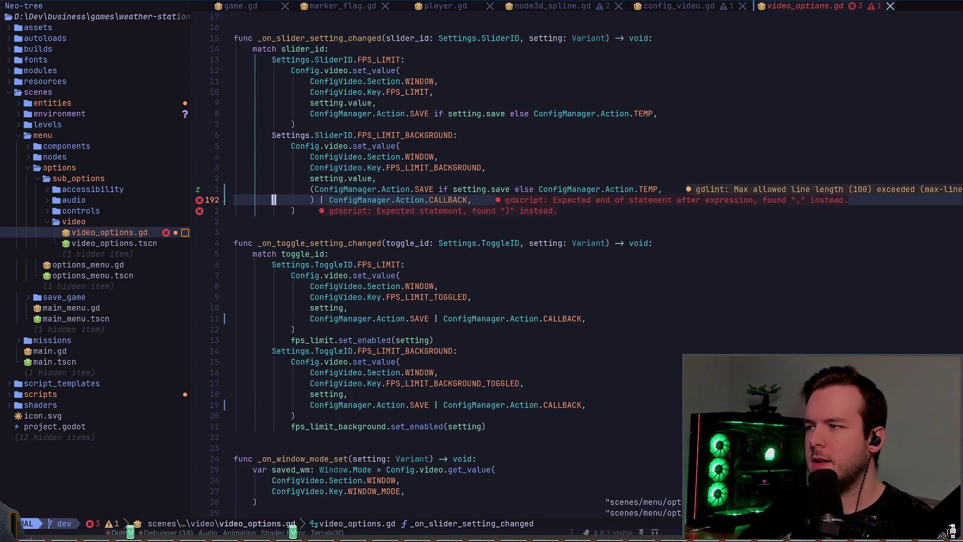
{"action": "key", "text": "k"}
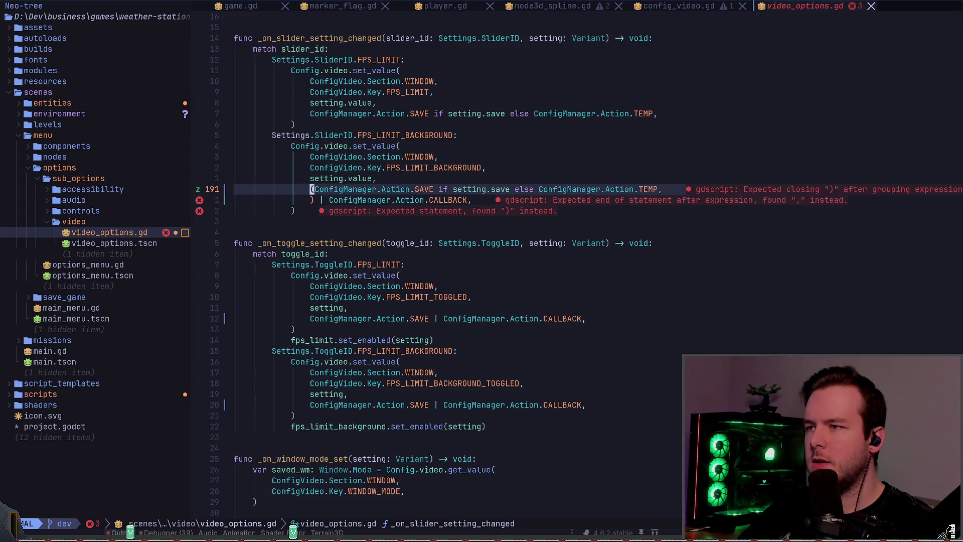
{"action": "key", "text": "l"}
{"action": "key", "text": "i"}
{"action": "key", "text": "Return"}
{"action": "key", "text": "Escape"}
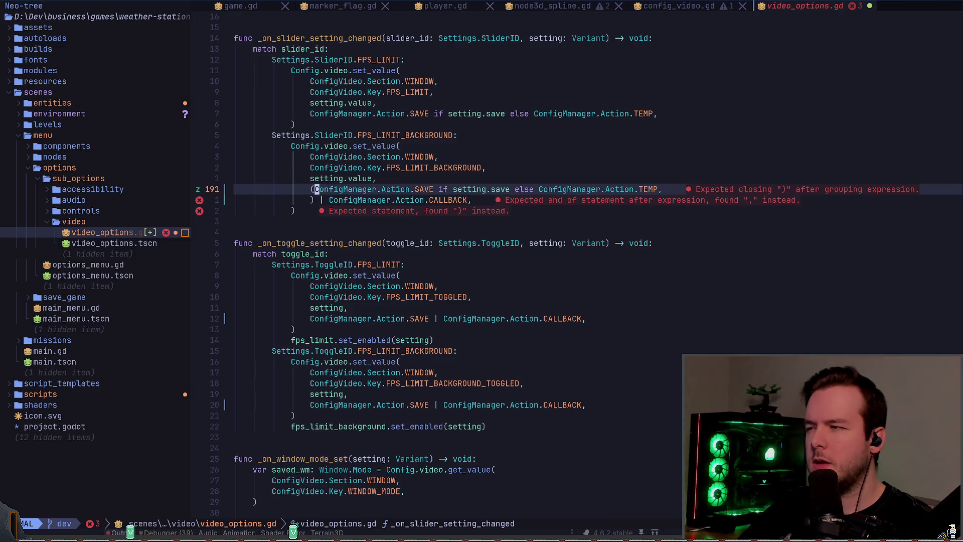
Rejoin the CALLBACK part onto line 191 with a spaced pipe and save.
{"action": "key", "text": "w"}
{"action": "key", "text": "w"}
{"action": "key", "text": "w"}
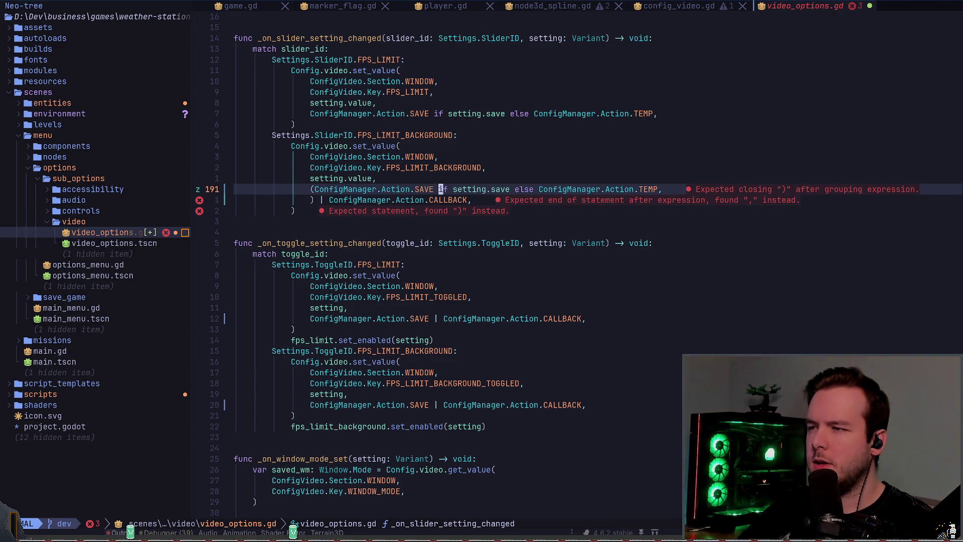
{"action": "key", "text": "$"}
{"action": "key", "text": "x"}
{"action": "key", "text": "J"}
{"action": "key", "text": "x"}
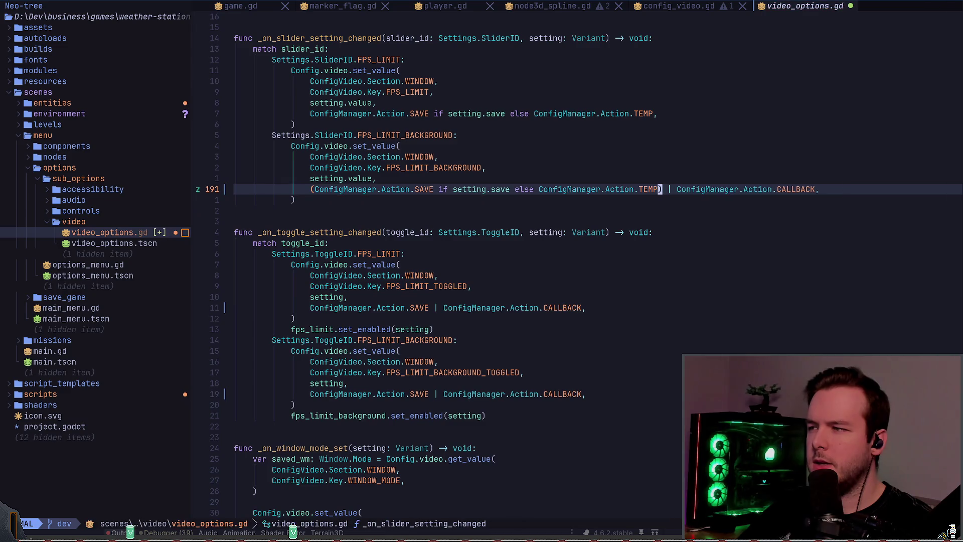
{"action": "key", "text": "i"}
{"action": "key", "text": "Escape"}
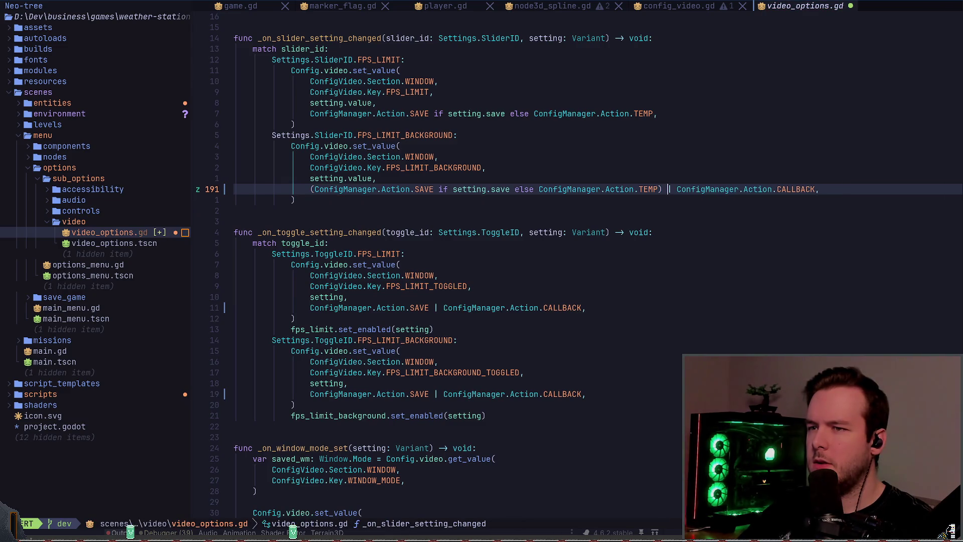
{"action": "key", "text": "ctrl+s"}
Copy the finished line over the FPS_LIMIT call on line 184 and write the file.
{"action": "key", "text": "y"}
{"action": "key", "text": "y"}
{"action": "key", "text": "k"}
{"action": "key", "text": "k"}
{"action": "key", "text": "k"}
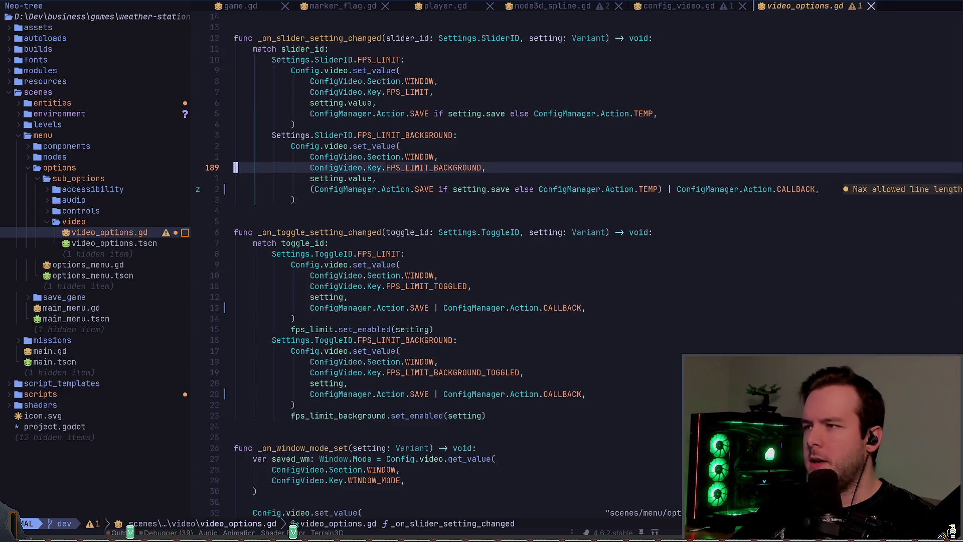
{"action": "type", "text": "Vp:w"}
{"action": "key", "text": "Return"}
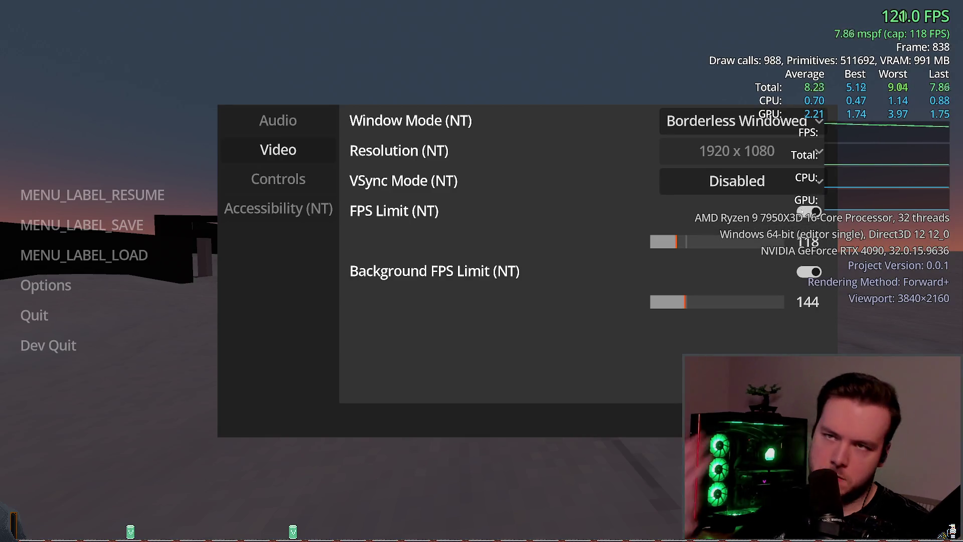
Toggle FPS Limit on and off, nudge its slider, then switch it off.
{"action": "left_click", "coordinate": [808, 211]}
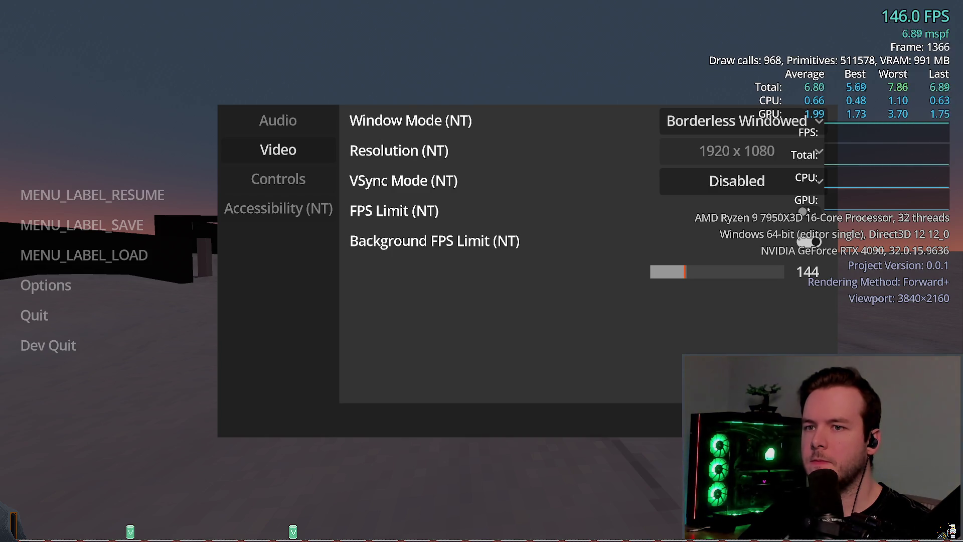
{"action": "left_click", "coordinate": [809, 210]}
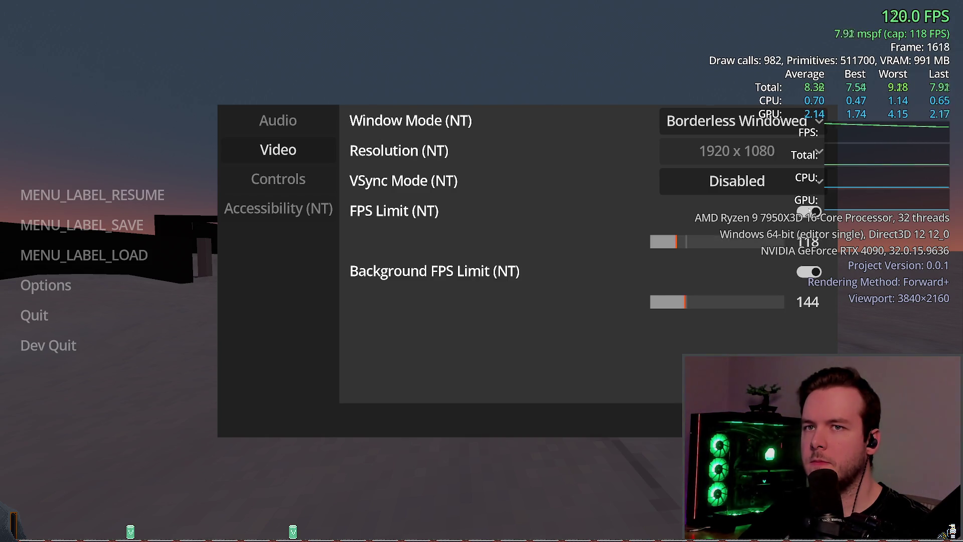
{"action": "left_click", "coordinate": [809, 210]}
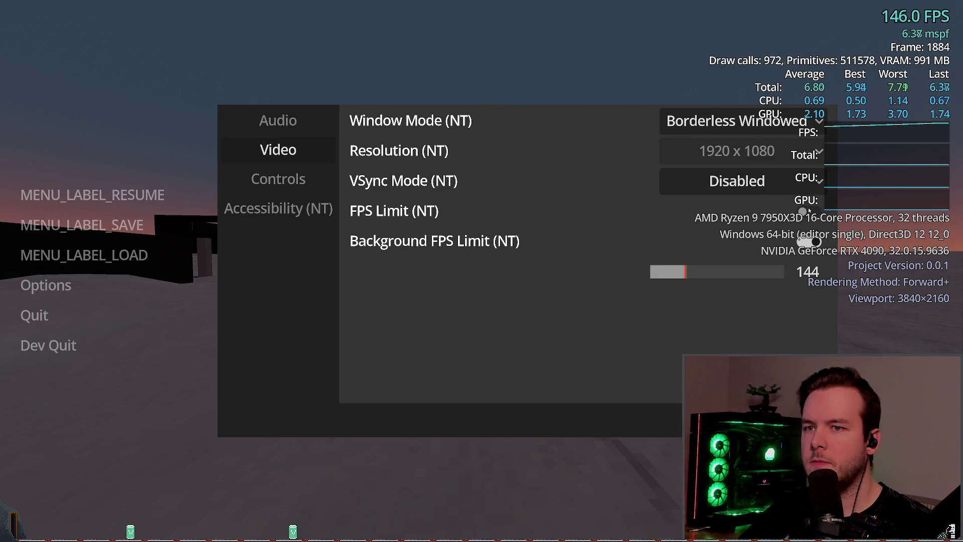
{"action": "left_click", "coordinate": [809, 210]}
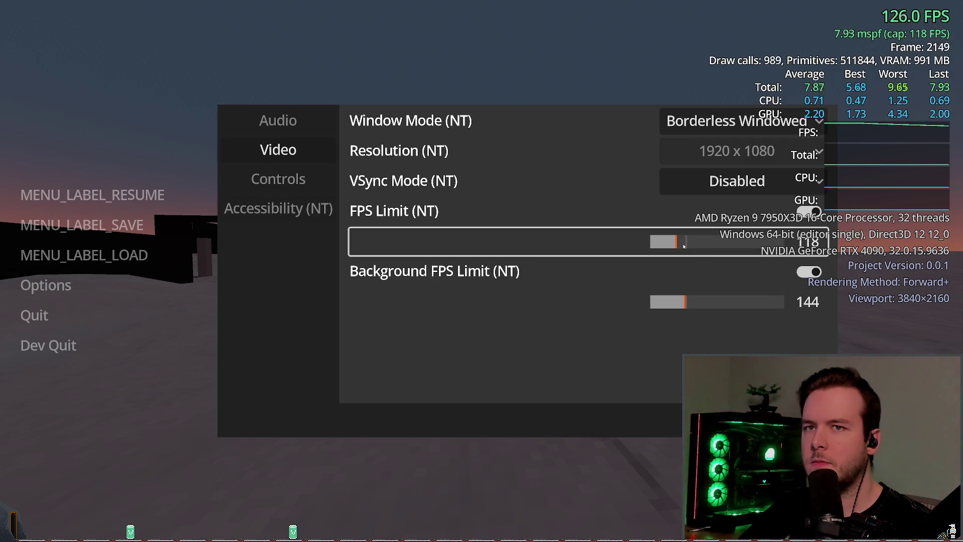
{"action": "left_click", "coordinate": [683, 244]}
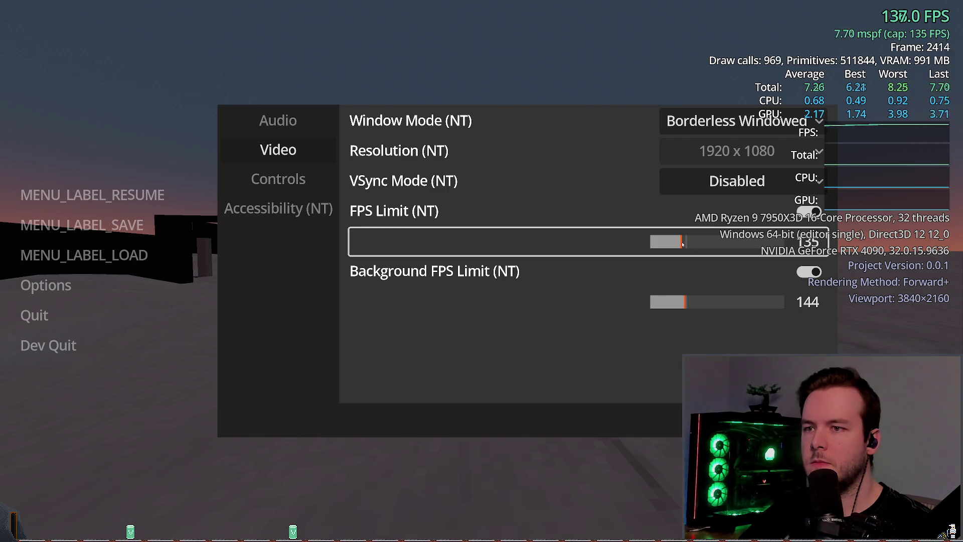
{"action": "mouse_move", "coordinate": [683, 244]}
{"action": "left_mouse_down"}
{"action": "mouse_move", "coordinate": [703, 250]}
{"action": "mouse_move", "coordinate": [685, 245]}
{"action": "left_mouse_up"}
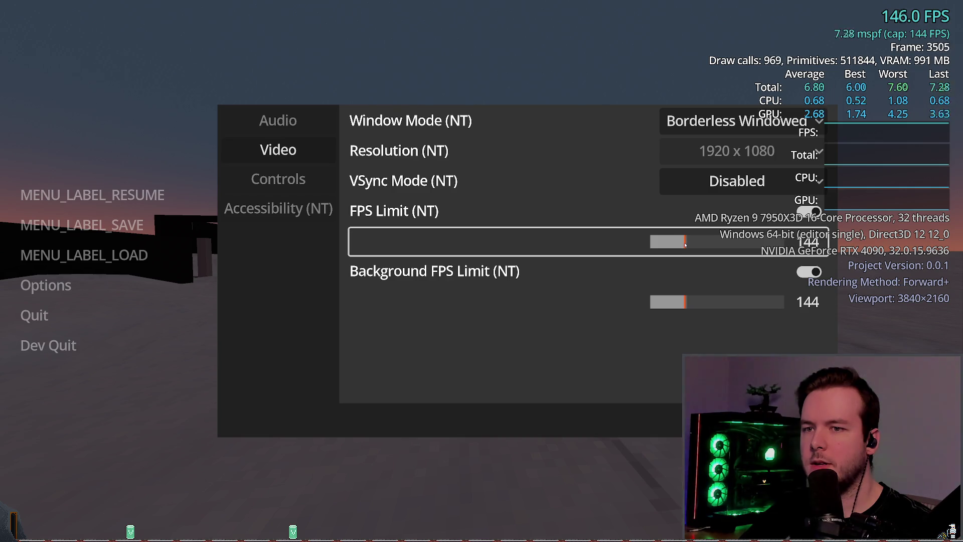
{"action": "left_click", "coordinate": [606, 224]}
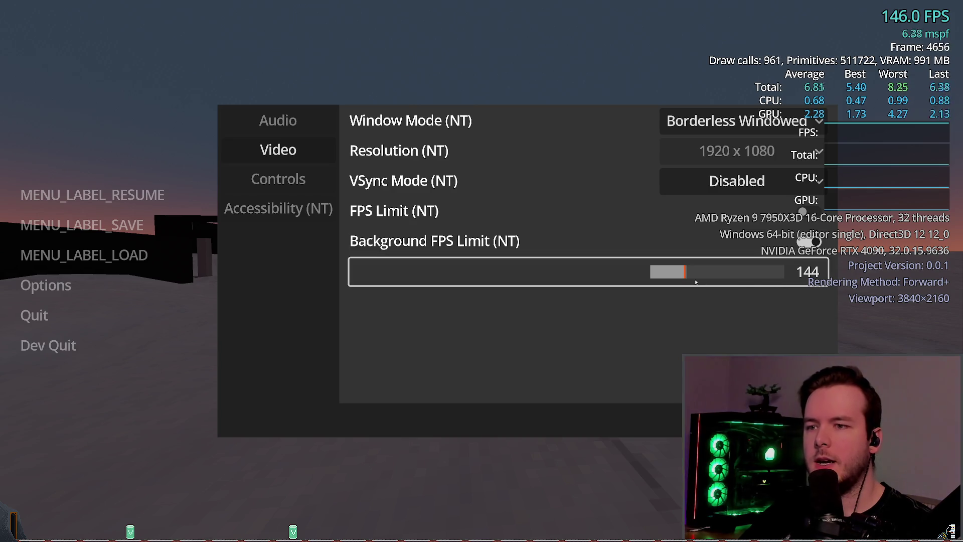
Set Background FPS Limit from 144 to 60, then close Options and resume the game.
{"action": "left_click", "coordinate": [806, 271]}
{"action": "double_click", "coordinate": [806, 271]}
{"action": "type", "text": "60"}
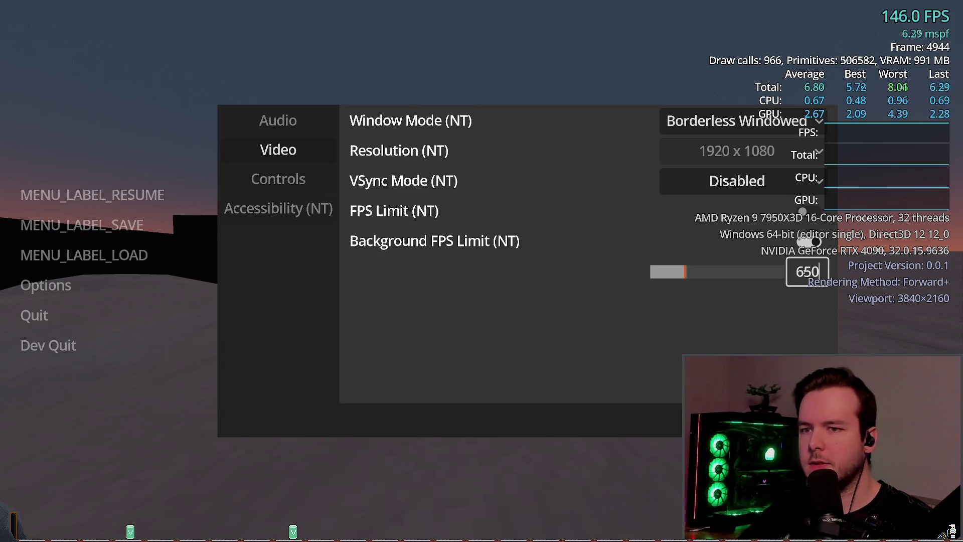
{"action": "key", "text": "Return"}
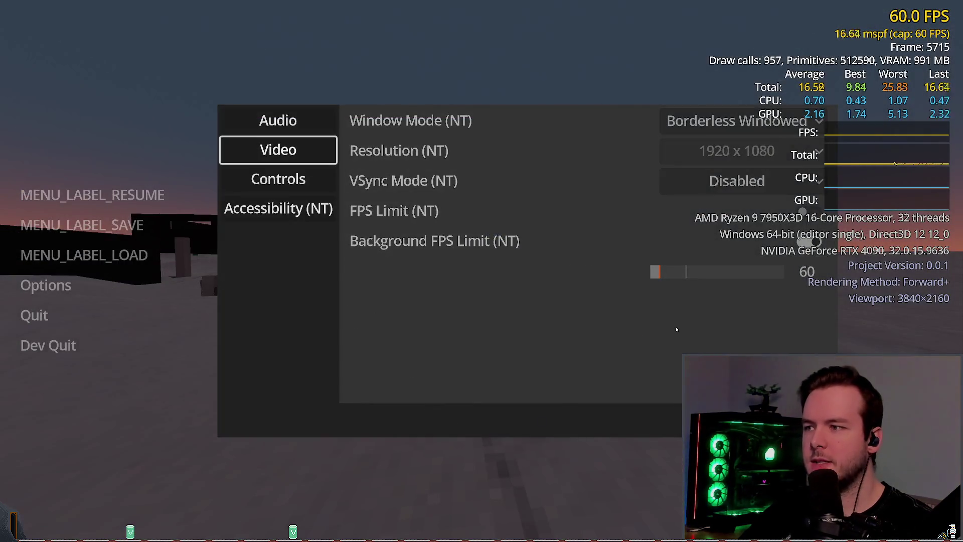
{"action": "key", "text": "Escape"}
{"action": "left_click", "coordinate": [147, 198]}
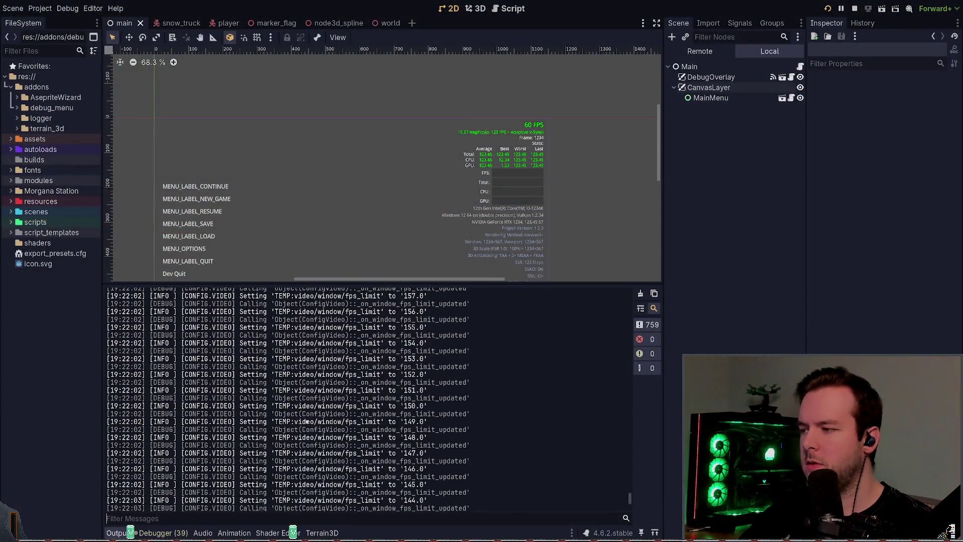
Inspect the fps_limit_background SAVE log entry, quit the game via Dev Quit, and return to Neovim.
{"action": "double_click", "coordinate": [371, 427]}
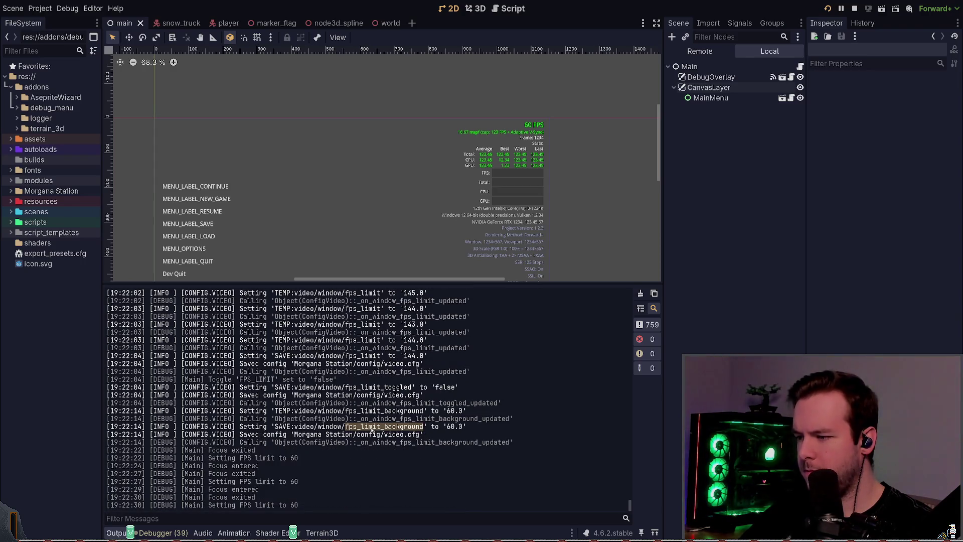
{"action": "left_click", "coordinate": [397, 417]}
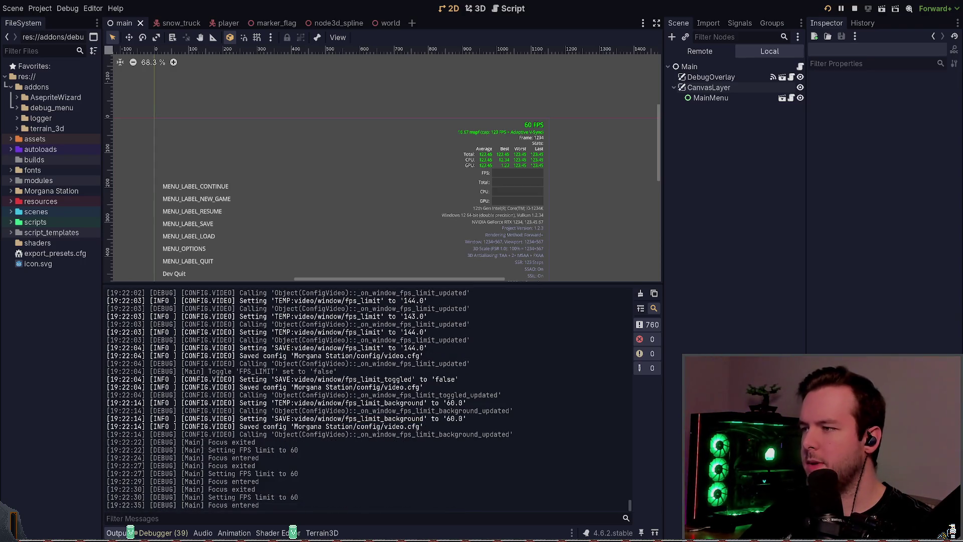
{"action": "key", "text": "alt+Tab"}
{"action": "left_click", "coordinate": [278, 150]}
{"action": "key", "text": "Escape"}
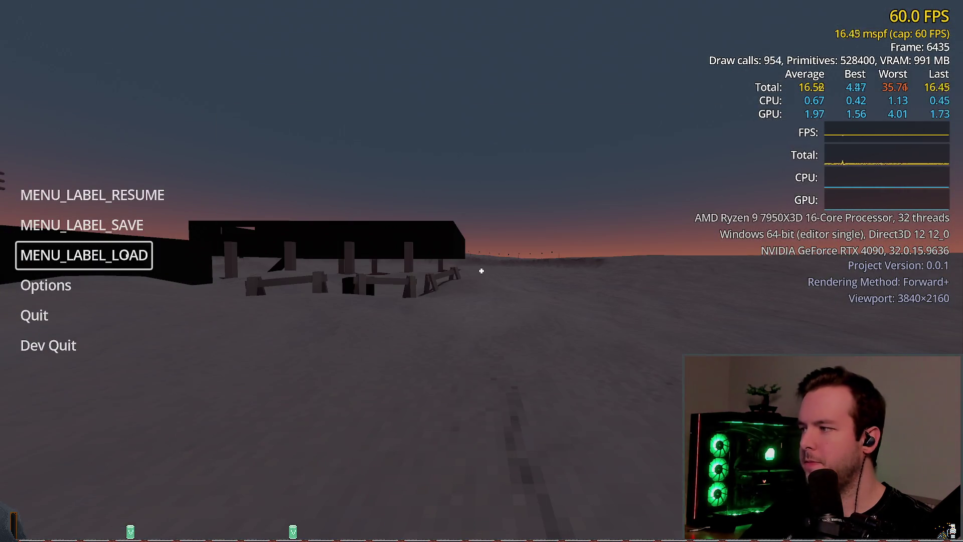
{"action": "left_click", "coordinate": [62, 334]}
{"action": "key", "text": "alt+Tab"}
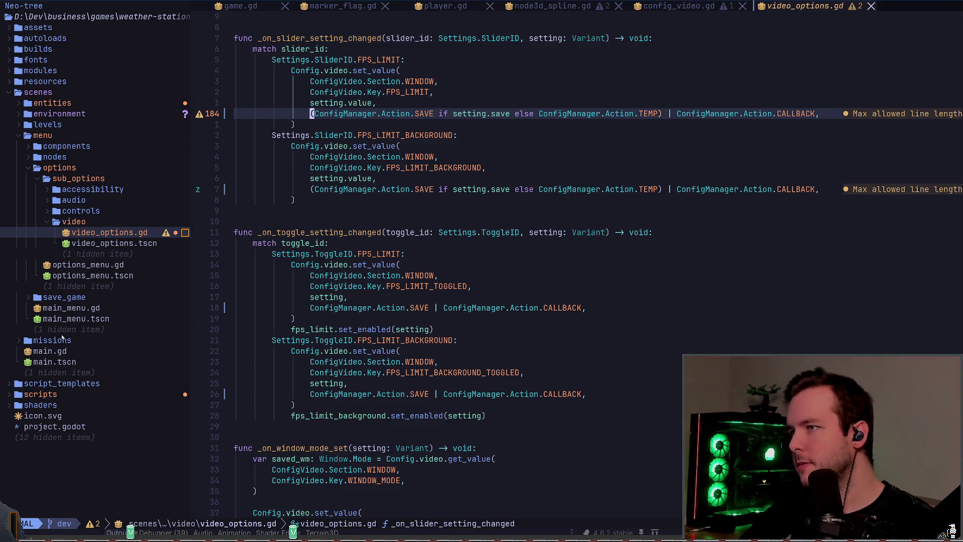
In config_video.gd, delete the background FPS limit updater function.
{"action": "key", "text": "shift+h"}
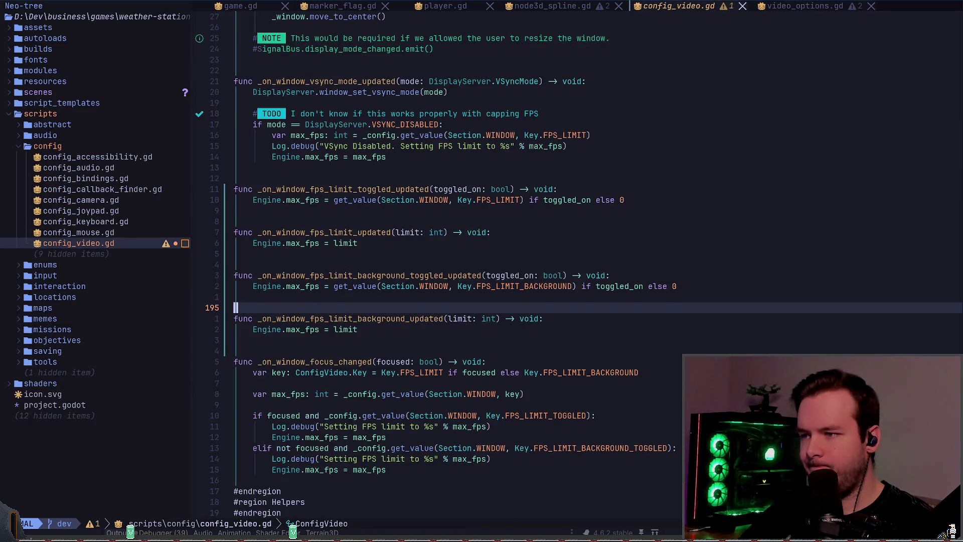
{"action": "key", "text": "k"}
{"action": "key", "text": "k"}
{"action": "key", "text": "k"}
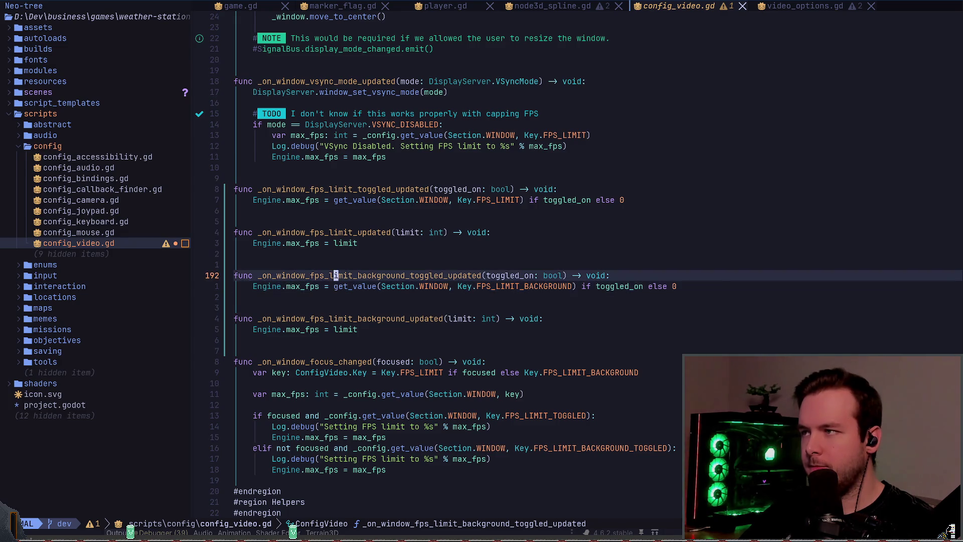
{"action": "key", "text": "k"}
{"action": "key", "text": "k"}
{"action": "key", "text": "j"}
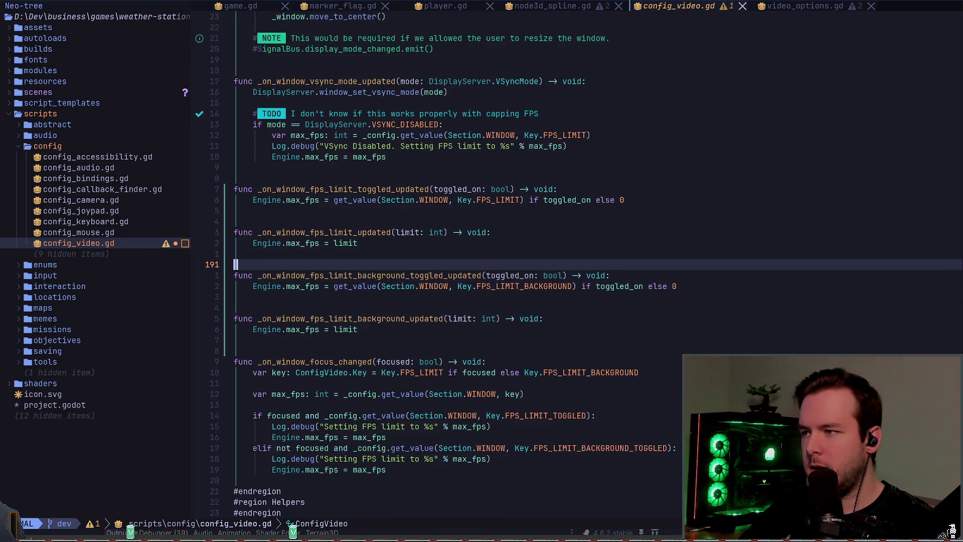
{"action": "key", "text": "k"}
{"action": "key", "text": "j"}
{"action": "key", "text": "j"}
{"action": "key", "text": "j"}
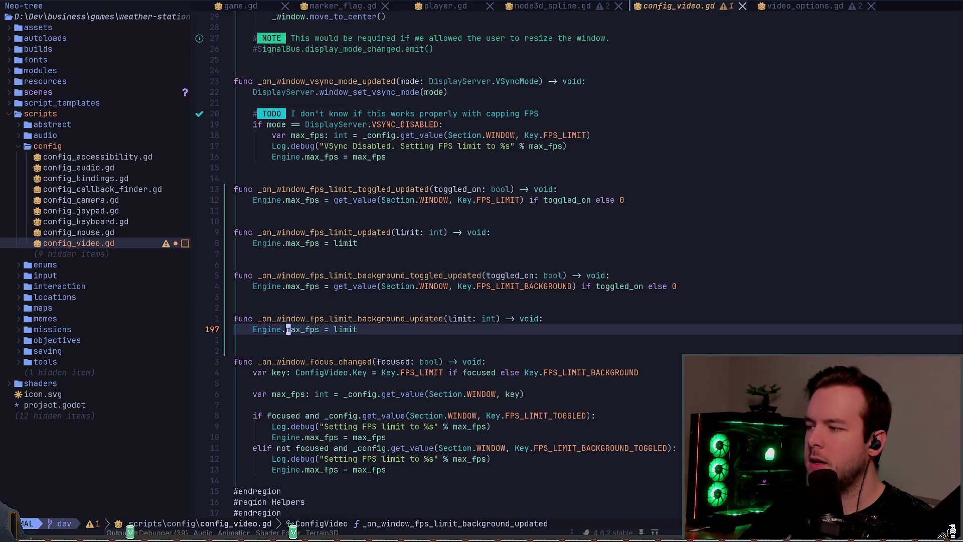
{"action": "key", "text": "V"}
{"action": "key", "text": "k"}
{"action": "key", "text": "k"}
{"action": "key", "text": "k"}
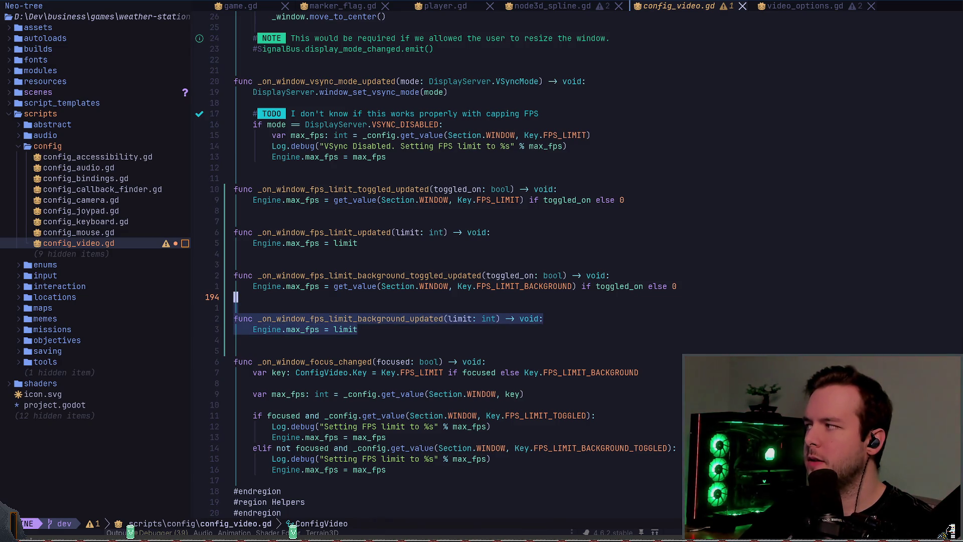
{"action": "key", "text": "d"}
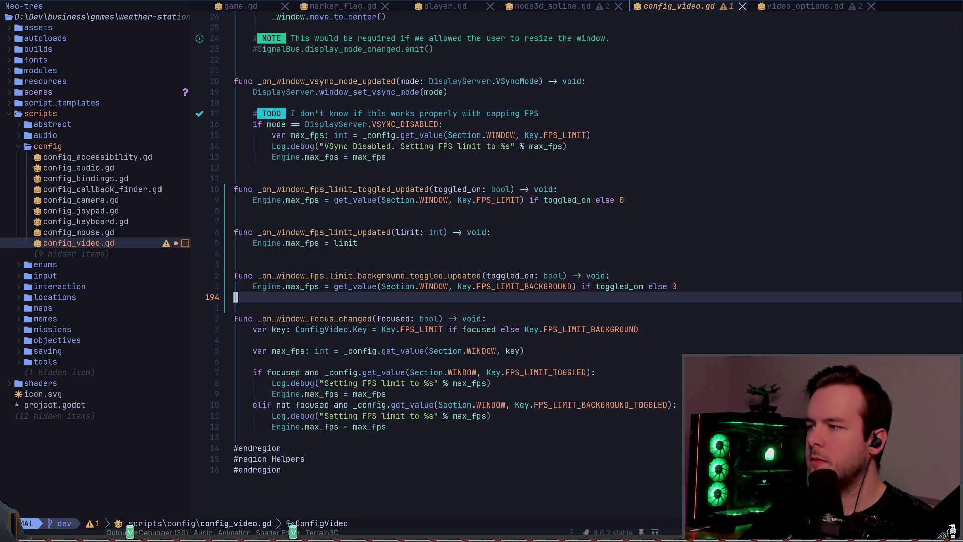
{"action": "key", "text": "k"}
{"action": "key", "text": "k"}
{"action": "key", "text": "k"}
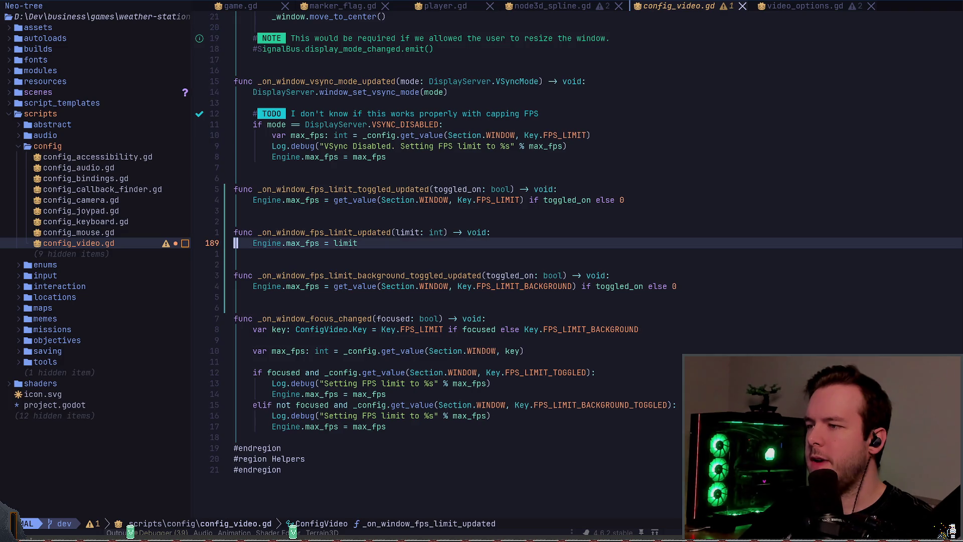
{"action": "key", "text": "w"}
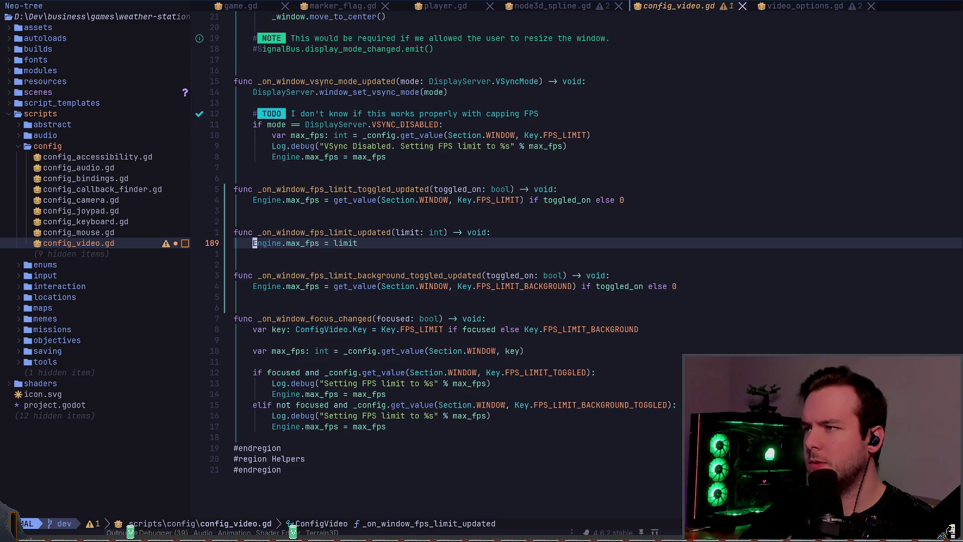
Step through every /max_fps match, ending at the vsync handler, then relaunch the game with F5.
{"action": "type", "text": "/max_"}
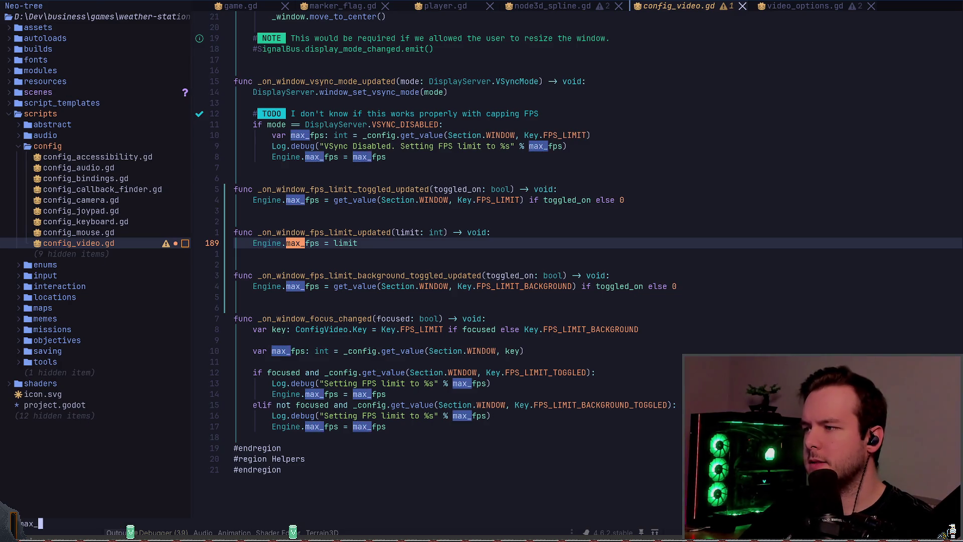
{"action": "type", "text": "fps"}
{"action": "key", "text": "Return"}
{"action": "key", "text": "n"}
{"action": "key", "text": "n"}
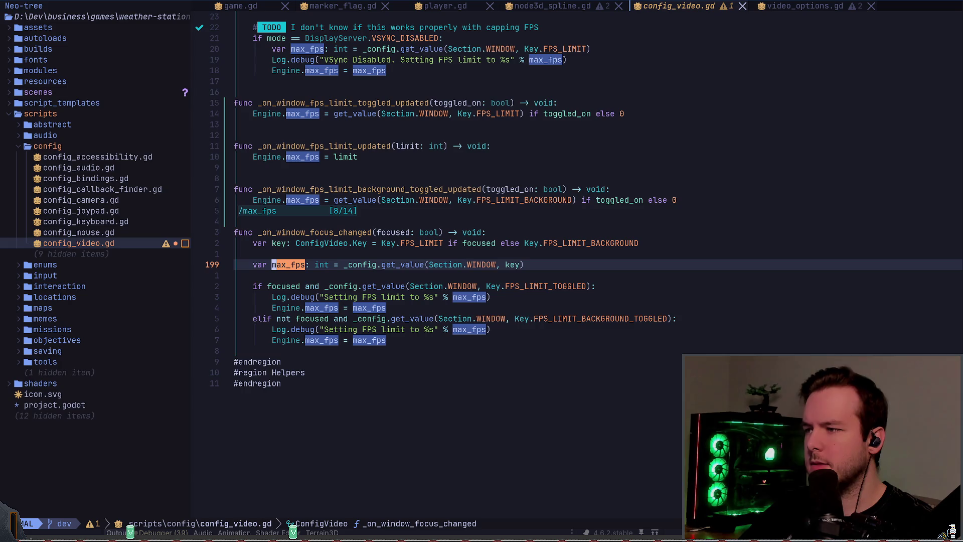
{"action": "key", "text": "n"}
{"action": "key", "text": "n"}
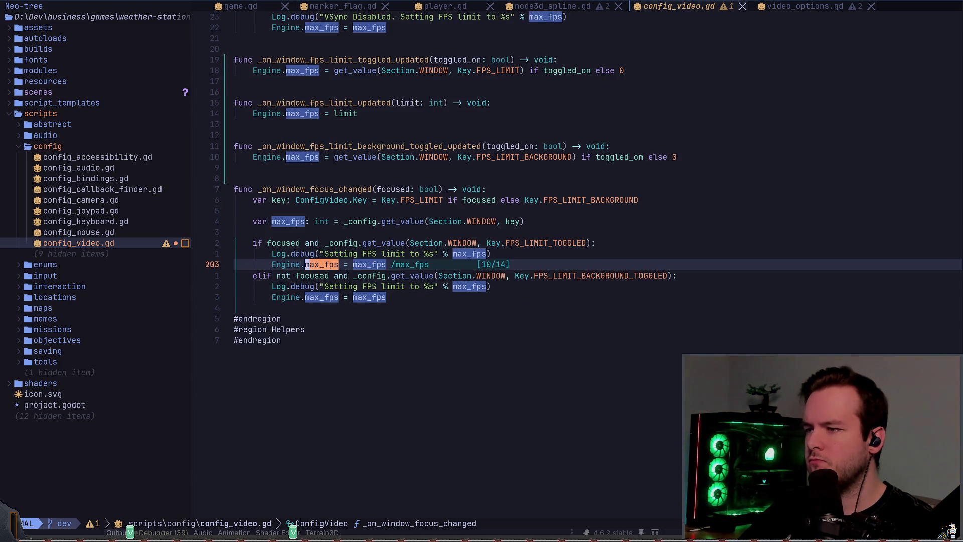
{"action": "key", "text": "n"}
{"action": "key", "text": "n"}
{"action": "key", "text": "n"}
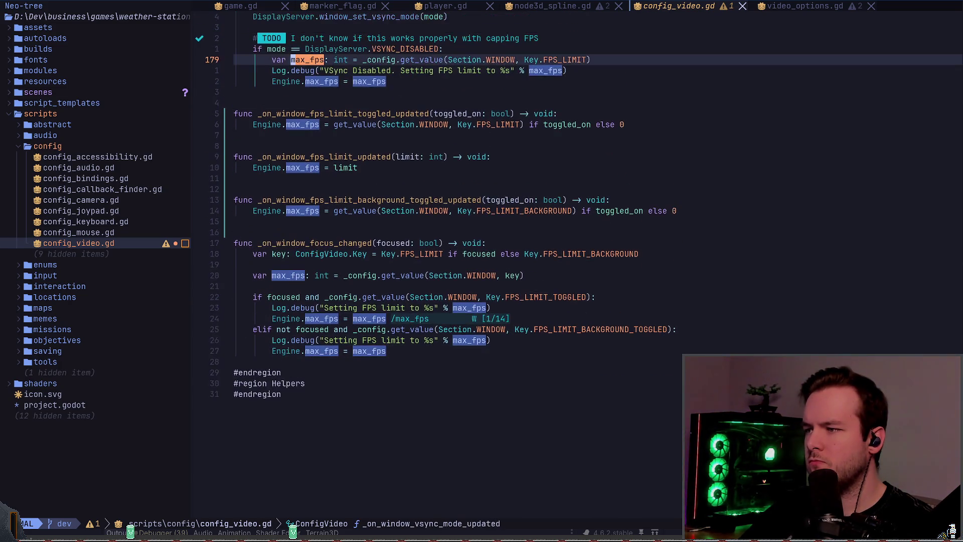
{"action": "key", "text": "n"}
{"action": "key", "text": "n"}
{"action": "key", "text": "n"}
{"action": "key", "text": "Escape"}
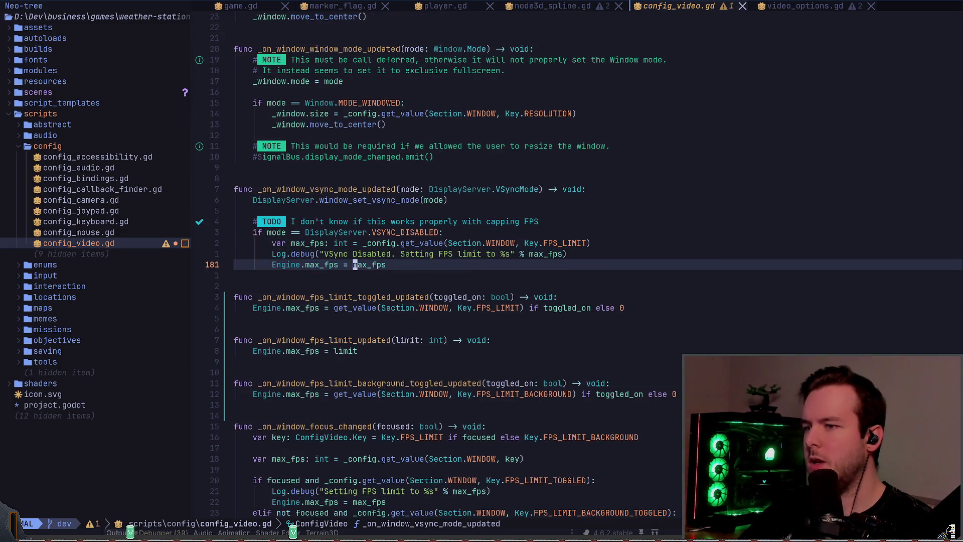
{"action": "key", "text": "alt+Tab"}
{"action": "key", "text": "F5"}
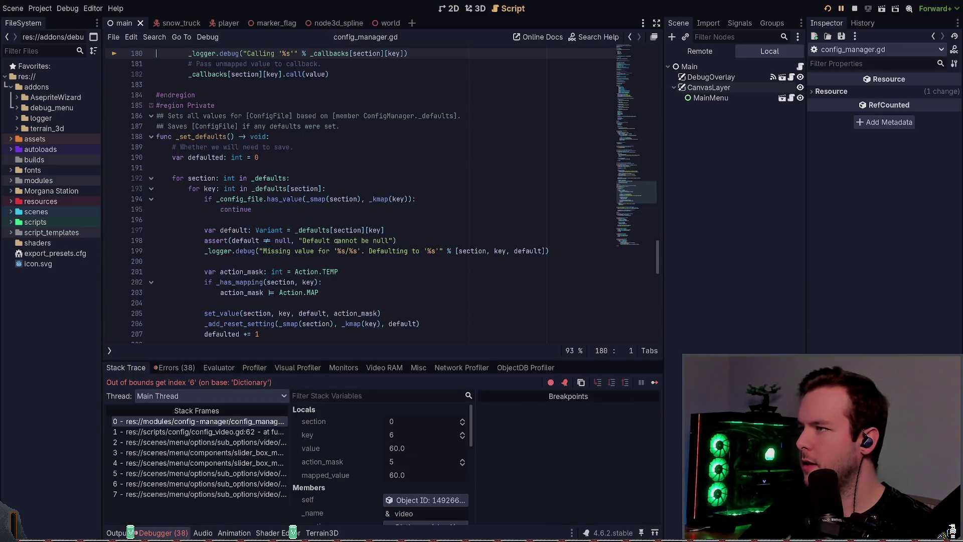
Glance at the Errors tab, then open Morgana Station > config > video.cfg from FileSystem.
{"action": "left_click", "coordinate": [175, 367]}
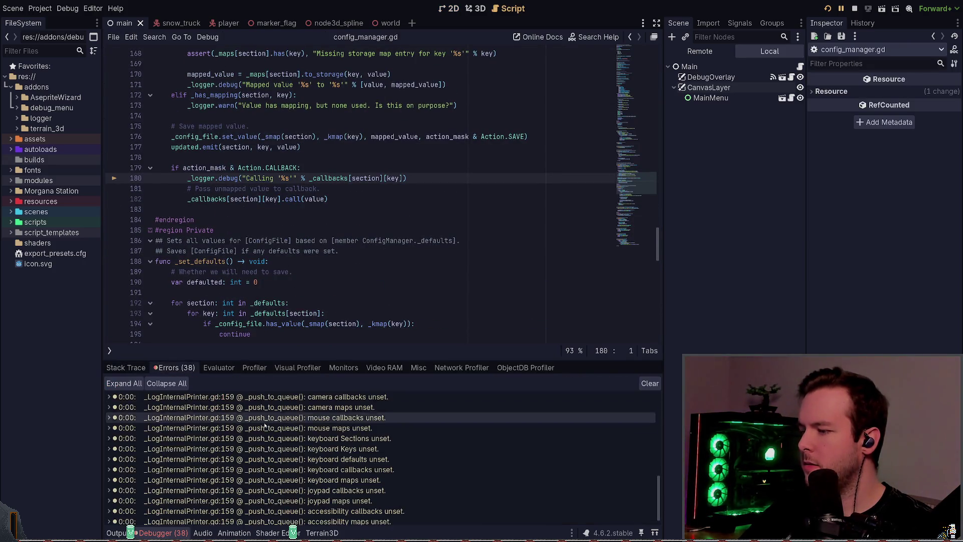
{"action": "left_click", "coordinate": [126, 368]}
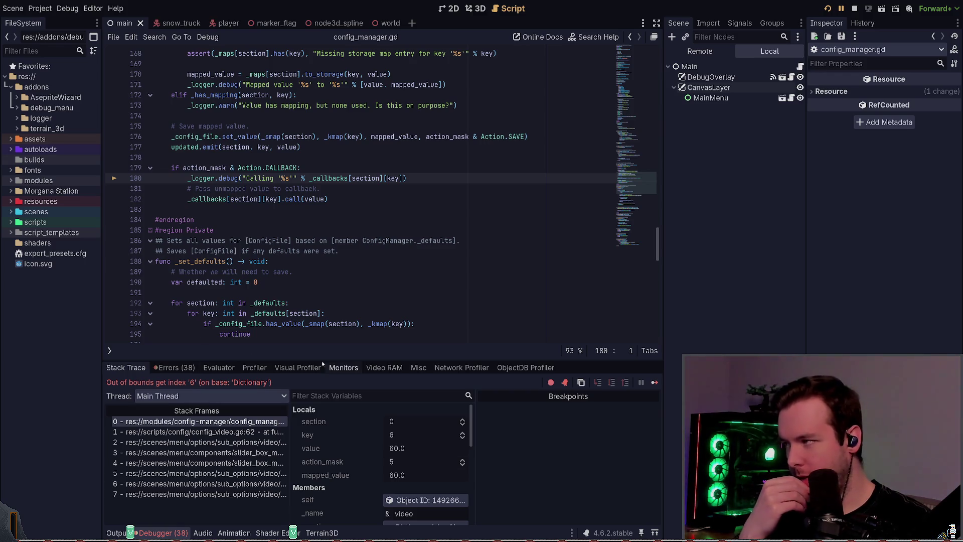
{"action": "scroll", "coordinate": [345, 435], "scroll_direction": "down", "scroll_amount": 4}
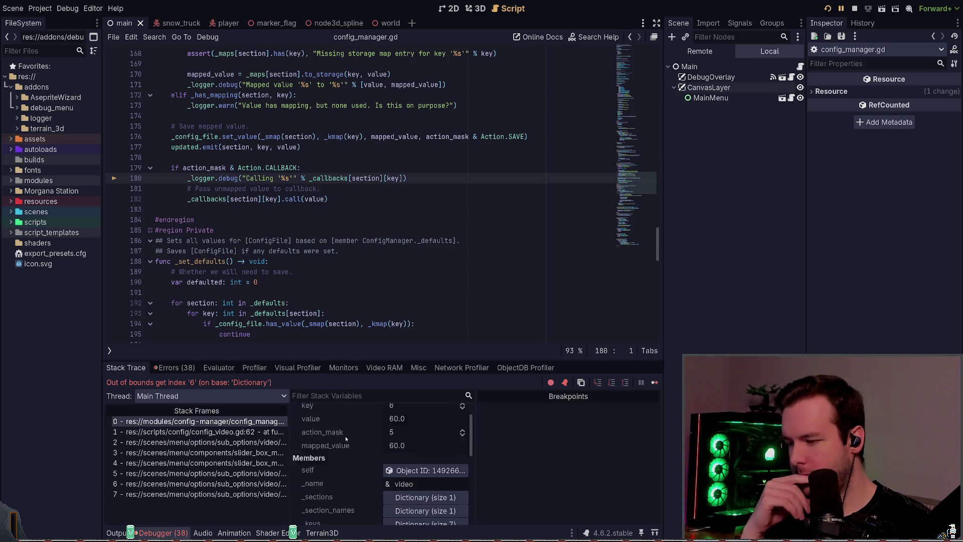
{"action": "scroll", "coordinate": [344, 435], "scroll_direction": "up", "scroll_amount": 4}
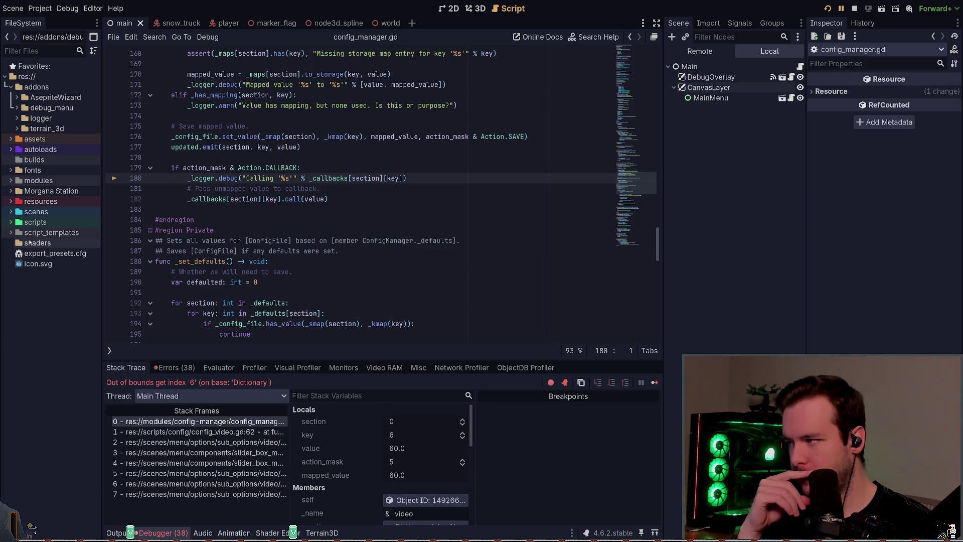
{"action": "left_click", "coordinate": [11, 191]}
{"action": "left_click", "coordinate": [18, 201]}
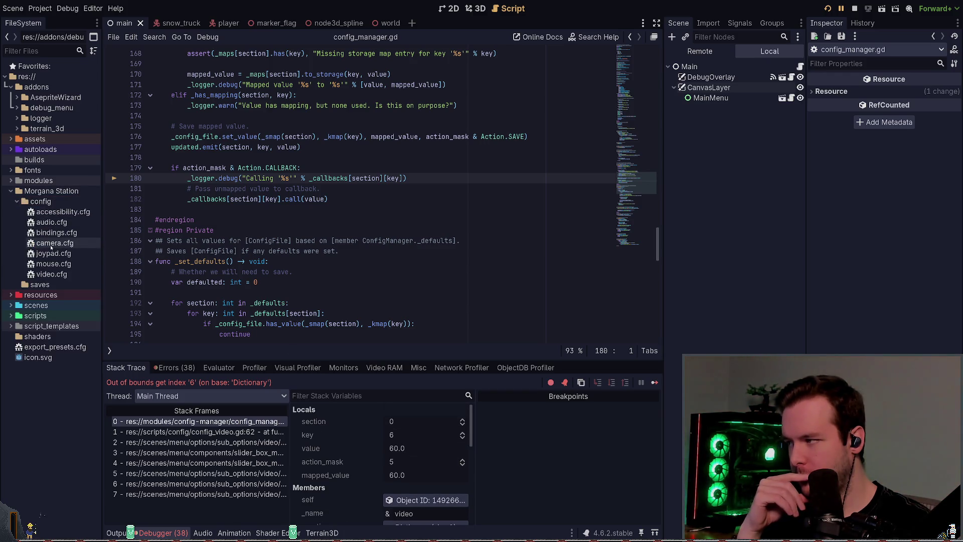
{"action": "double_click", "coordinate": [52, 274]}
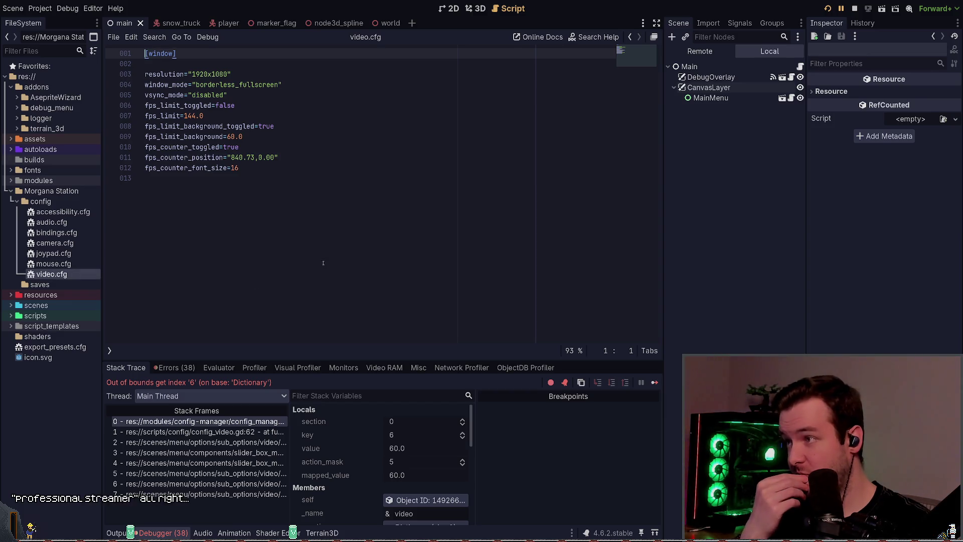
Delete the three fps_counter lines from video.cfg and open the config_video.gd and video_options.gd stack frames.
{"action": "left_click_drag", "start_coordinate": [278, 157], "coordinate": [102, 142]}
{"action": "left_click_drag", "start_coordinate": [298, 169], "coordinate": [95, 147]}
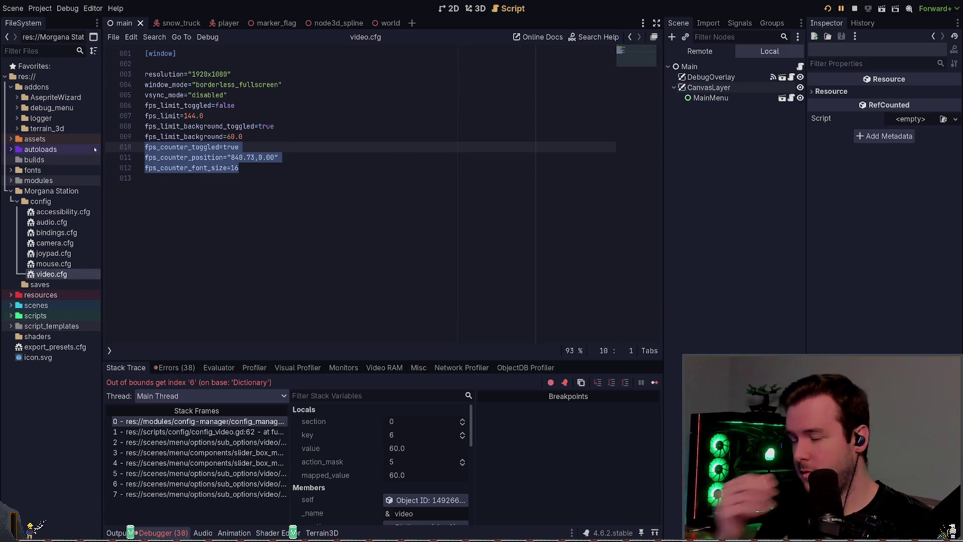
{"action": "key", "text": "BackSpace"}
{"action": "key", "text": "BackSpace"}
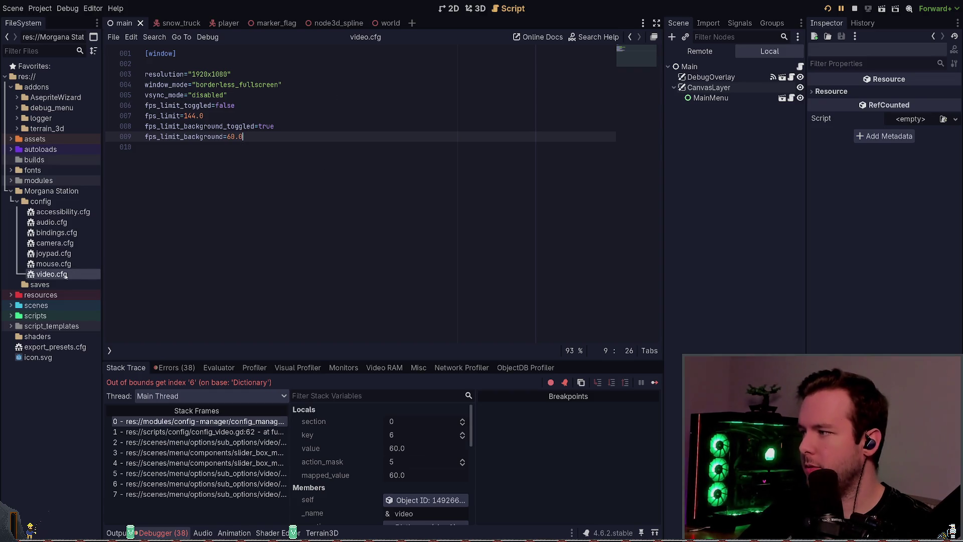
{"action": "left_click", "coordinate": [203, 431]}
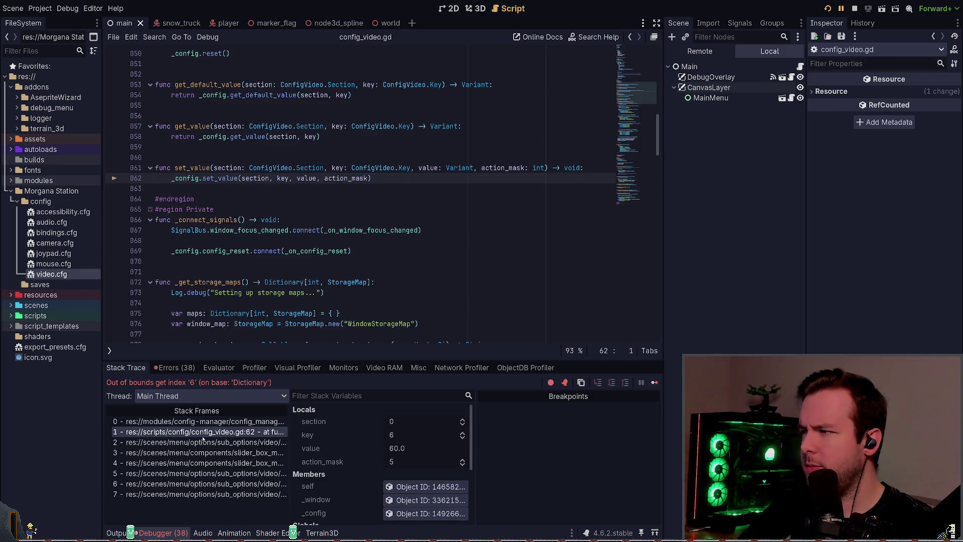
{"action": "left_click", "coordinate": [203, 442]}
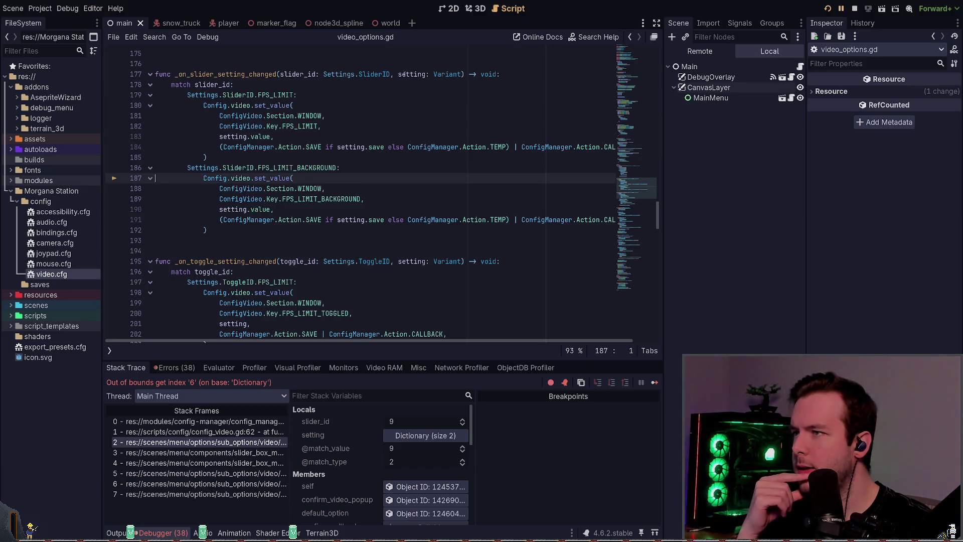
Walk the stack frames from video_options.gd up to config_manager.gd's failing callback line, then stop the game.
{"action": "left_click", "coordinate": [345, 154]}
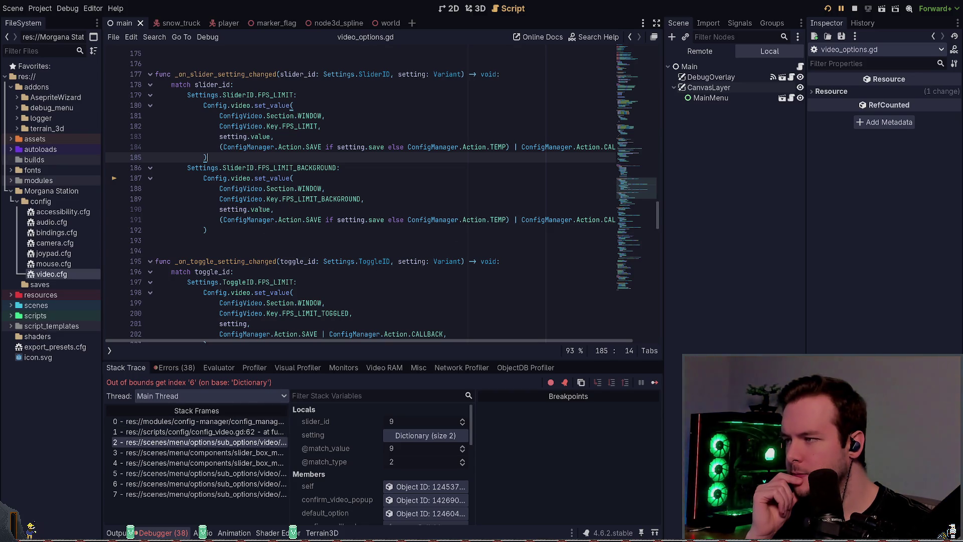
{"action": "left_click", "coordinate": [235, 433]}
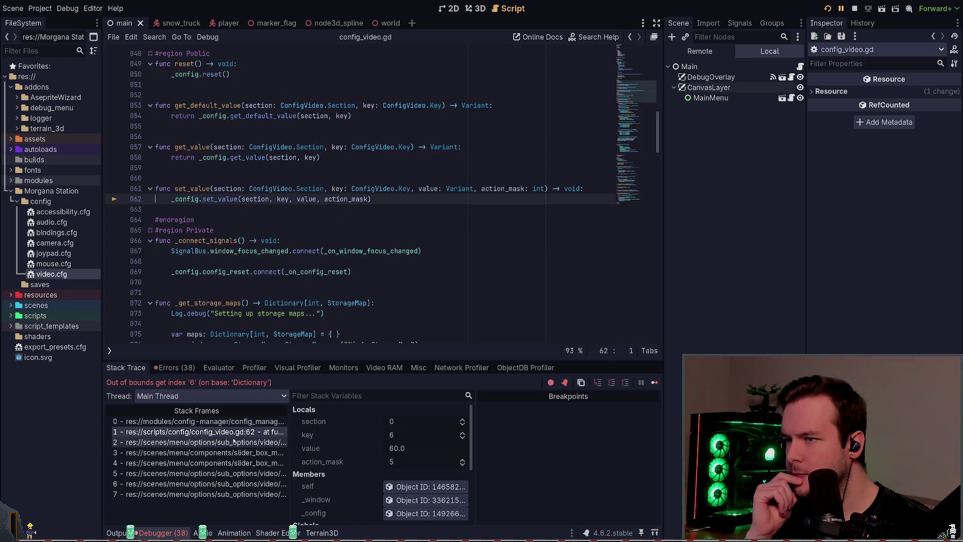
{"action": "left_click", "coordinate": [234, 442]}
{"action": "left_click", "coordinate": [234, 432]}
{"action": "left_click", "coordinate": [233, 422]}
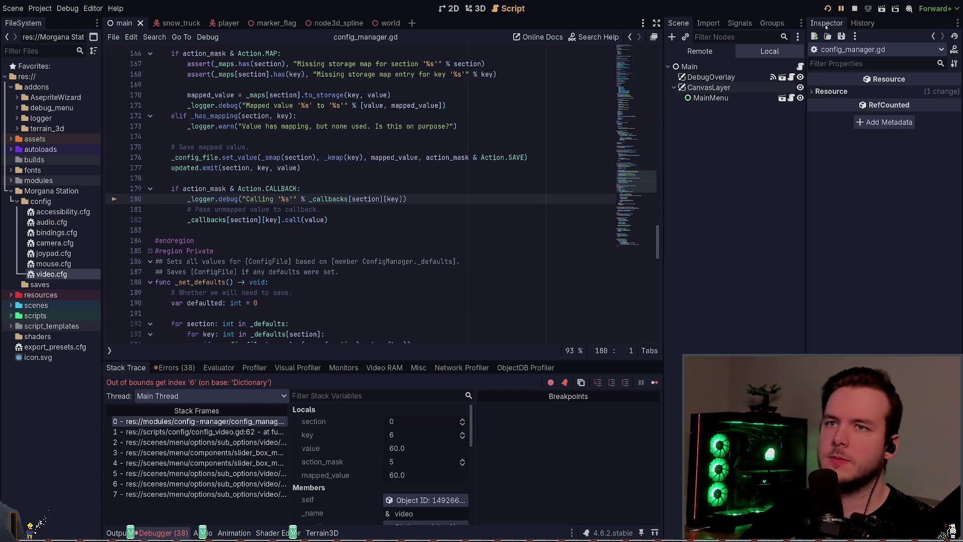
{"action": "left_click", "coordinate": [855, 9]}
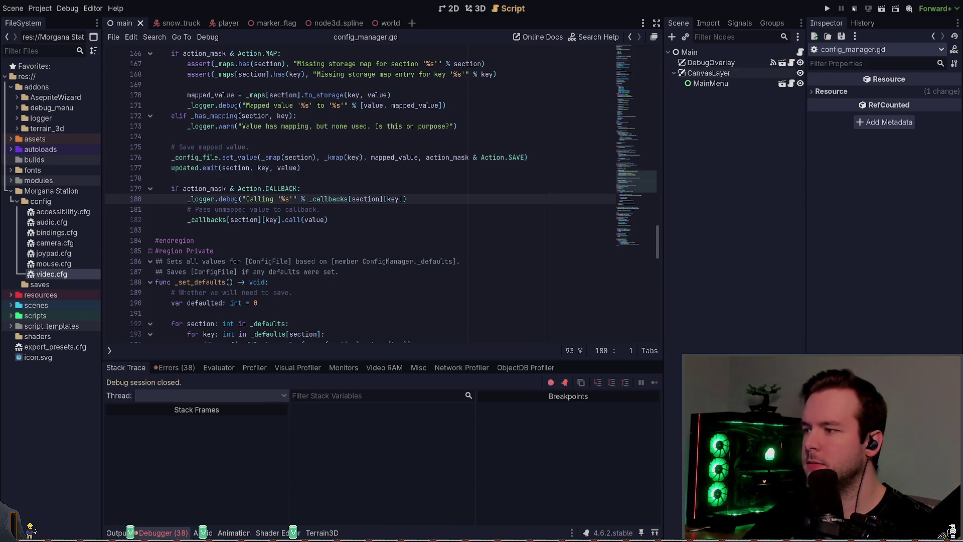
In video_options.gd, find the FPS_LIMIT_BACKGROUND action flags on line 191.
{"action": "key", "text": "alt+Tab"}
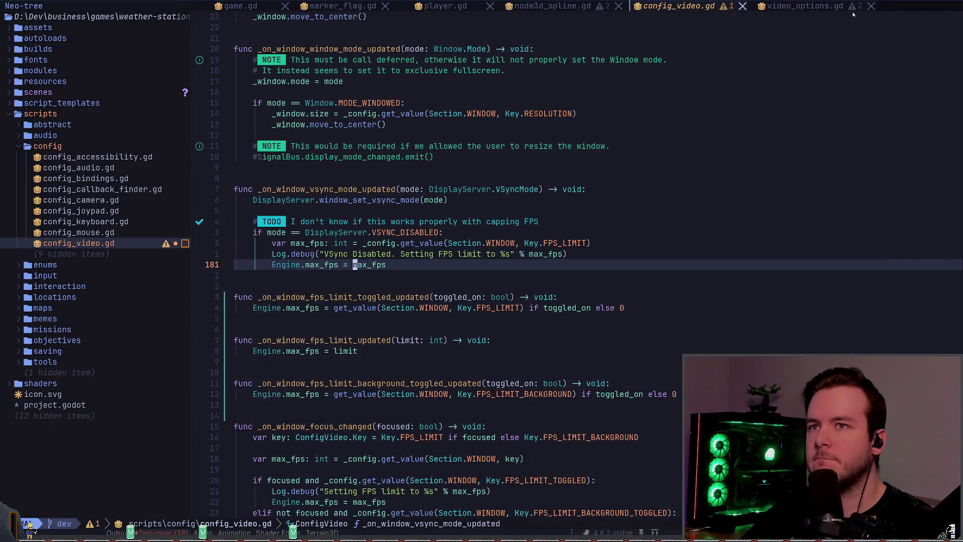
{"action": "key", "text": "shift+l"}
{"action": "key", "text": "w"}
{"action": "key", "text": "w"}
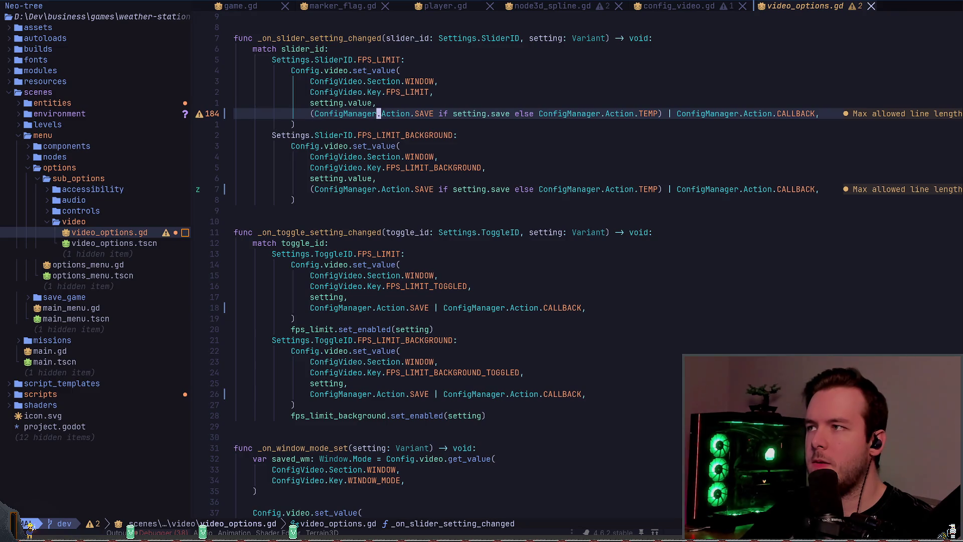
{"action": "key", "text": "f"}
{"action": "key", "text": "s"}
{"action": "key", "text": "j"}
{"action": "key", "text": "j"}
{"action": "key", "text": "j"}
{"action": "key", "text": "j"}
{"action": "key", "text": "j"}
{"action": "key", "text": "w"}
{"action": "key", "text": "w"}
{"action": "key", "text": "w"}
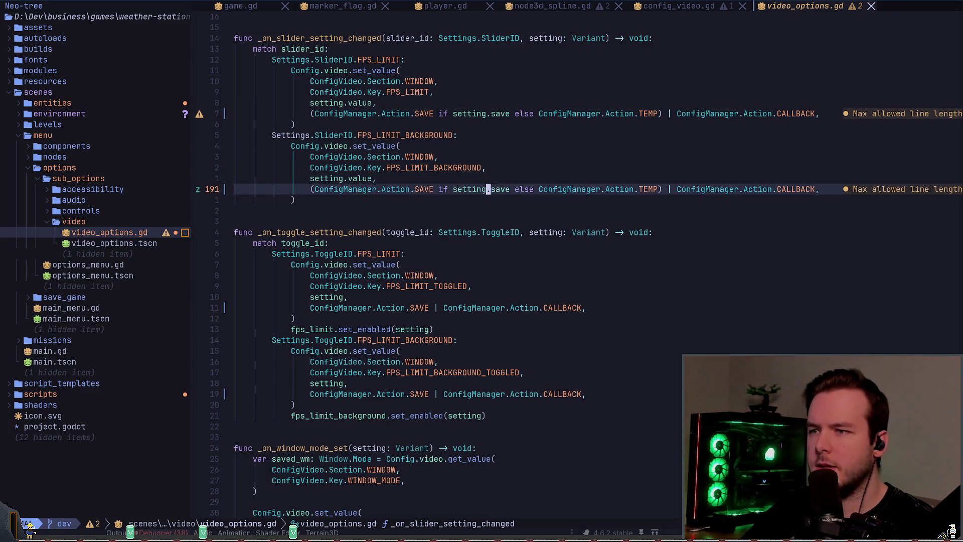
{"action": "key", "text": "w"}
{"action": "key", "text": "e"}
Strip the CALLBACK flag from line 191's action and save video_options.gd.
{"action": "key", "text": "l"}
{"action": "key", "text": "shift+c"}
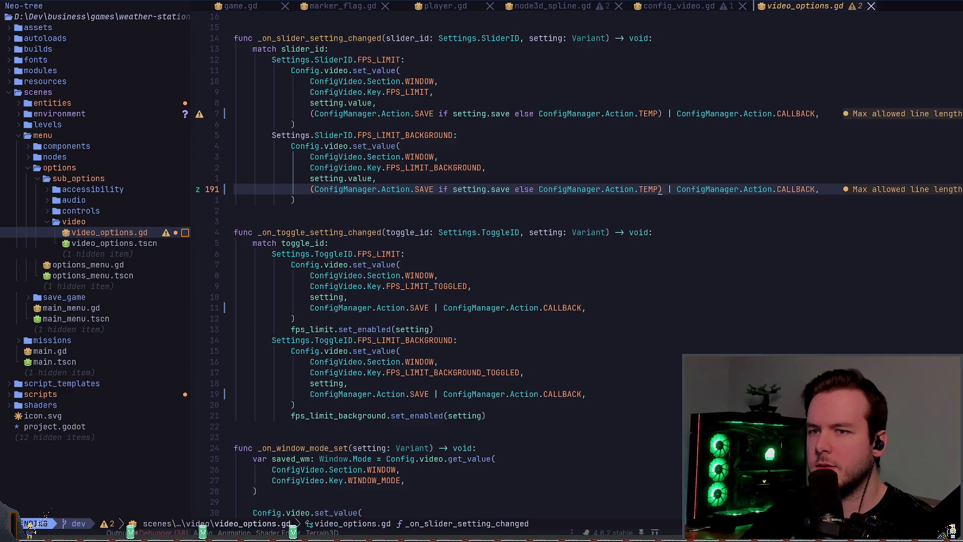
{"action": "type", "text": ","}
{"action": "key", "text": "Escape"}
{"action": "key", "text": "asciicircum"}
{"action": "key", "text": "x"}
{"action": "key", "text": "space"}
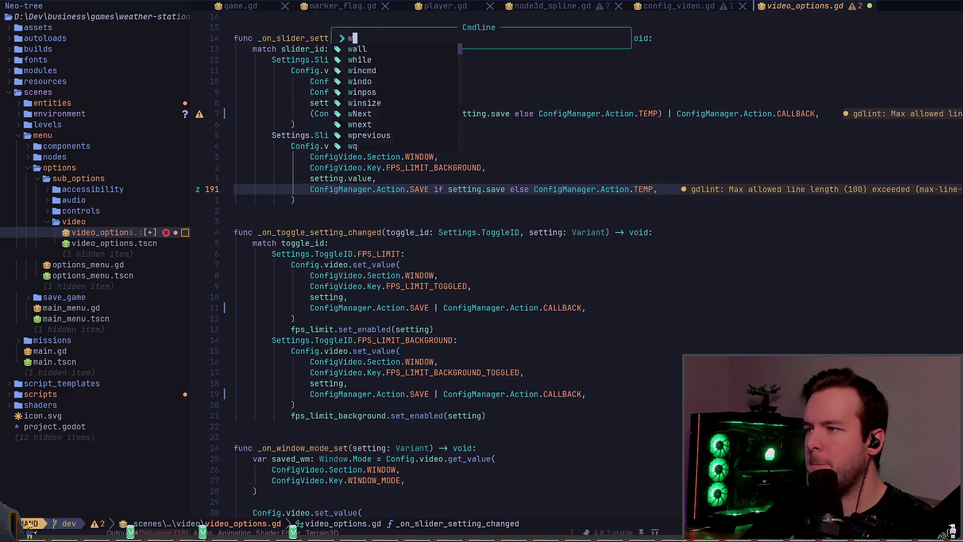
{"action": "key", "text": "w"}
Locate the background toggle's action flags near line 209, then search the project for 'fps_limi'.
{"action": "key", "text": "4"}
{"action": "key", "text": "j"}
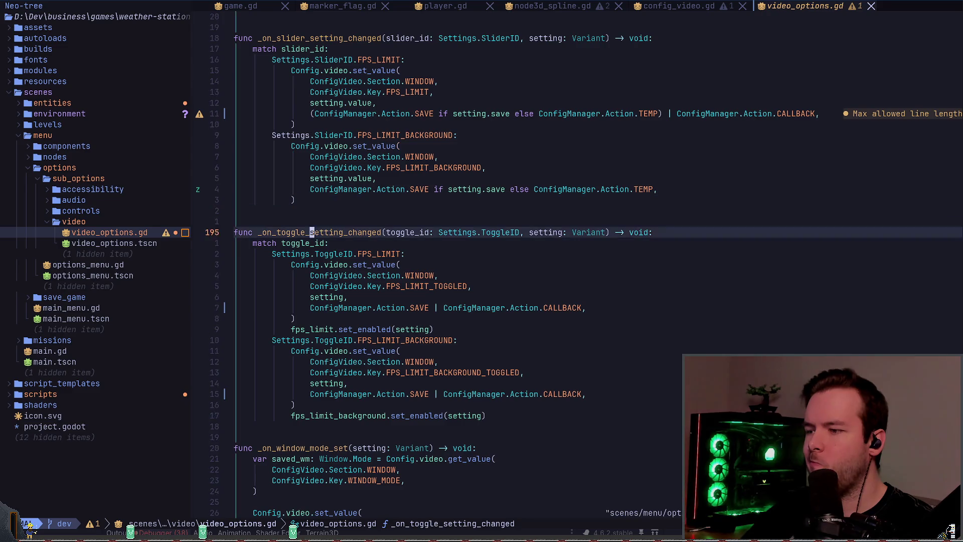
{"action": "key", "text": "1"}
{"action": "key", "text": "4"}
{"action": "key", "text": "j"}
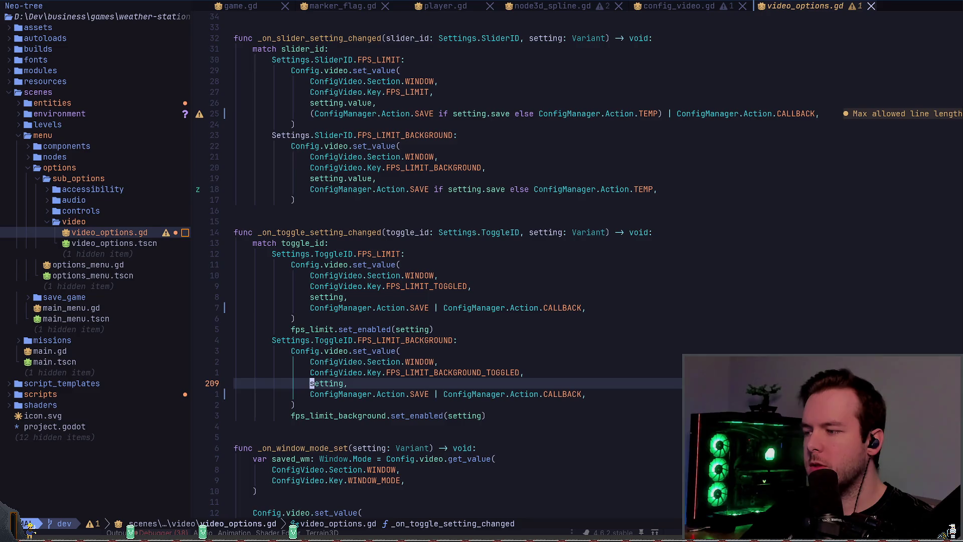
{"action": "key", "text": "j"}
{"action": "key", "text": "w"}
{"action": "key", "text": "w"}
{"action": "key", "text": "w"}
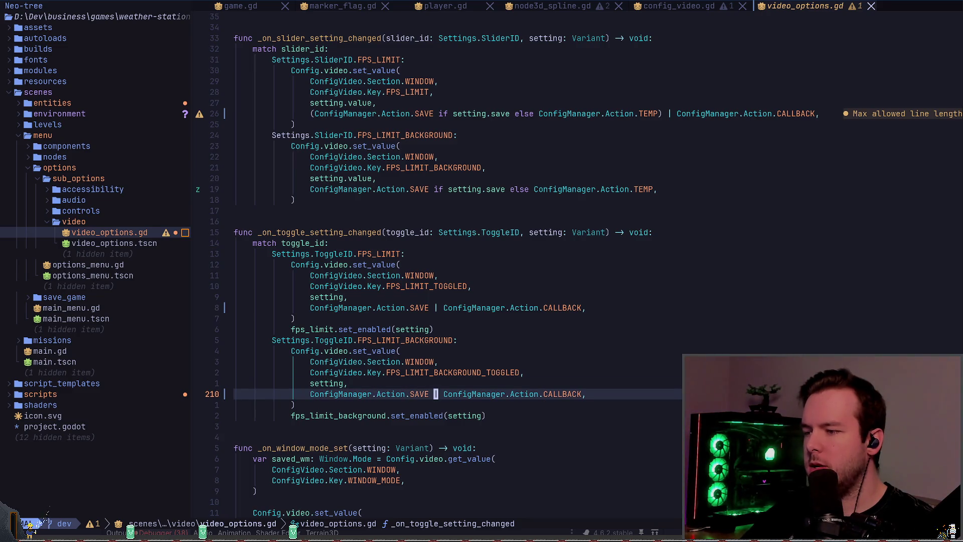
{"action": "key", "text": "h"}
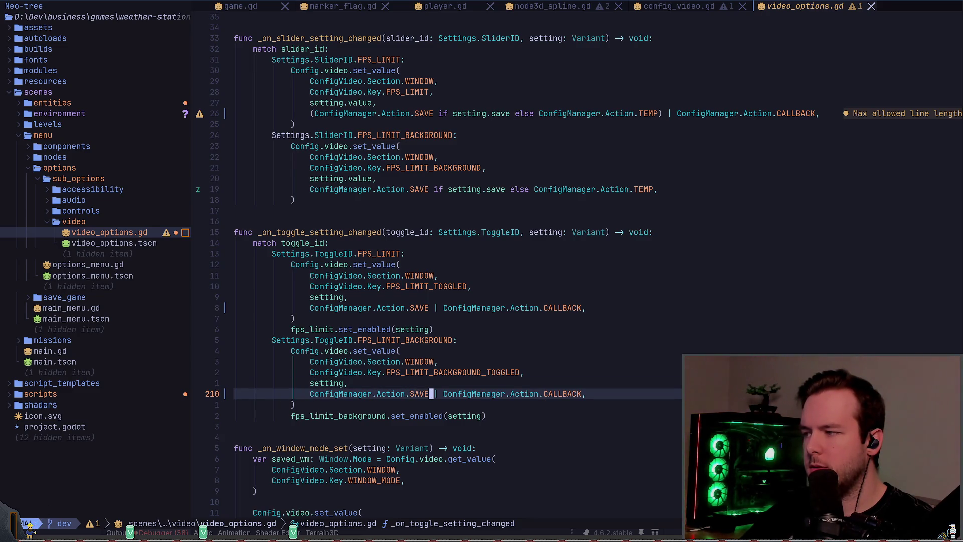
{"action": "key", "text": "space"}
{"action": "type", "text": "sgfps_limit"}
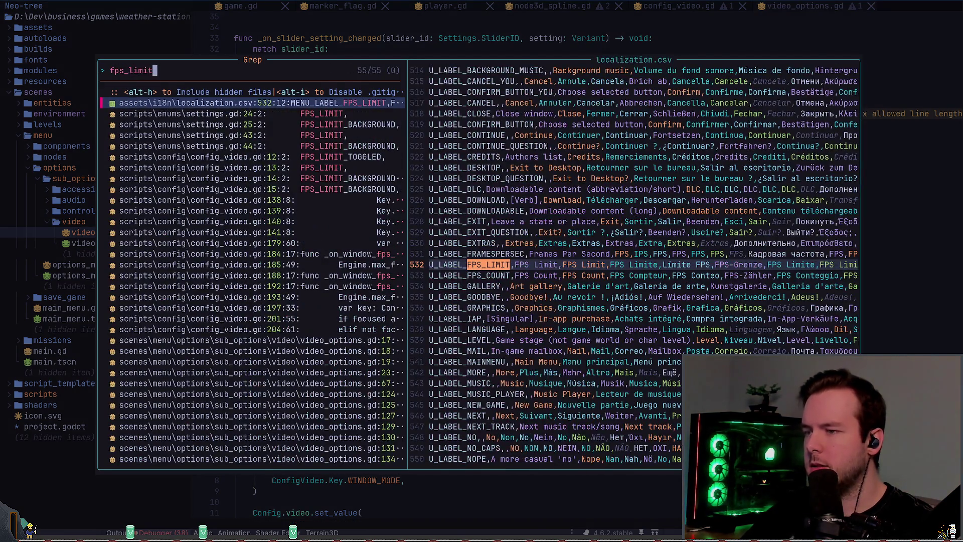
Delete the two-line _on_window_fps_limit_background_toggled_updated handler from config_video.gd.
{"action": "key", "text": "Escape"}
{"action": "key", "text": "shift+h"}
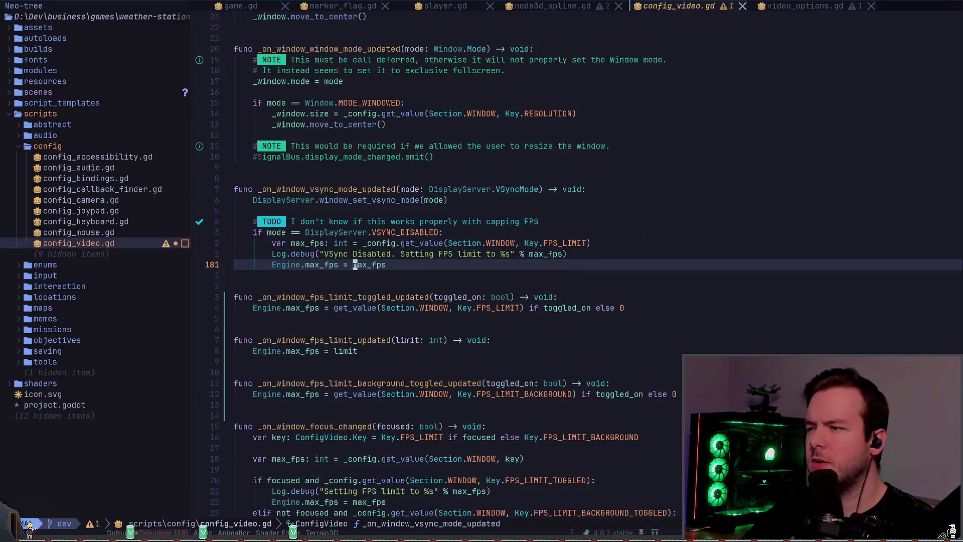
{"action": "key", "text": "j"}
{"action": "key", "text": "j"}
{"action": "key", "text": "j"}
{"action": "key", "text": "j"}
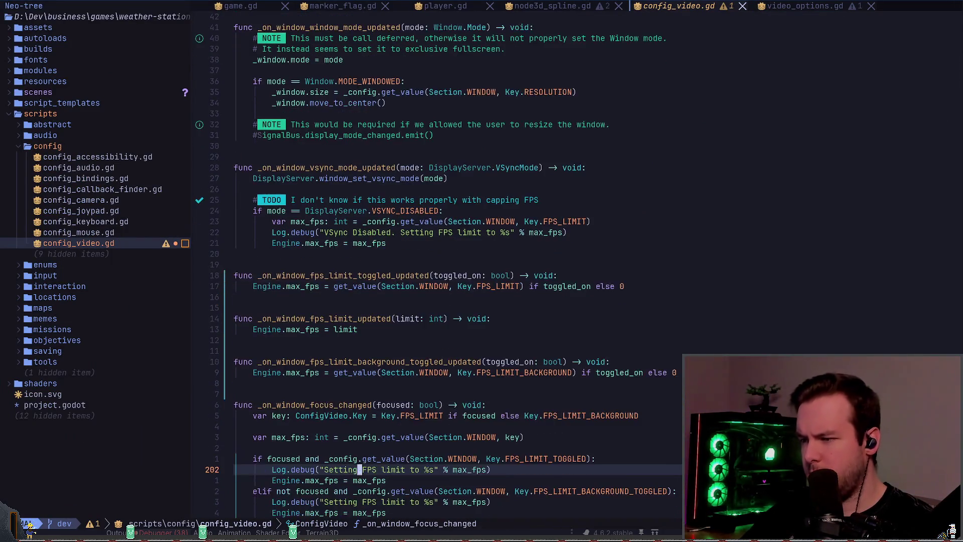
{"action": "key", "text": "k"}
{"action": "key", "text": "k"}
{"action": "key", "text": "k"}
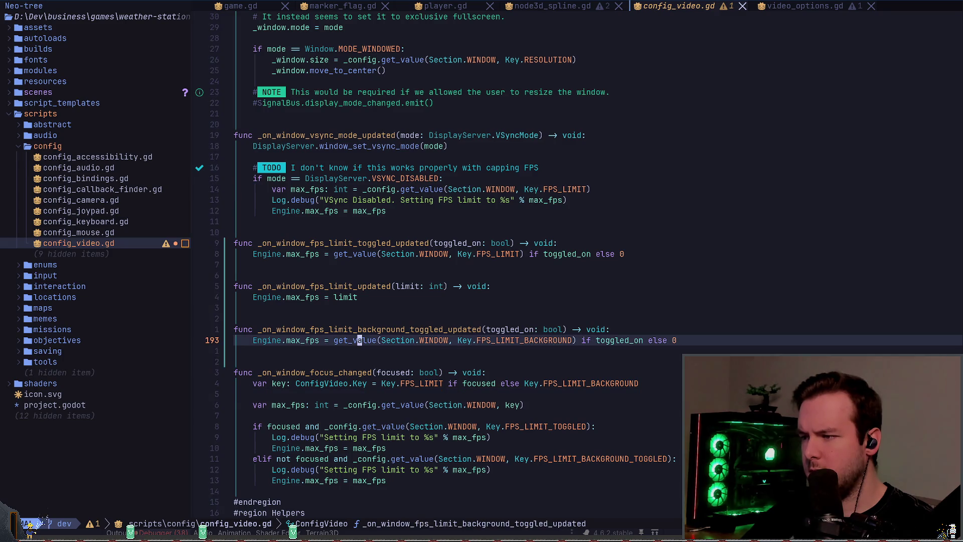
{"action": "key", "text": "shift+v"}
{"action": "key", "text": "k"}
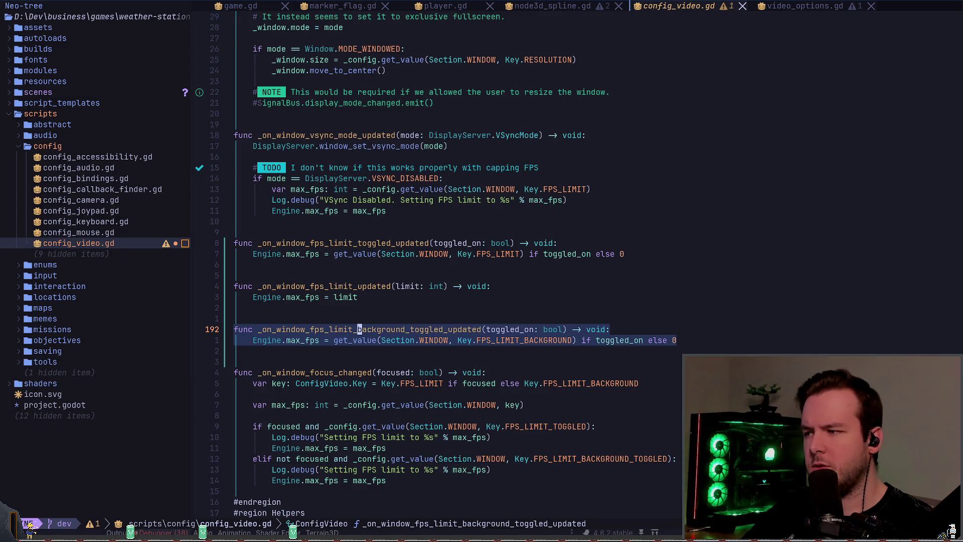
{"action": "key", "text": "Escape"}
{"action": "key", "text": "k"}
{"action": "key", "text": "k"}
{"action": "key", "text": "k"}
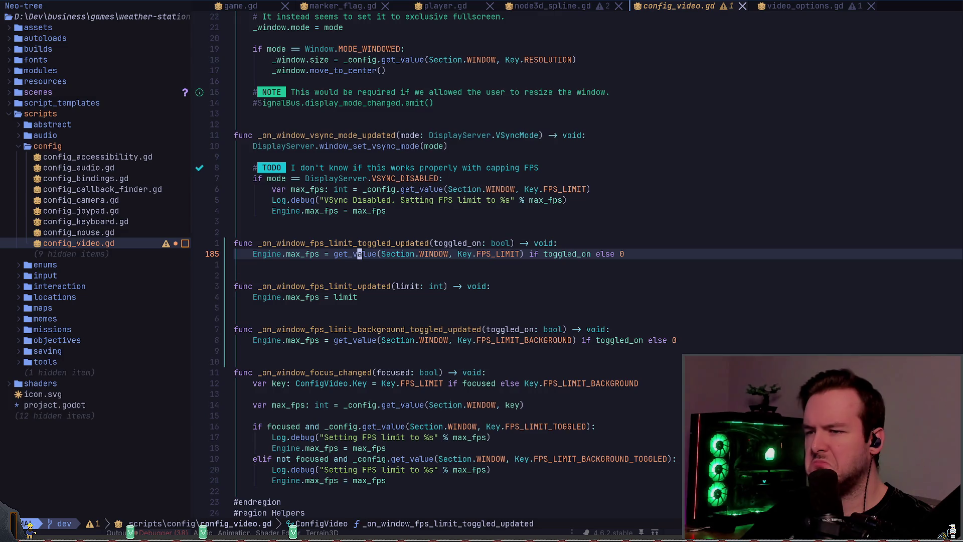
{"action": "key", "text": "j"}
{"action": "key", "text": "j"}
{"action": "key", "text": "j"}
{"action": "key", "text": "V"}
{"action": "key", "text": "j"}
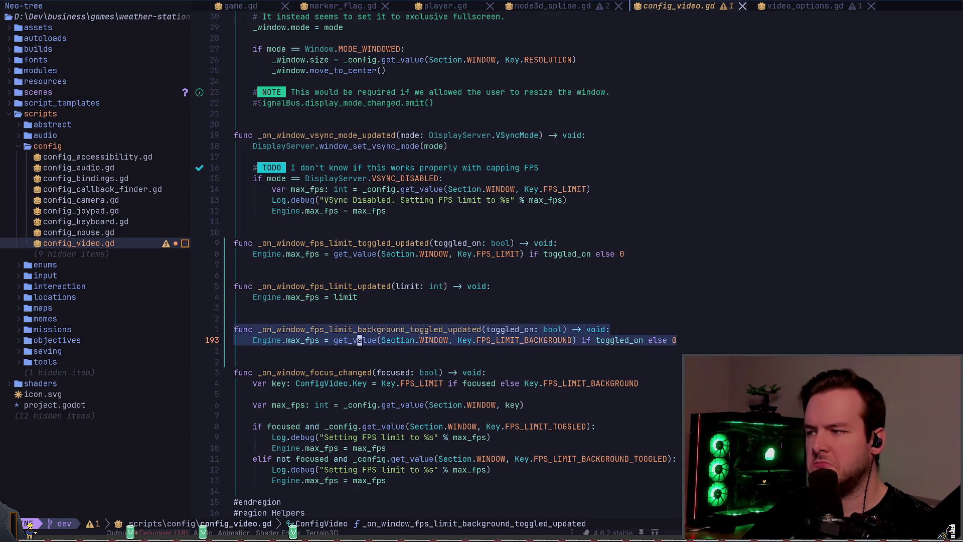
{"action": "key", "text": "d"}
Remove the CALLBACK action from the background toggle in video_options.gd, save, and run the game.
{"action": "key", "text": "shift+l"}
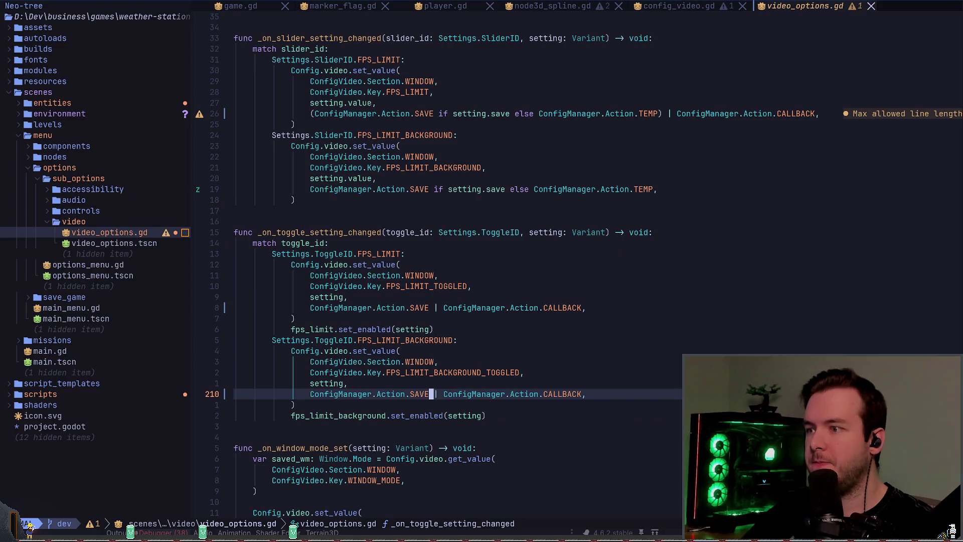
{"action": "key", "text": "d"}
{"action": "key", "text": "d"}
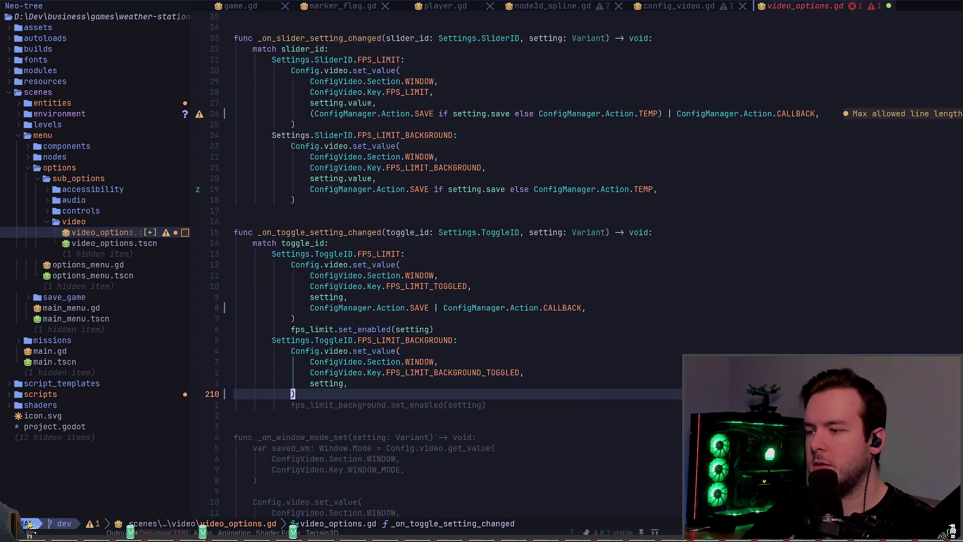
{"action": "key", "text": "u"}
{"action": "key", "text": "d"}
{"action": "key", "text": "t"}
{"action": "key", "text": "comma"}
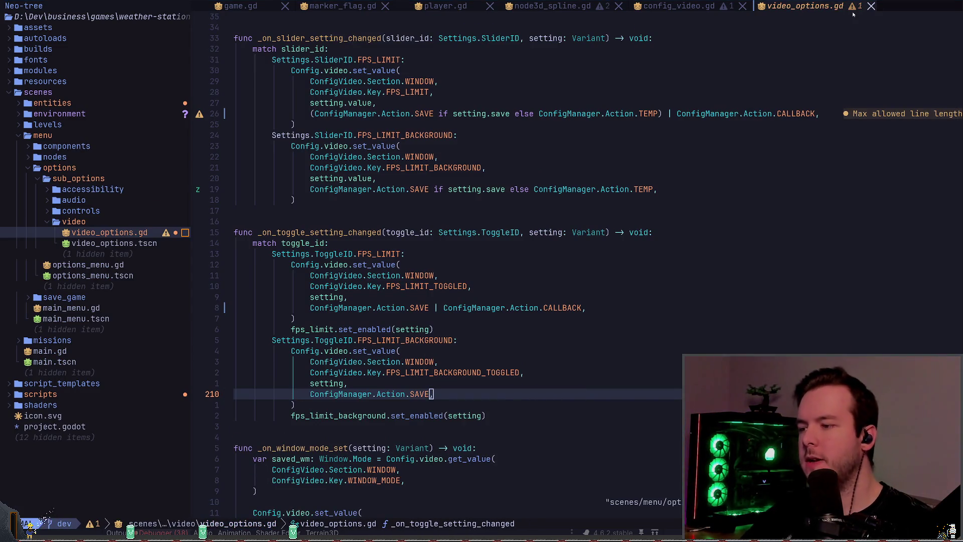
{"action": "key", "text": "alt+Tab"}
{"action": "key", "text": "F5"}
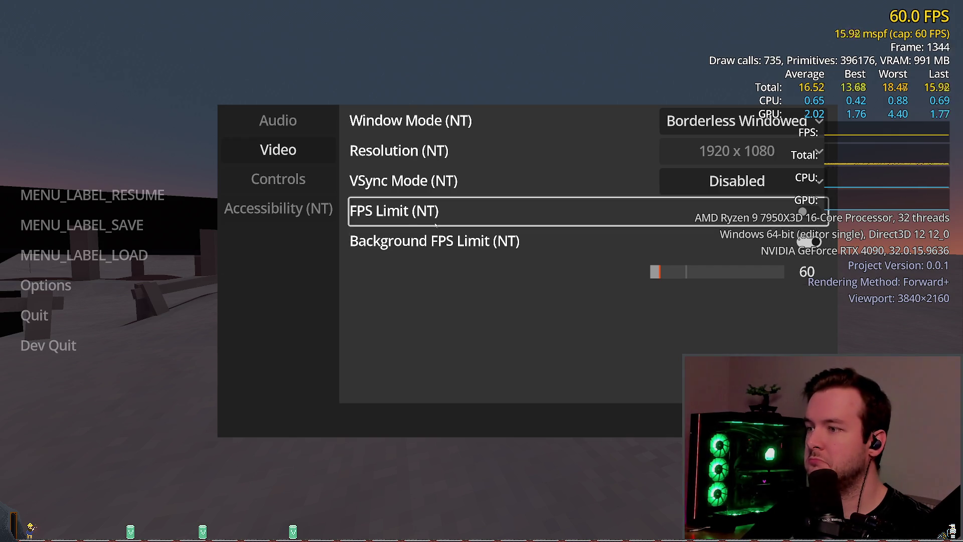
Close the Video options, switch focus away and back to check the 60 FPS cap, then quit the game.
{"action": "key", "text": "Escape"}
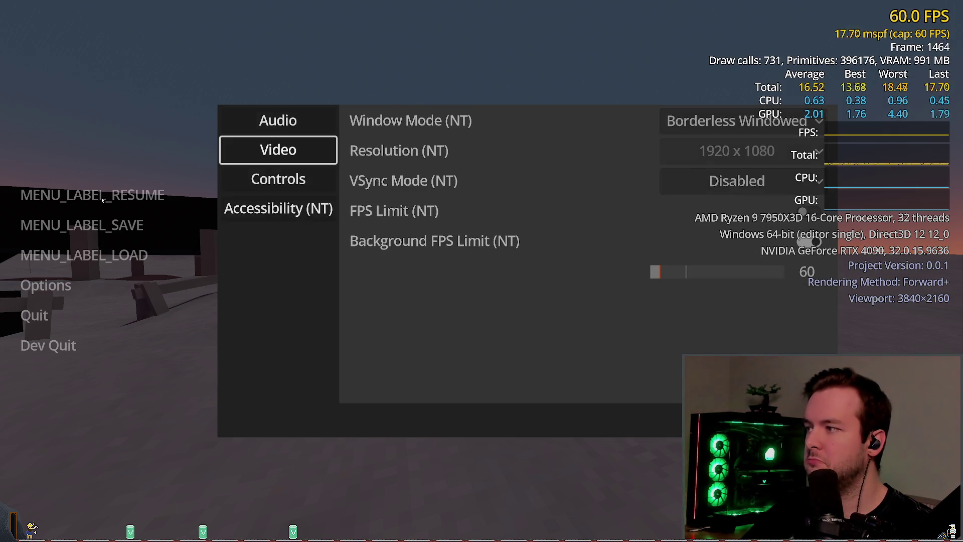
{"action": "key", "text": "Escape"}
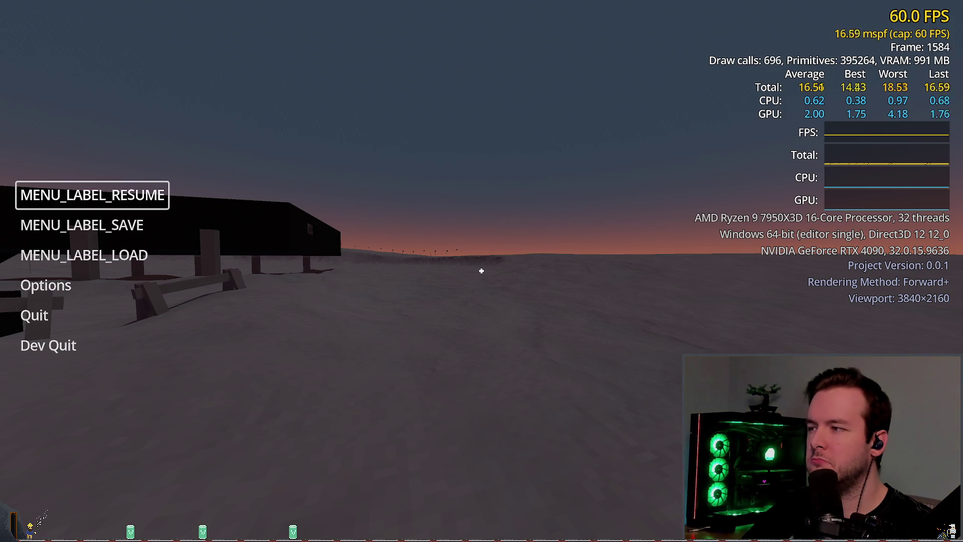
{"action": "key", "text": "alt+Tab"}
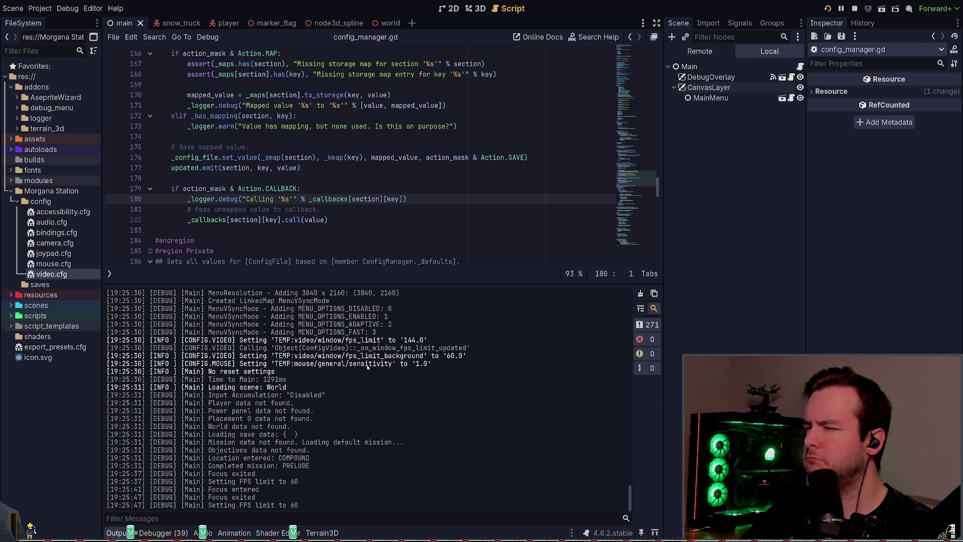
{"action": "key", "text": "alt+Tab"}
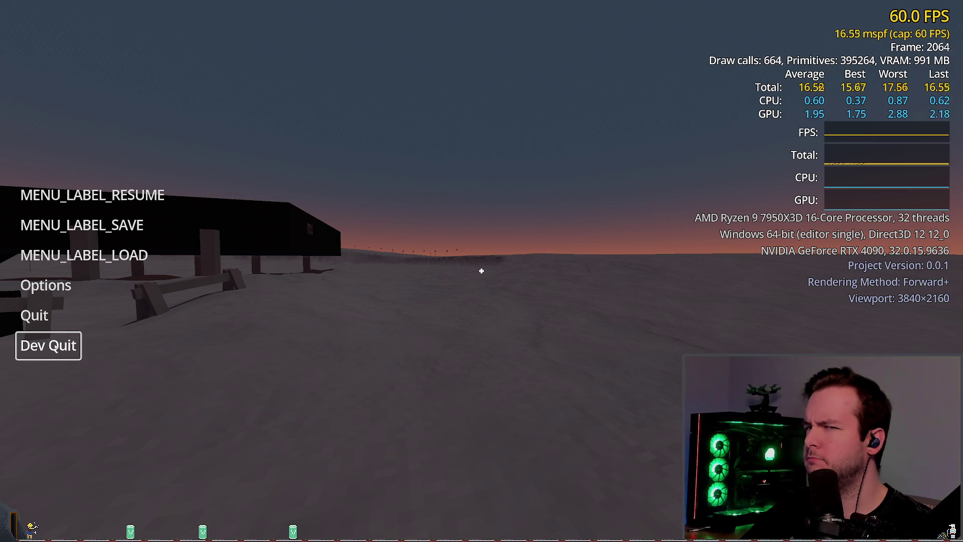
{"action": "key", "text": "Return"}
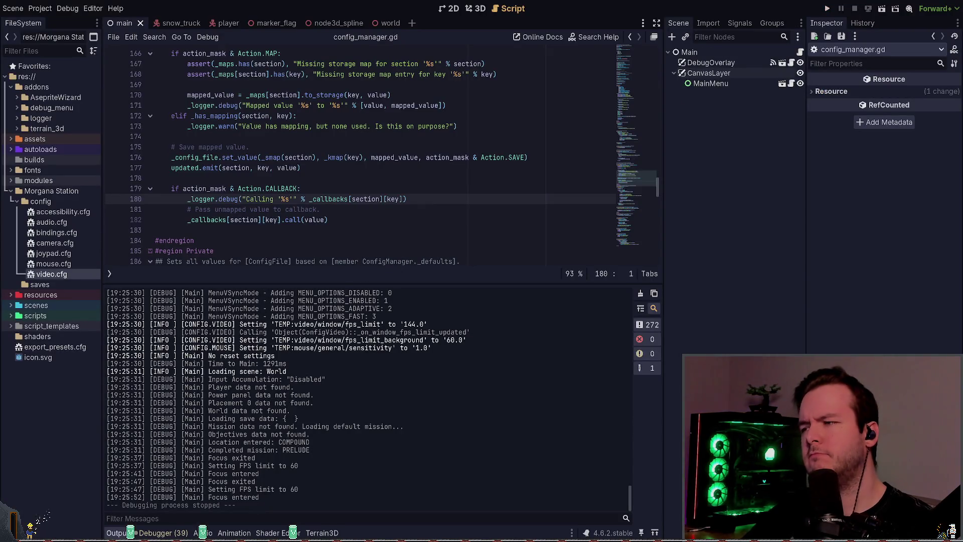
{"action": "key", "text": "alt+Tab"}
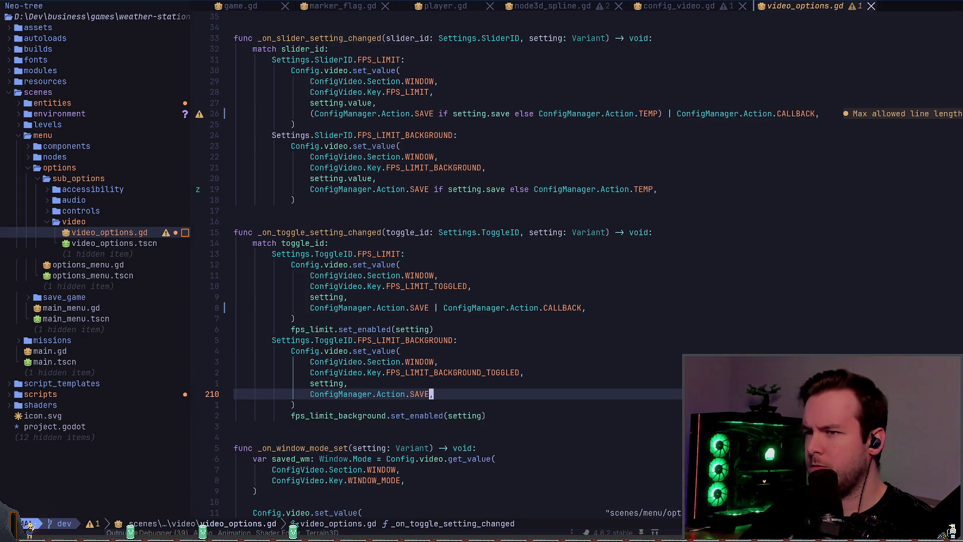
Review _on_window_focus_changed in config_video.gd, check video.cfg in Godot, and move to the get_value key argument.
{"action": "key", "text": "alt+Tab"}
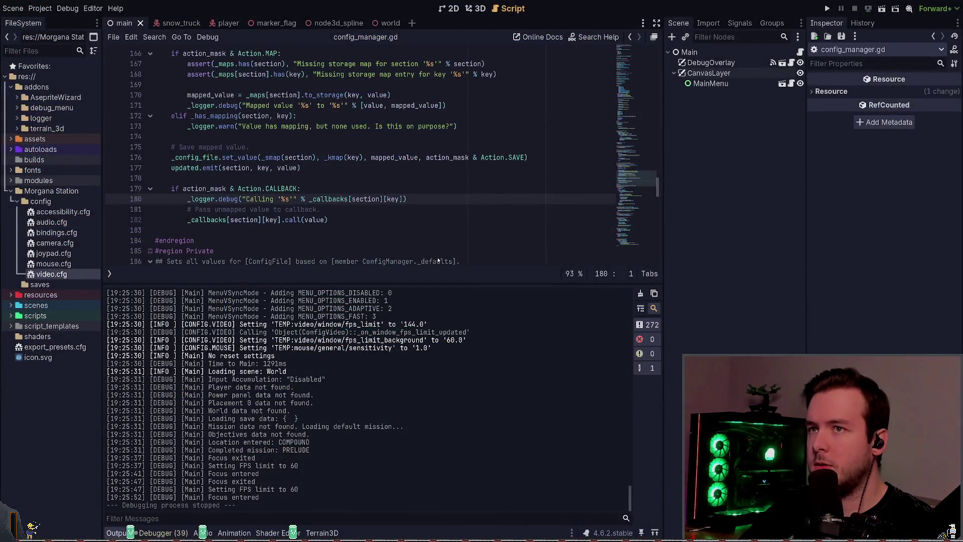
{"action": "key", "text": "alt+Tab"}
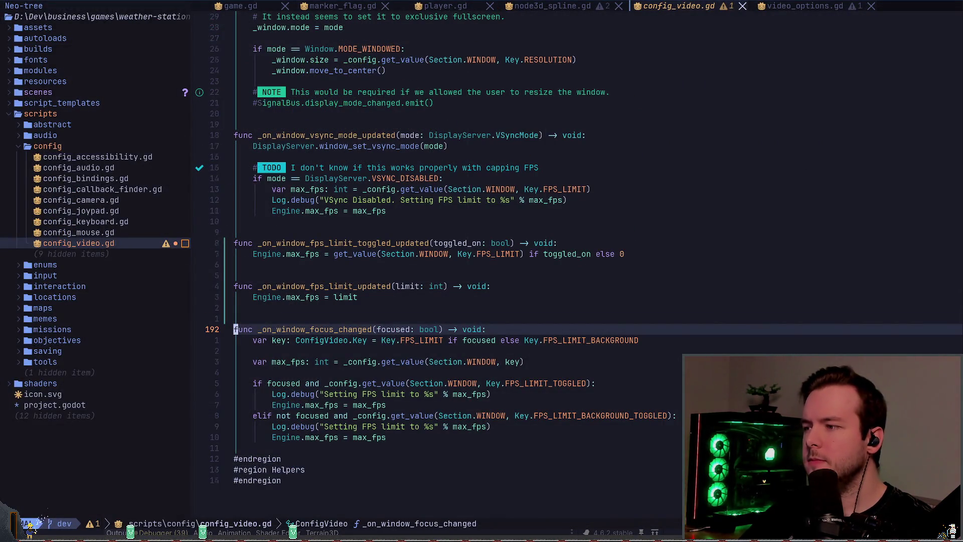
{"action": "key", "text": "k"}
{"action": "key", "text": "k"}
{"action": "key", "text": "k"}
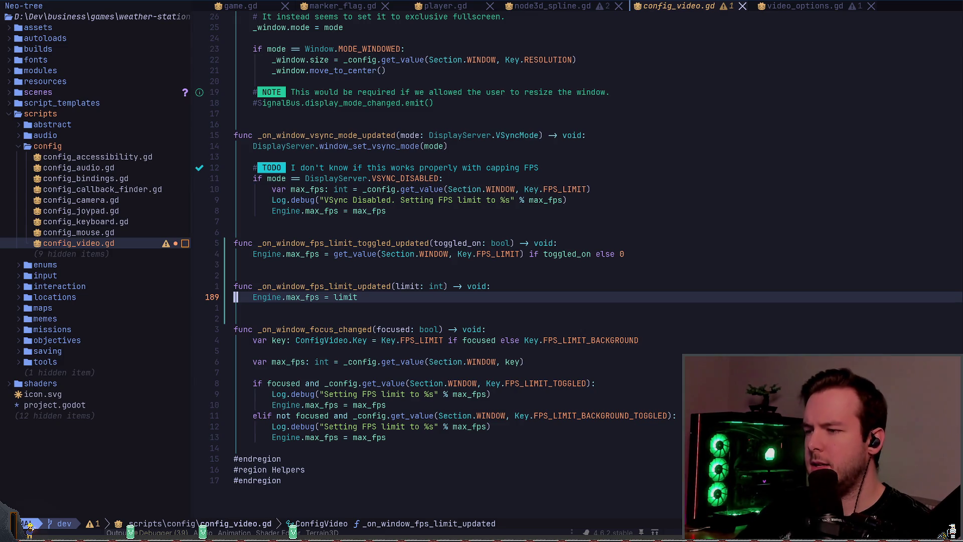
{"action": "key", "text": "j"}
{"action": "key", "text": "j"}
{"action": "key", "text": "j"}
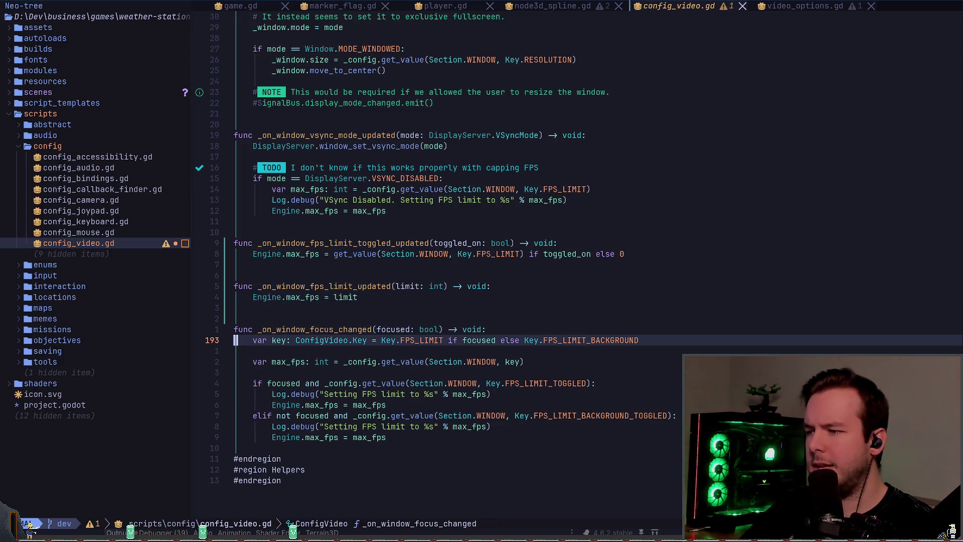
{"action": "key", "text": "w"}
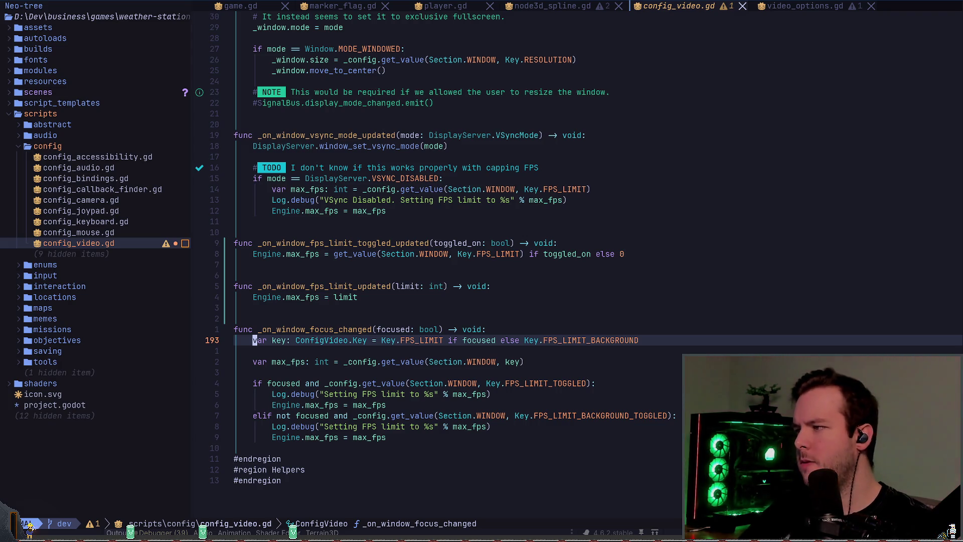
{"action": "key", "text": "z"}
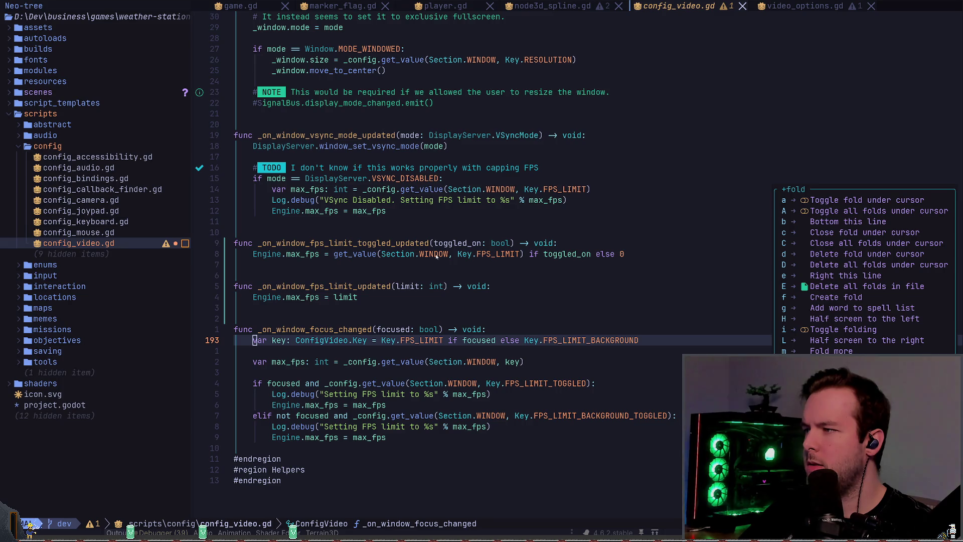
{"action": "key", "text": "alt+Tab"}
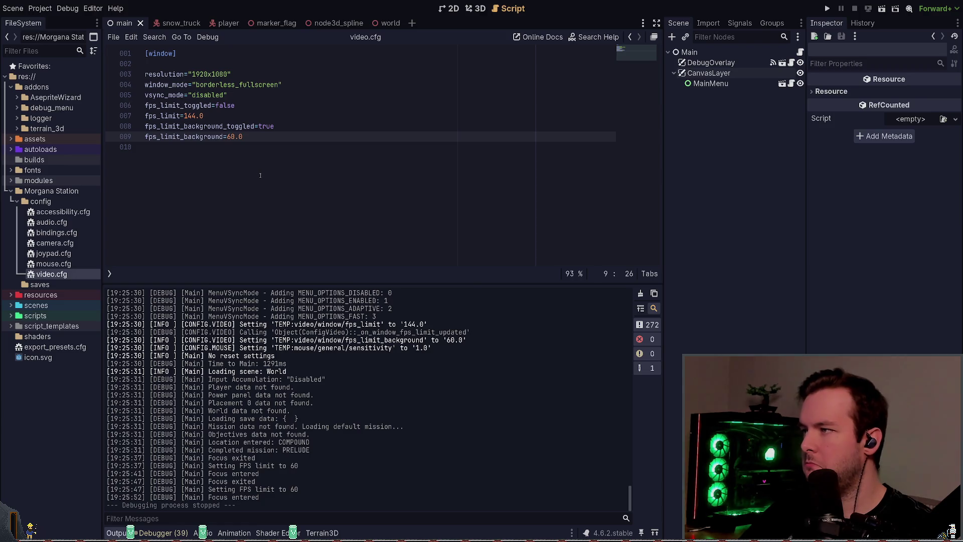
{"action": "key", "text": "alt+Tab"}
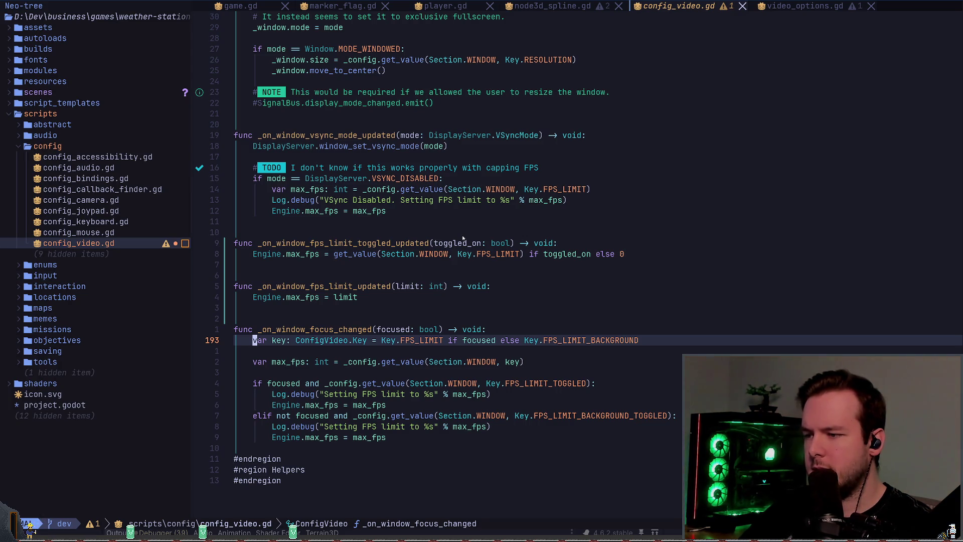
{"action": "key", "text": "j"}
{"action": "key", "text": "j"}
{"action": "key", "text": "w"}
{"action": "key", "text": "w"}
{"action": "key", "text": "w"}
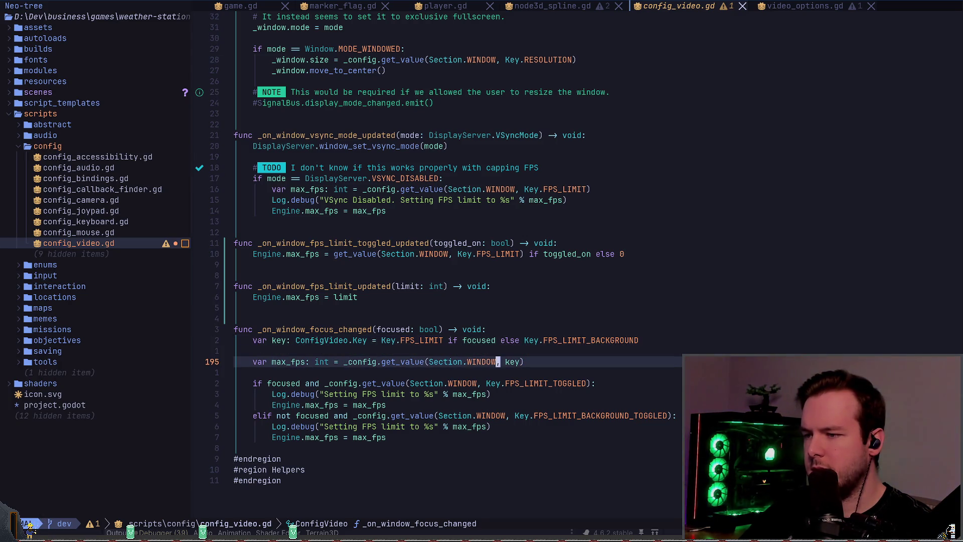
{"action": "key", "text": "w"}
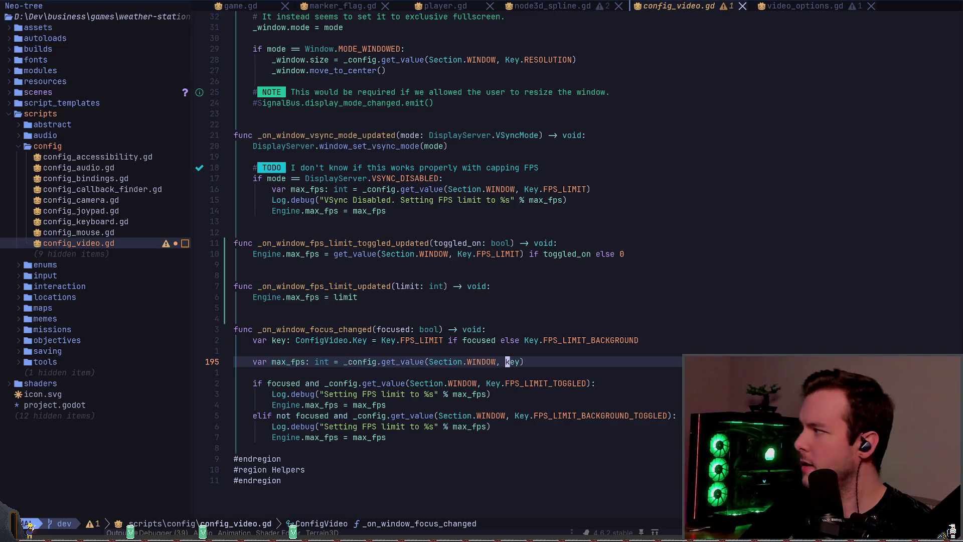
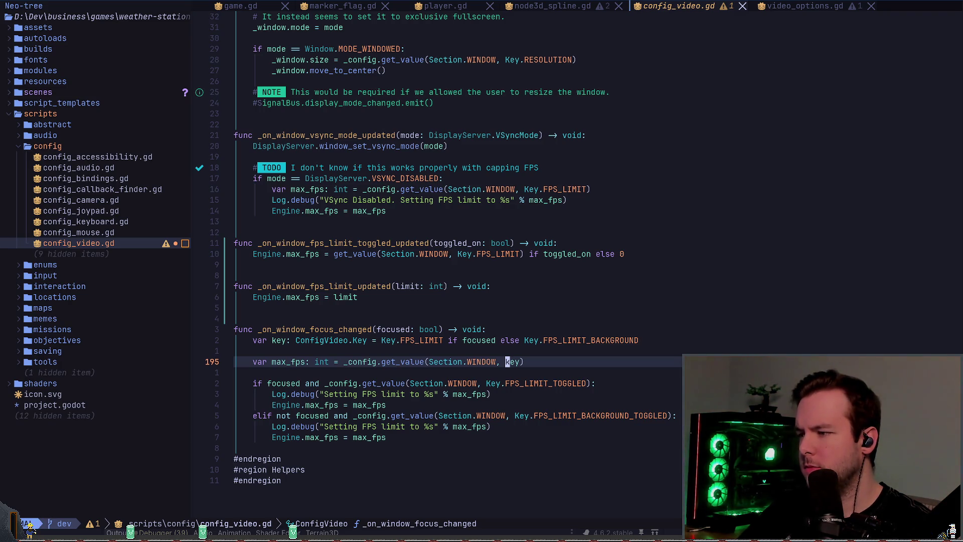
Add an else branch setting Engine.max_fps = 0 after the if/elif block, then save config_video.gd.
{"action": "key", "text": "j"}
{"action": "key", "text": "j"}
{"action": "key", "text": "shift+v"}
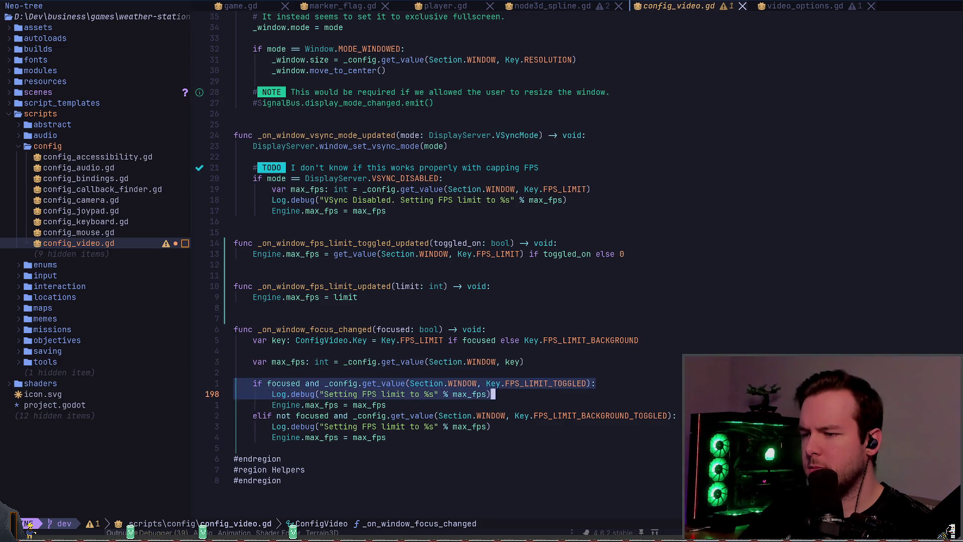
{"action": "key", "text": "j"}
{"action": "key", "text": "j"}
{"action": "key", "text": "j"}
{"action": "key", "text": "Escape"}
{"action": "type", "text": "joelse:"}
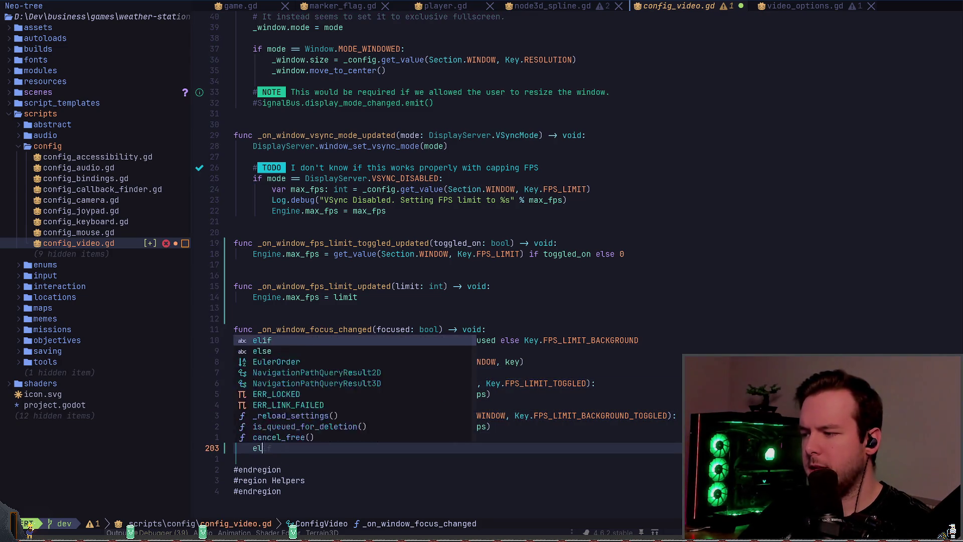
{"action": "key", "text": "Return"}
{"action": "type", "text": "Engine.max"}
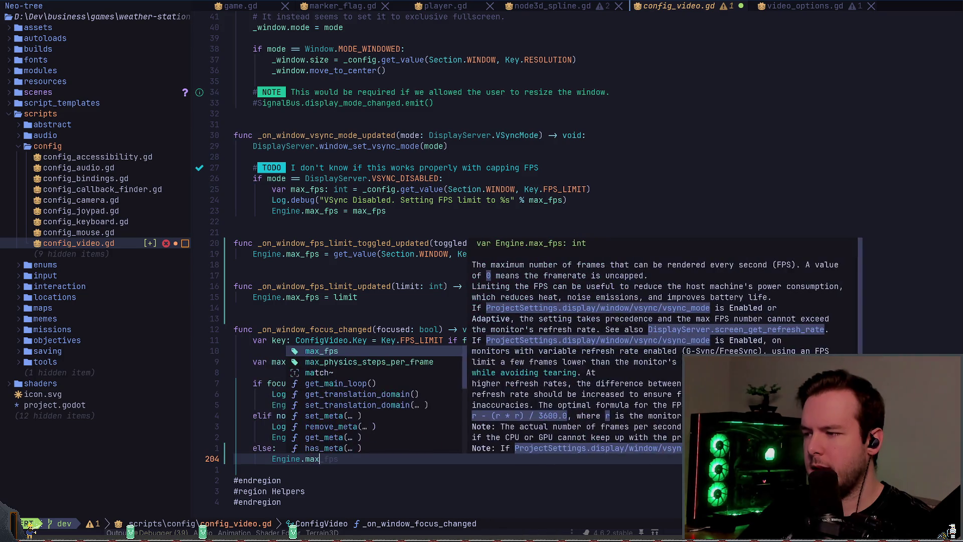
{"action": "type", "text": "_fps = 0"}
{"action": "key", "text": "ctrl+s"}
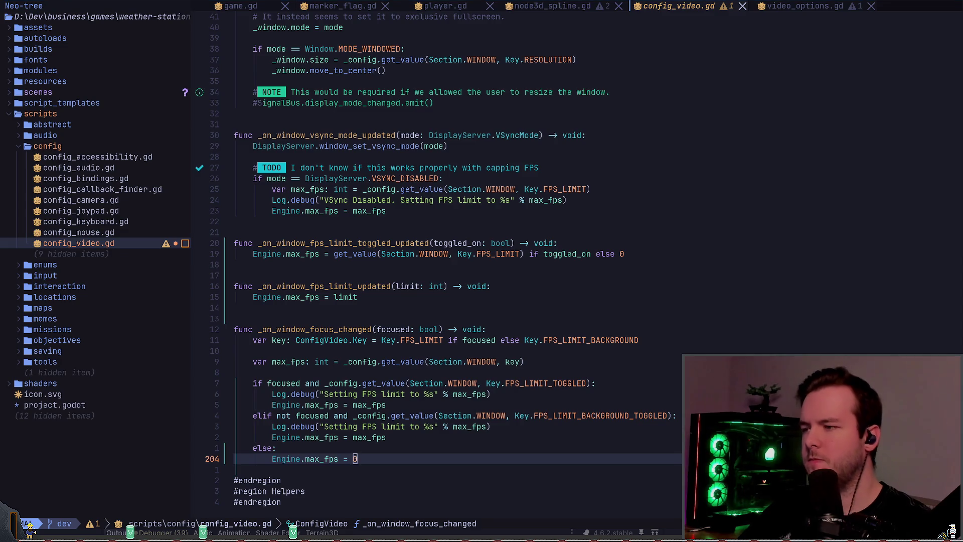
{"action": "key", "text": "alt+Tab"}
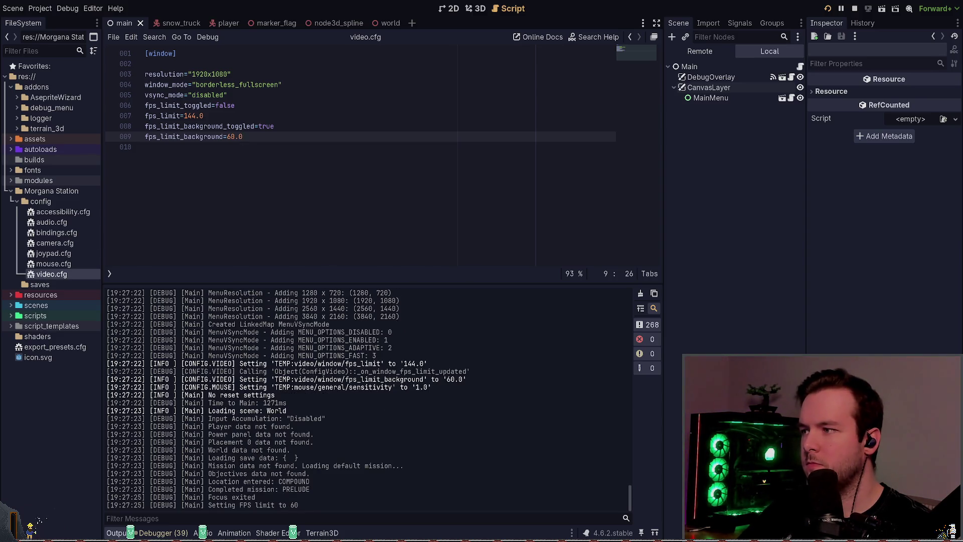
Bring the running game forward and resume play from the pause menu.
{"action": "key", "text": "alt+Tab"}
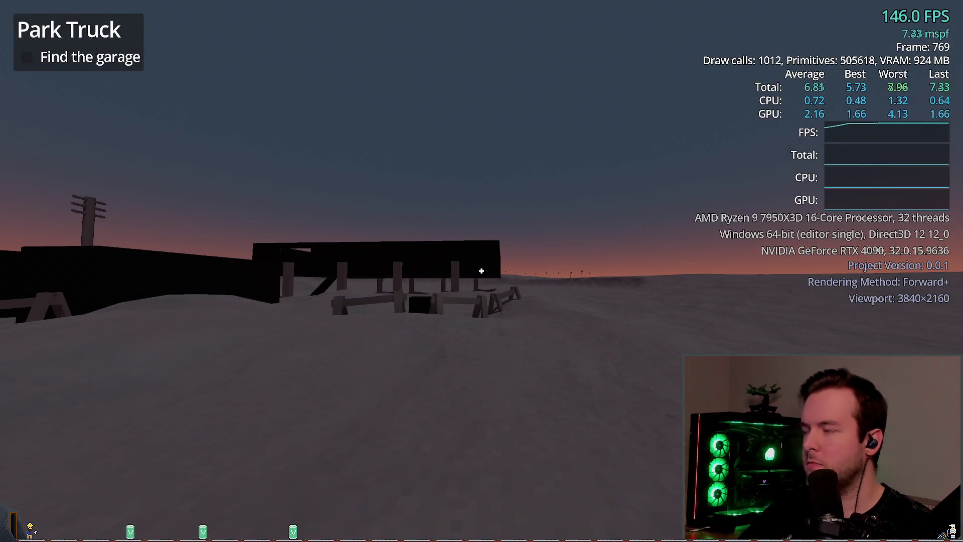
{"action": "key", "text": "Escape"}
{"action": "key", "text": "Up"}
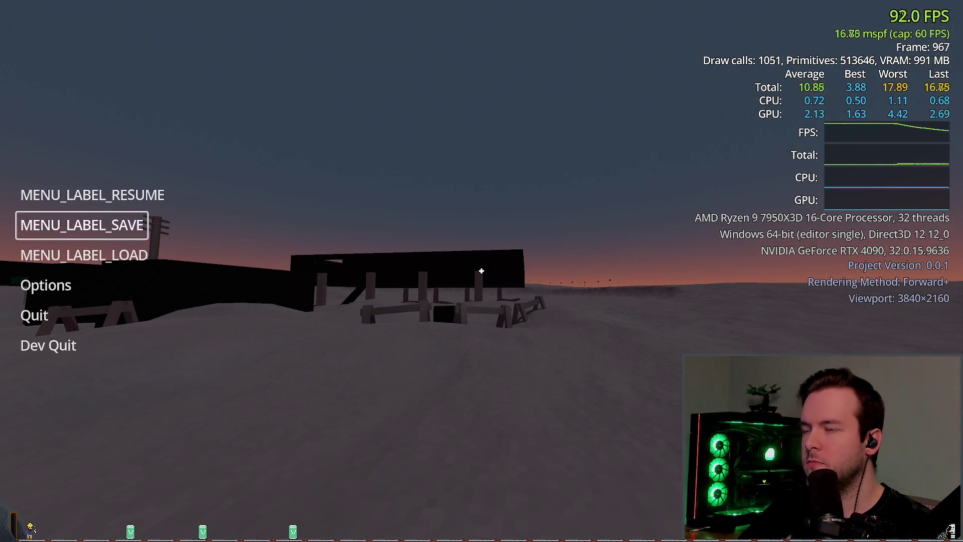
{"action": "key", "text": "Up"}
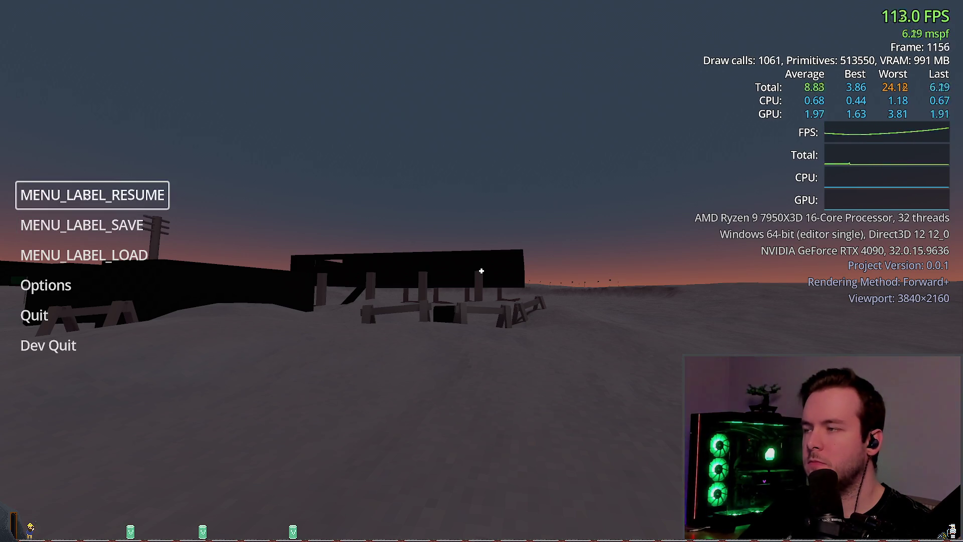
{"action": "key", "text": "Return"}
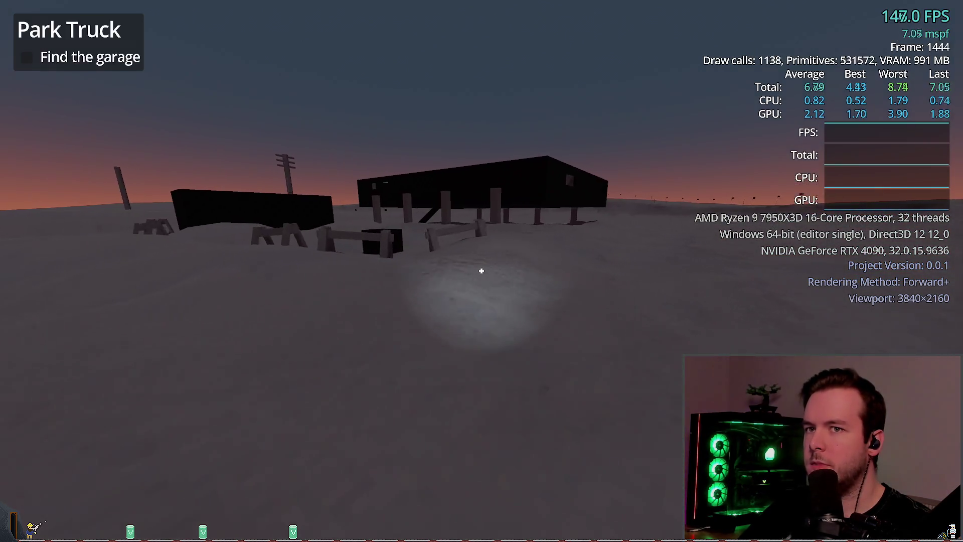
Walk around the garage watching the FPS counter, then Dev Quit back to config_video.gd.
{"action": "key", "text": "w"}
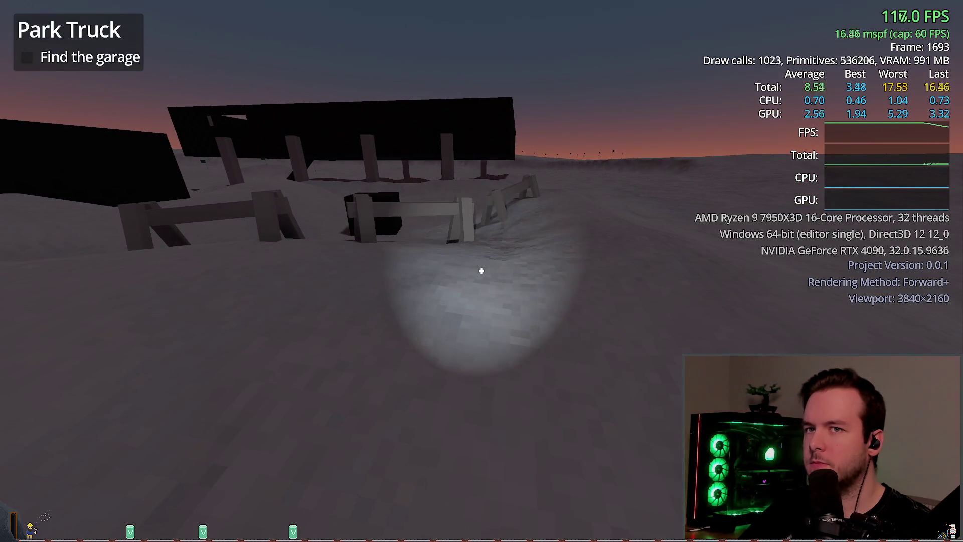
{"action": "key", "text": "s"}
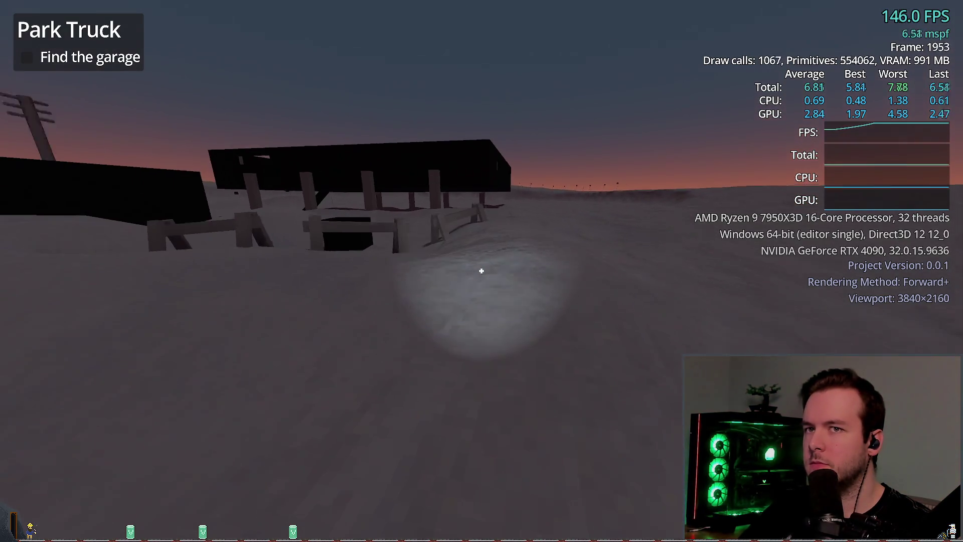
{"action": "key", "text": "a"}
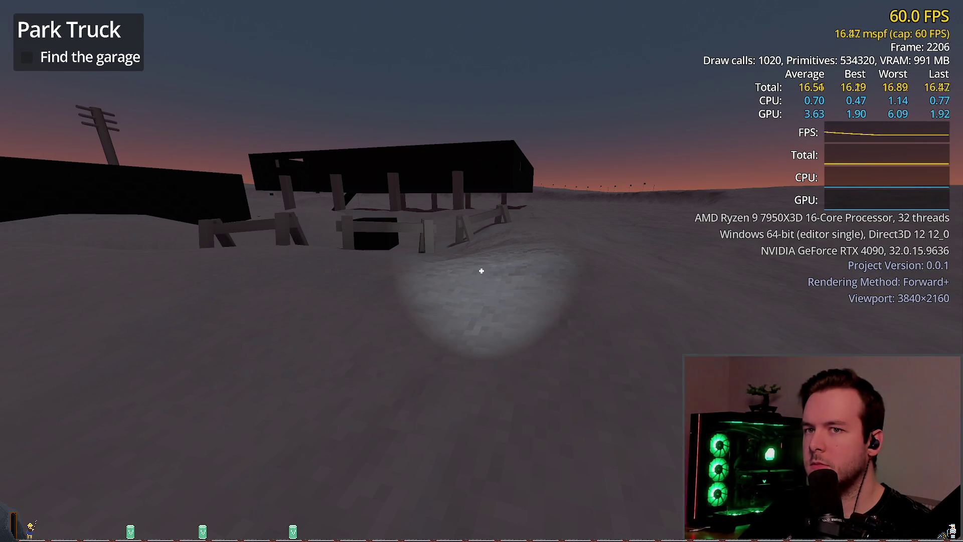
{"action": "key", "text": "s"}
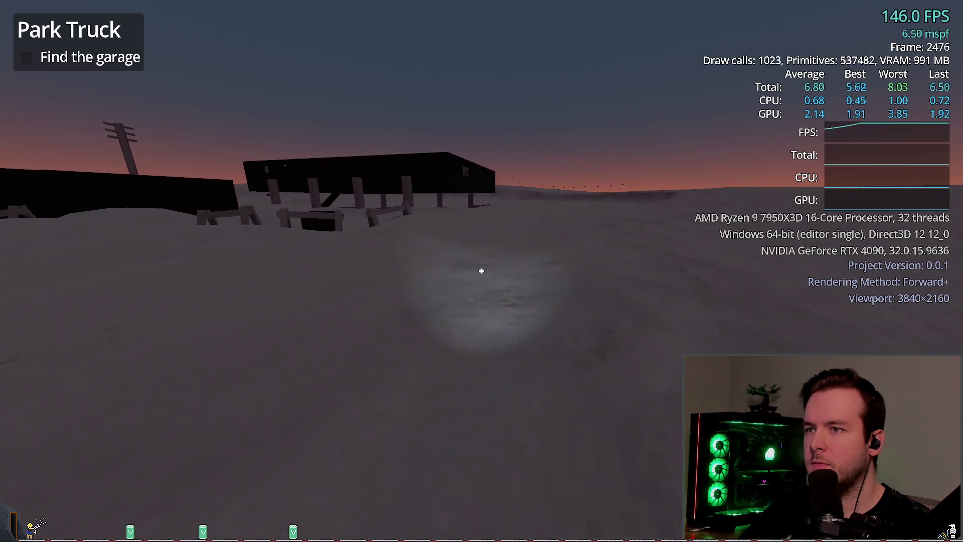
{"action": "key", "text": "a"}
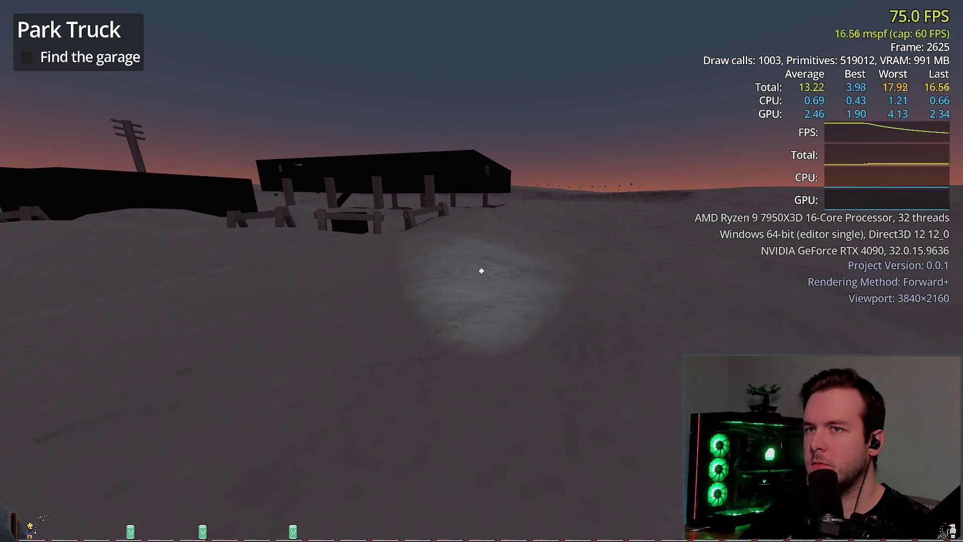
{"action": "key", "text": "s"}
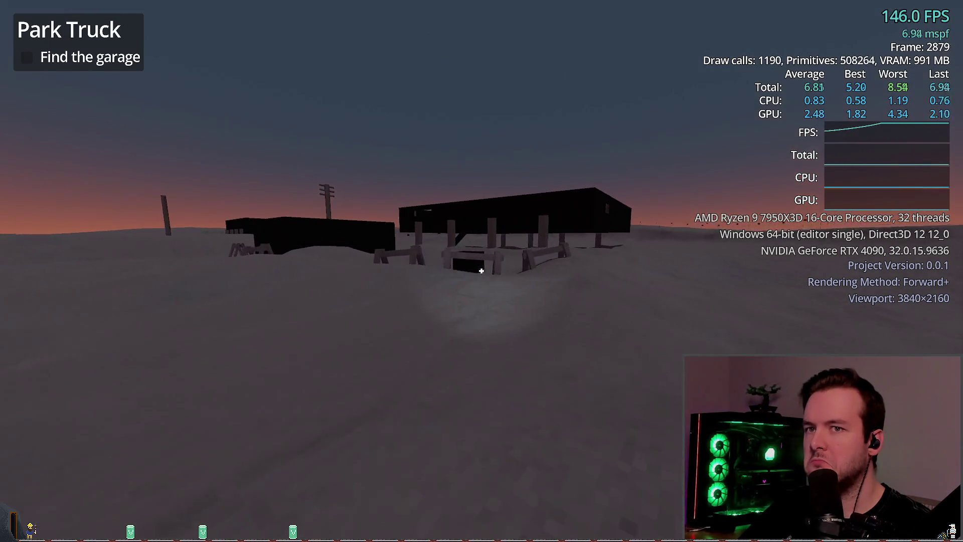
{"action": "key", "text": "d"}
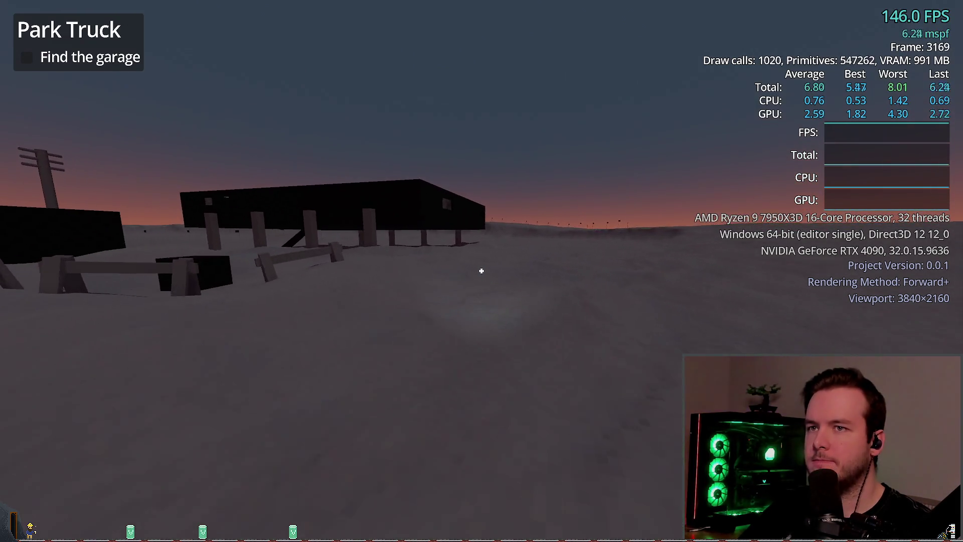
{"action": "key", "text": "d"}
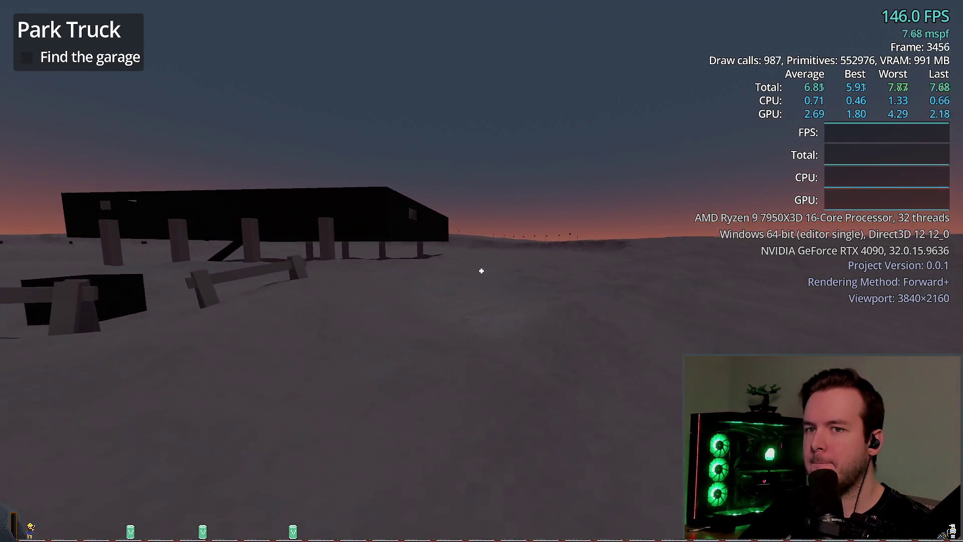
{"action": "key", "text": "d"}
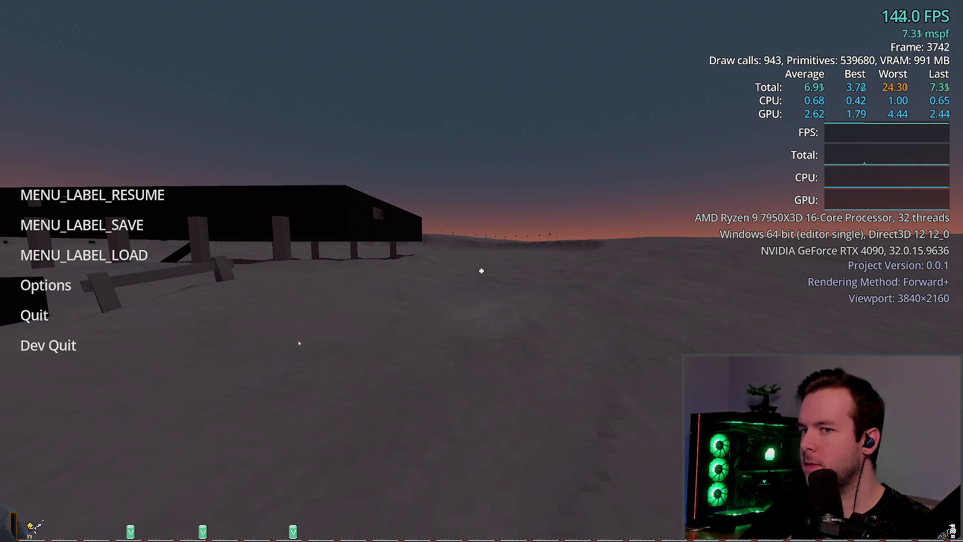
{"action": "left_click", "coordinate": [48, 345]}
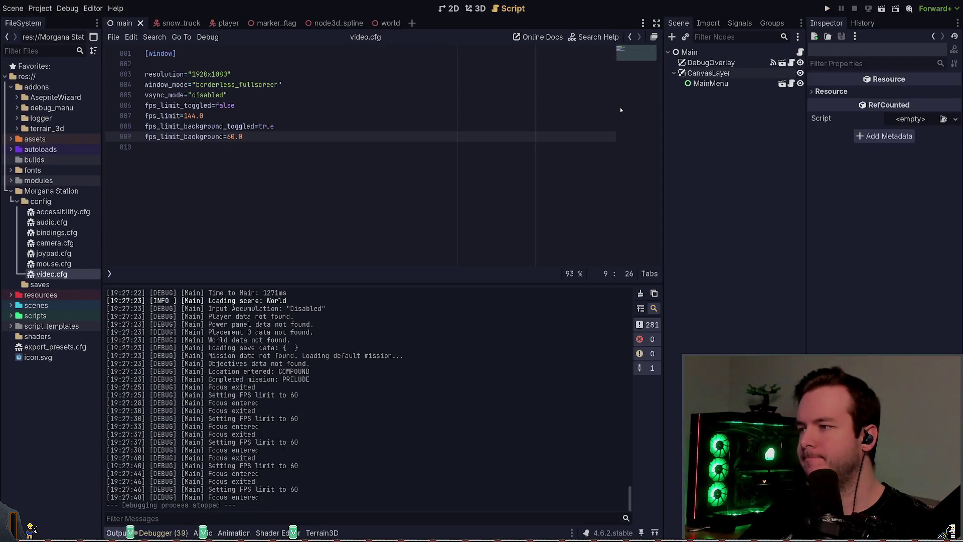
{"action": "key", "text": "alt+Tab"}
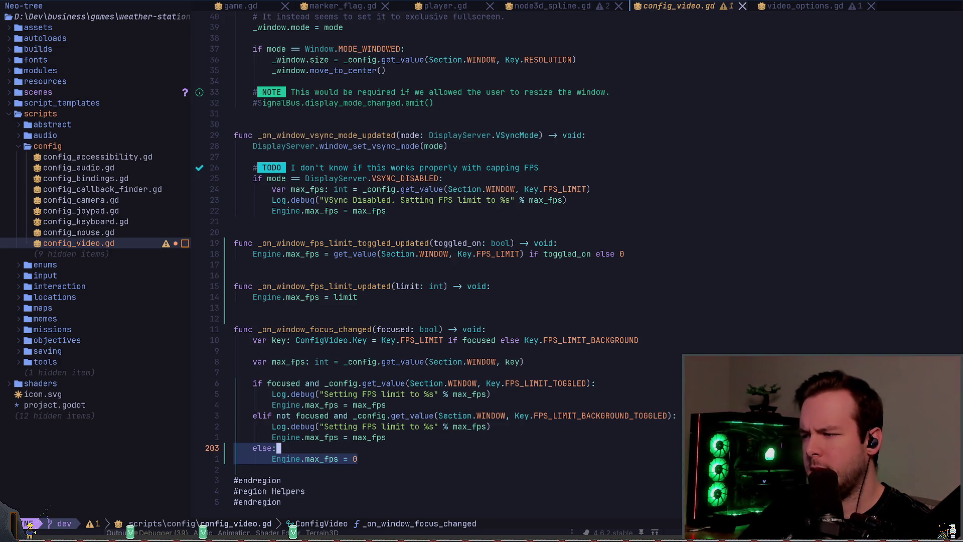
Open a new indented line directly below the var max_fps declaration on line 195.
{"action": "key", "text": "y"}
{"action": "key", "text": "k"}
{"action": "key", "text": "k"}
{"action": "key", "text": "k"}
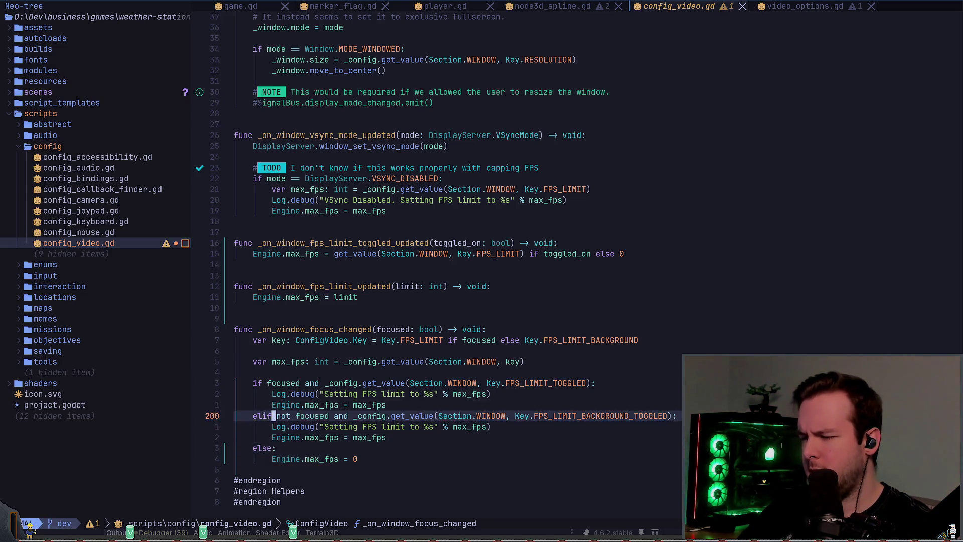
{"action": "key", "text": "z"}
{"action": "key", "text": "z"}
{"action": "key", "text": "k"}
{"action": "key", "text": "k"}
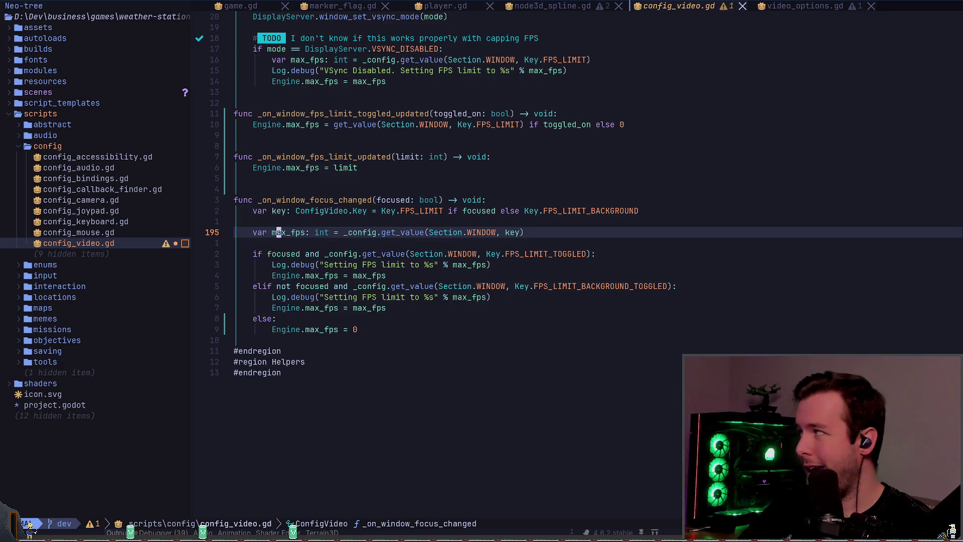
{"action": "key", "text": "A"}
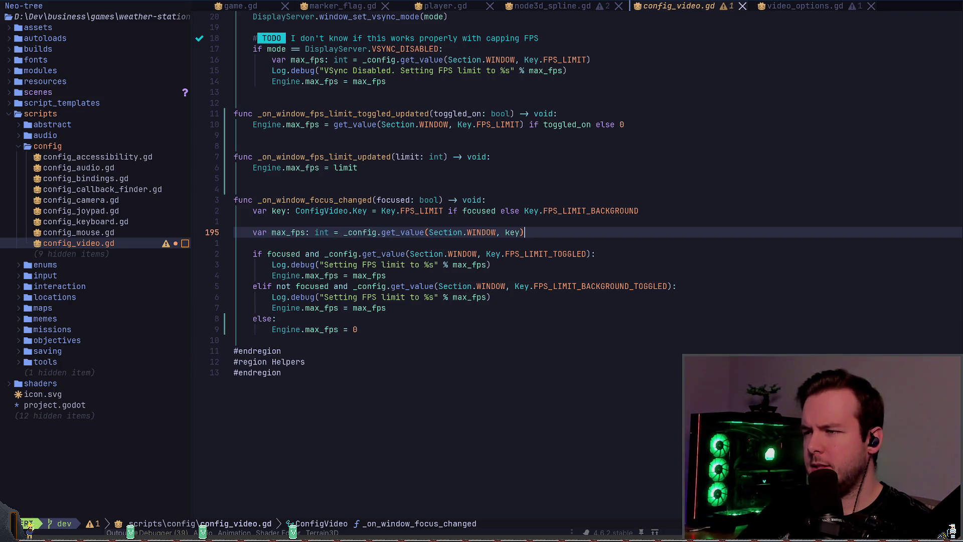
{"action": "key", "text": "Return"}
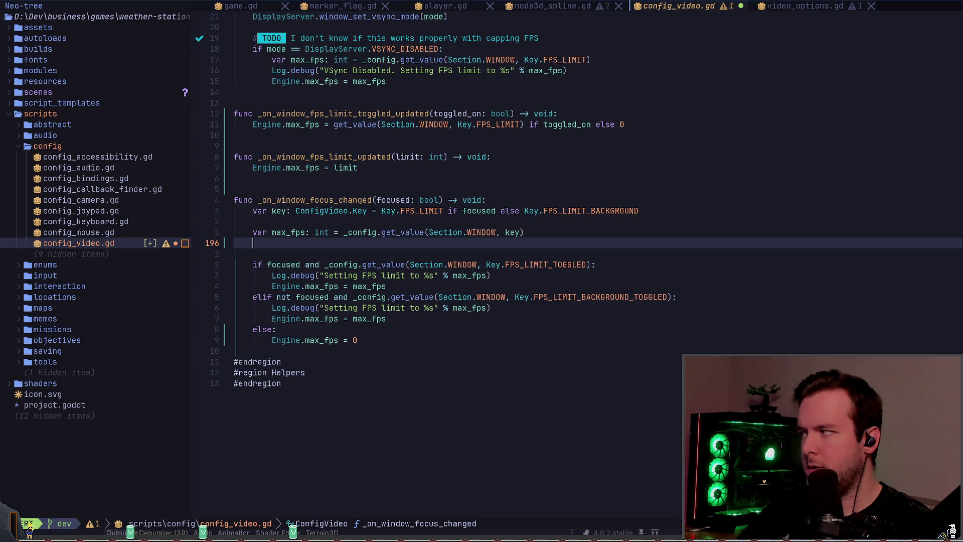
Declare var fore_limit: bool holding the config lookup cut from the if condition.
{"action": "type", "text": "if focused"}
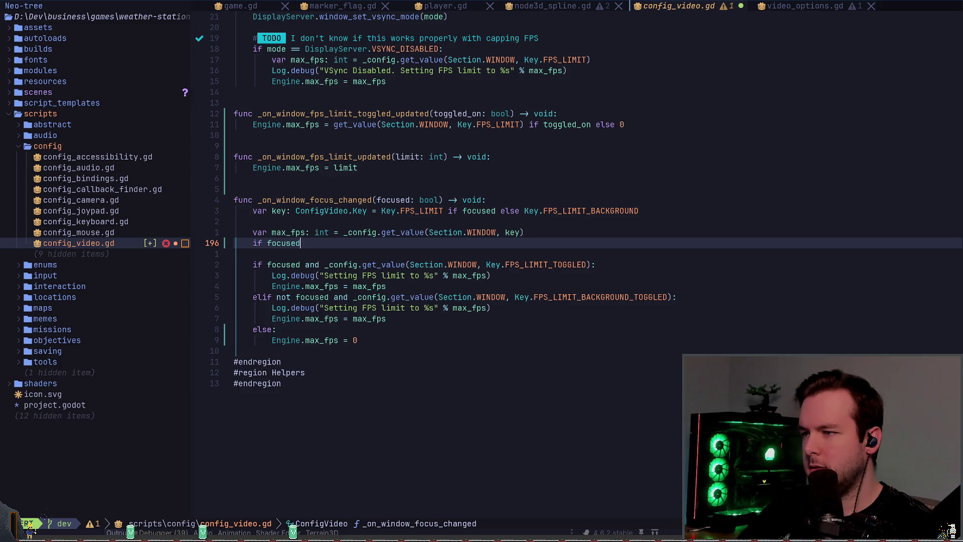
{"action": "key", "text": "BackSpace"}
{"action": "key", "text": "BackSpace"}
{"action": "key", "text": "BackSpace"}
{"action": "key", "text": "BackSpace"}
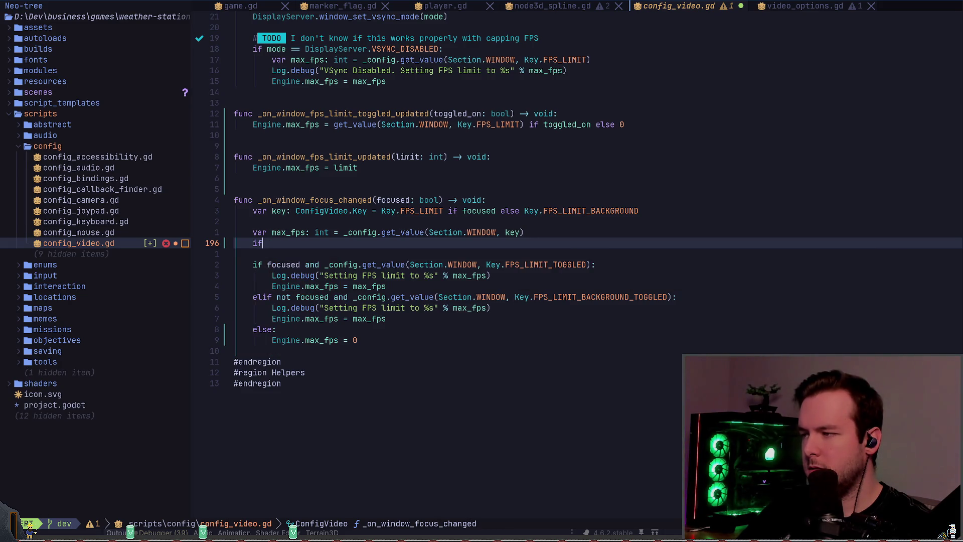
{"action": "key", "text": "BackSpace"}
{"action": "key", "text": "BackSpace"}
{"action": "type", "text": "var"}
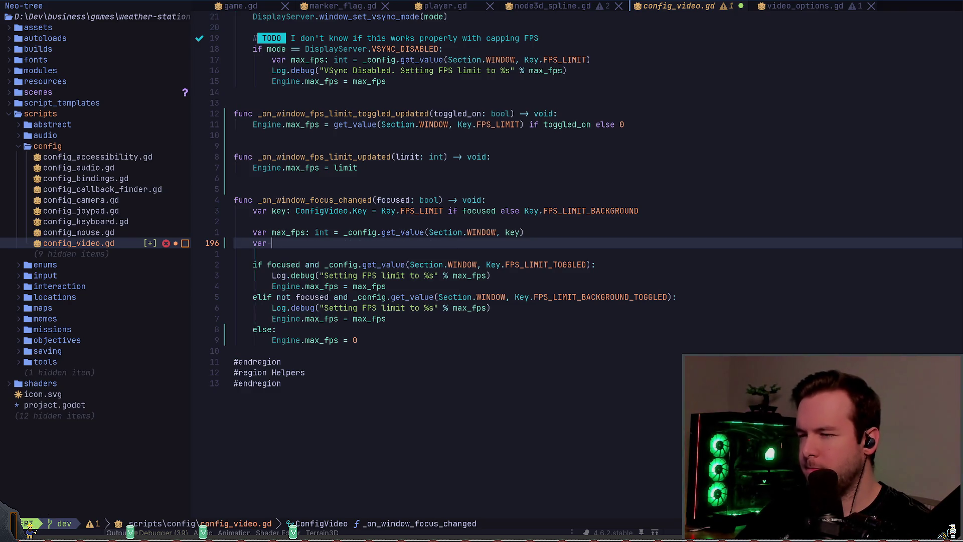
{"action": "type", "text": "fore_"}
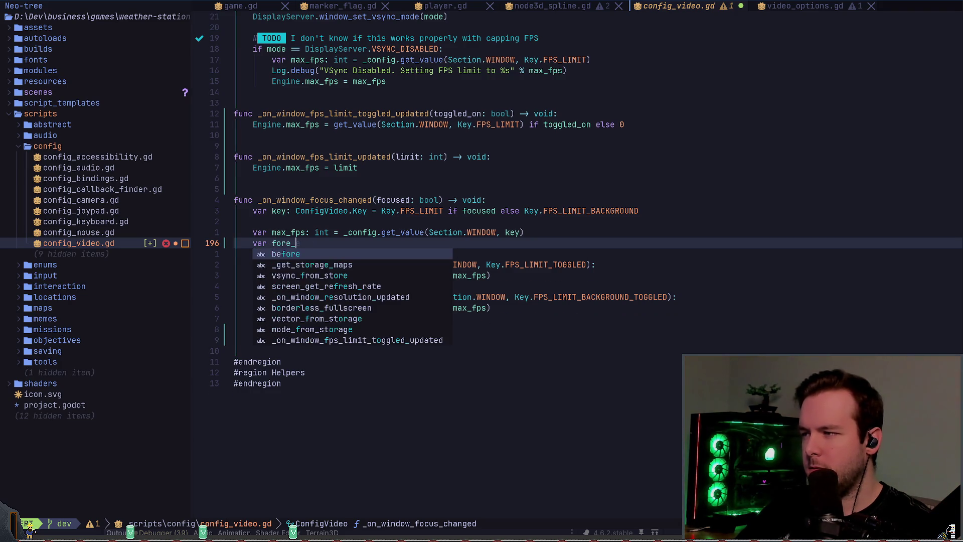
{"action": "type", "text": "limit"}
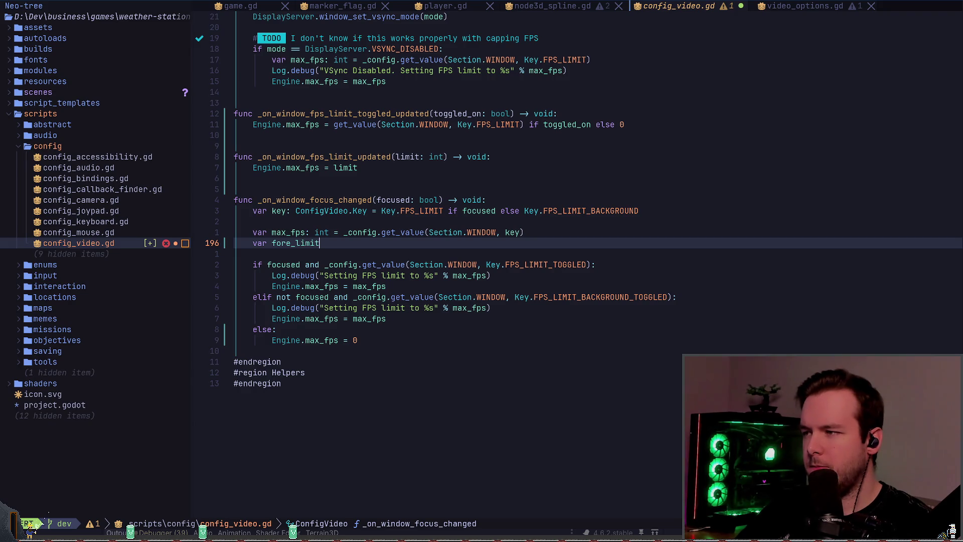
{"action": "type", "text": ": bool ="}
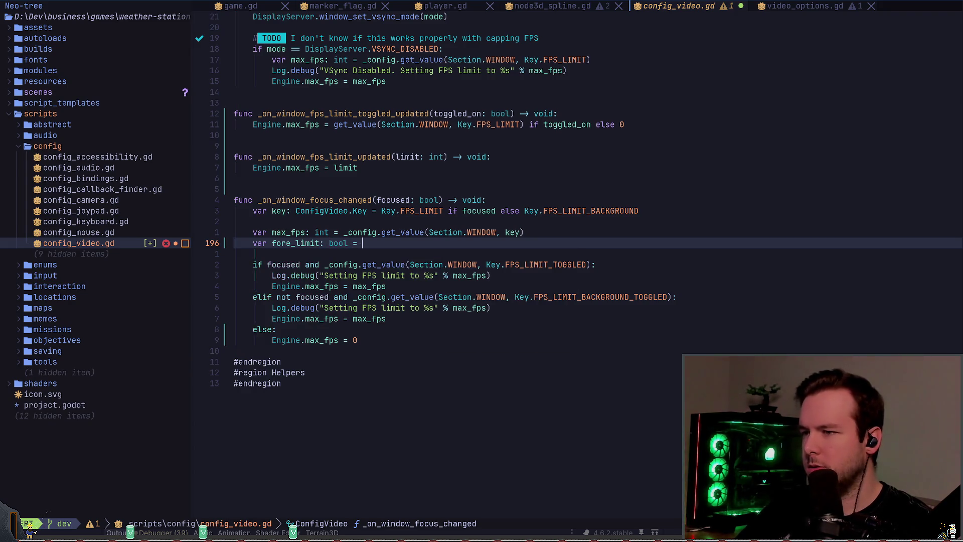
{"action": "key", "text": "Escape"}
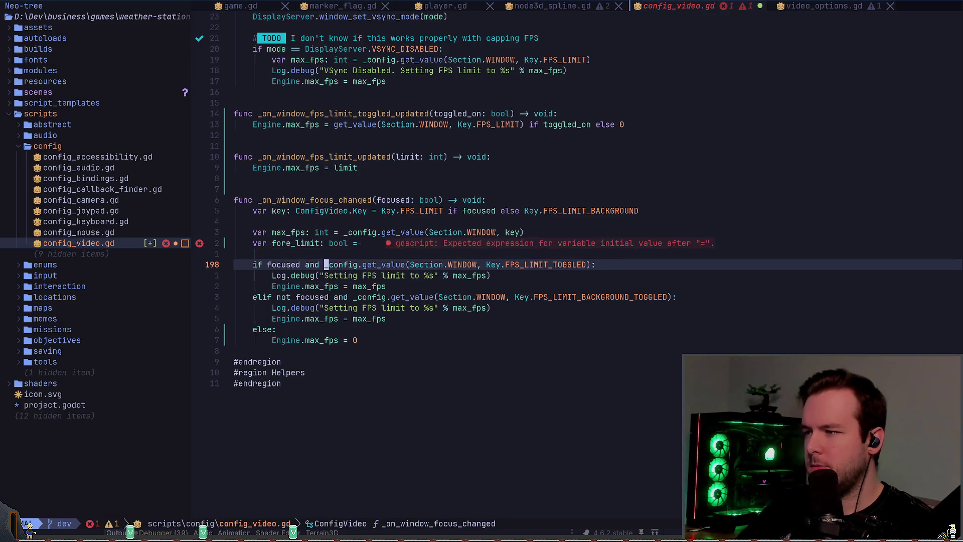
{"action": "key", "text": "d"}
{"action": "key", "text": "k"}
{"action": "key", "text": "p"}
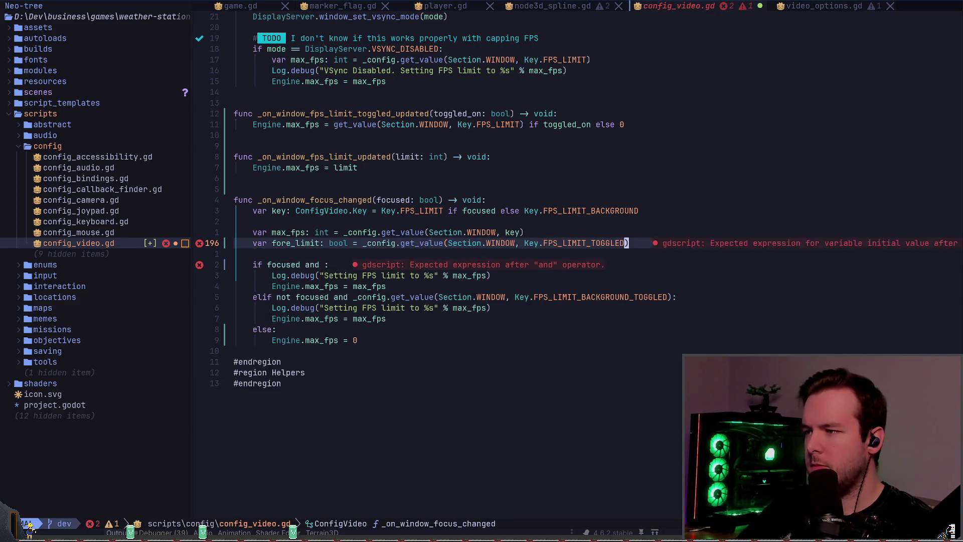
Duplicate the fore_limit declaration and rename the copy to back_limit.
{"action": "key", "text": "y"}
{"action": "key", "text": "y"}
{"action": "key", "text": "p"}
{"action": "key", "text": "w"}
{"action": "key", "text": "c"}
{"action": "key", "text": "t"}
{"action": "key", "text": "underscore"}
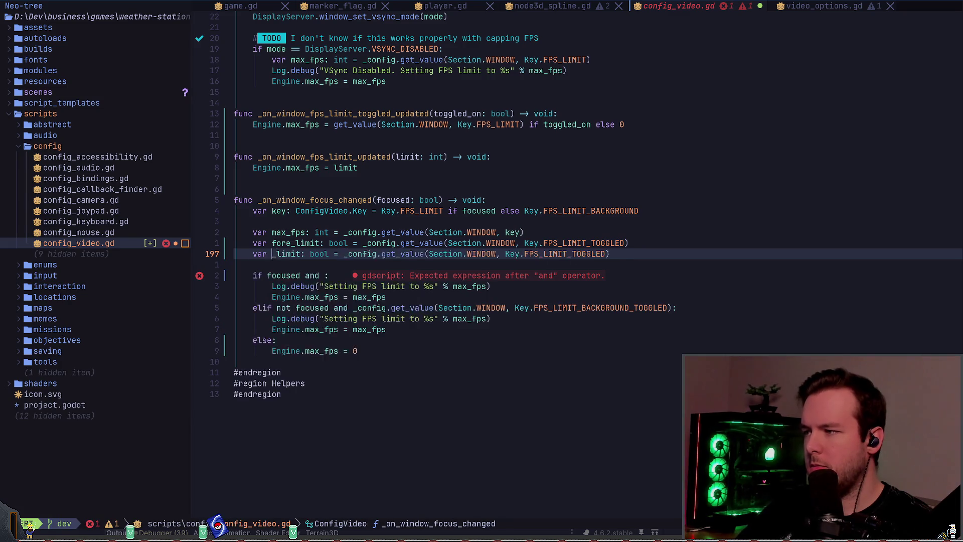
{"action": "type", "text": "back"}
{"action": "key", "text": "Escape"}
Point back_limit's config key at the BACKGROUND setting, removing the duplicated TOGGLED.
{"action": "key", "text": "E"}
{"action": "key", "text": "w"}
{"action": "key", "text": "w"}
{"action": "key", "text": "w"}
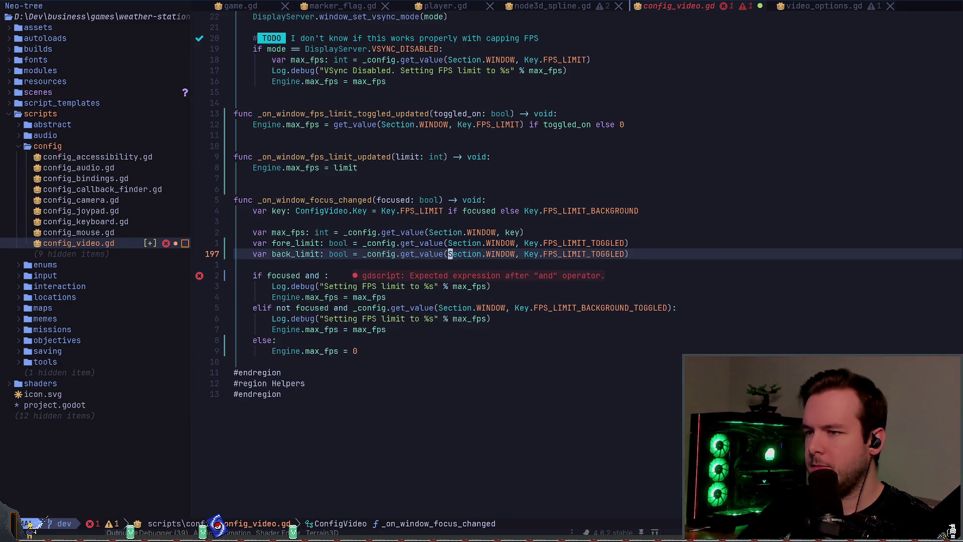
{"action": "key", "text": "b"}
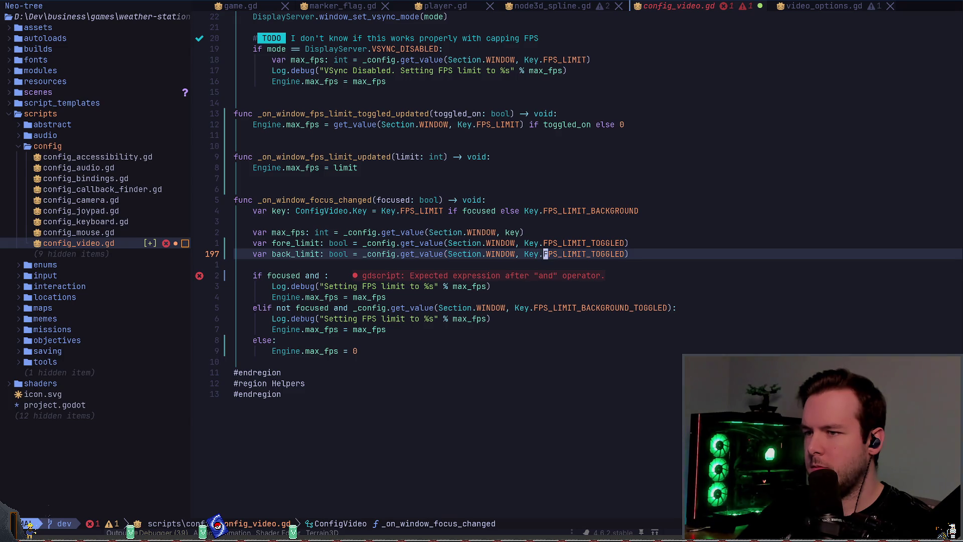
{"action": "type", "text": "whbiBA"}
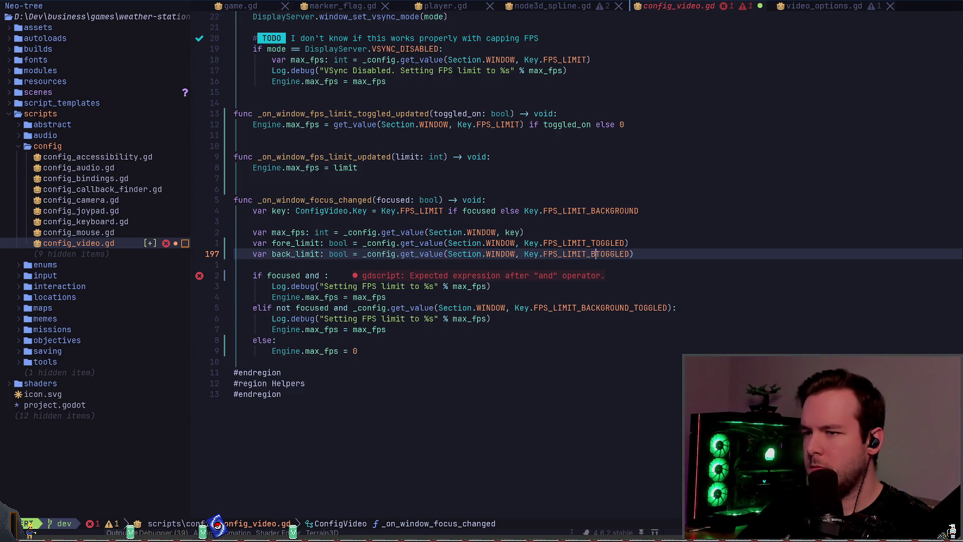
{"action": "key", "text": "Return"}
{"action": "key", "text": "Escape"}
{"action": "key", "text": "l"}
{"action": "key", "text": "d"}
{"action": "key", "text": "w"}
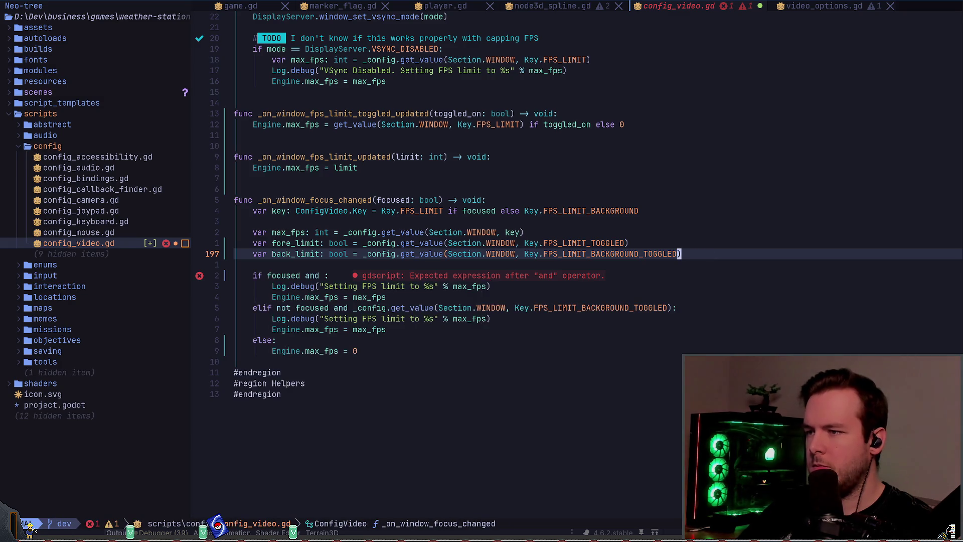
Fill fore_limit into the gap in the existing if condition.
{"action": "key", "text": "j"}
{"action": "key", "text": "j"}
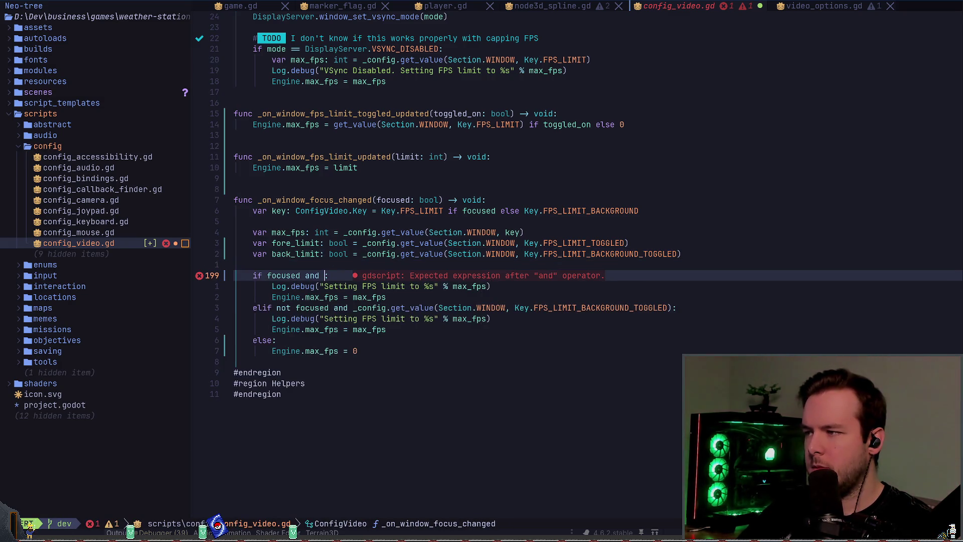
{"action": "type", "text": "fore"}
{"action": "key", "text": "Return"}
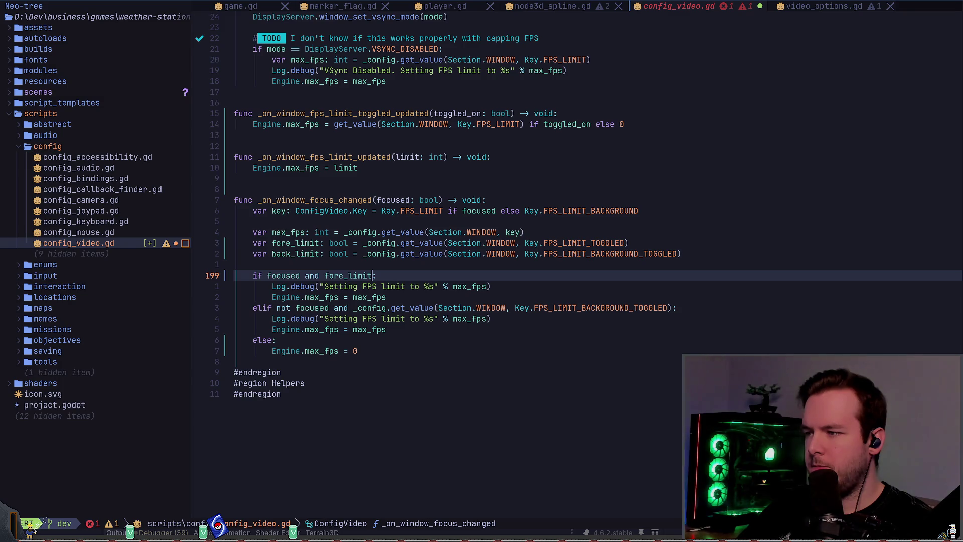
{"action": "key", "text": "Escape"}
{"action": "key", "text": "u"}
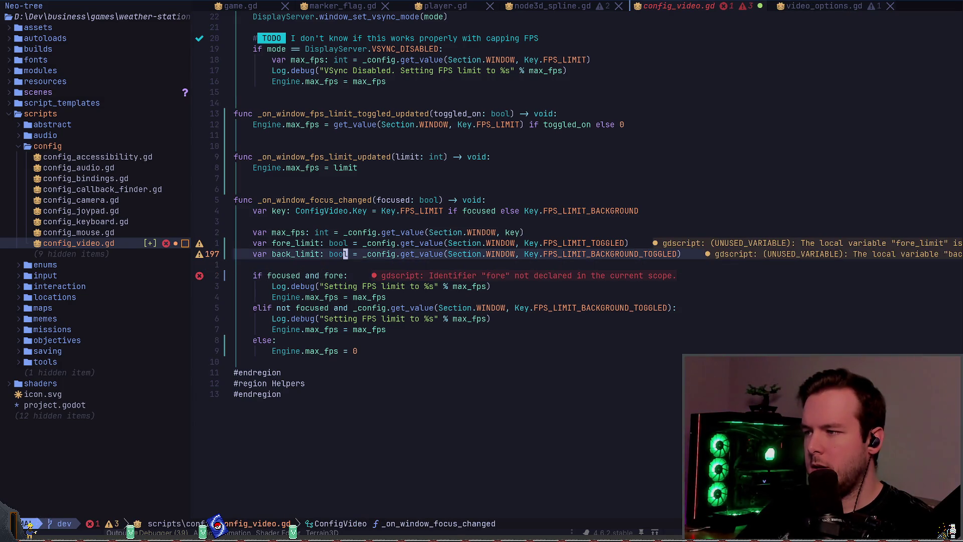
{"action": "key", "text": "ctrl+r"}
Write the combined condition: if (focused and fore_limit) or (not focused and back_limit):.
{"action": "key", "text": "O"}
{"action": "key", "text": "Escape"}
{"action": "key", "text": "O"}
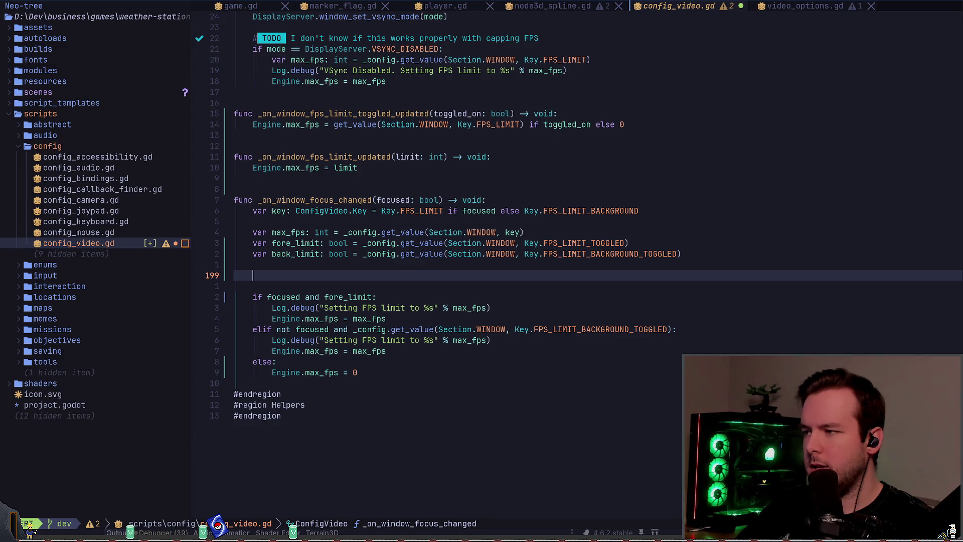
{"action": "type", "text": "if fore_limit"}
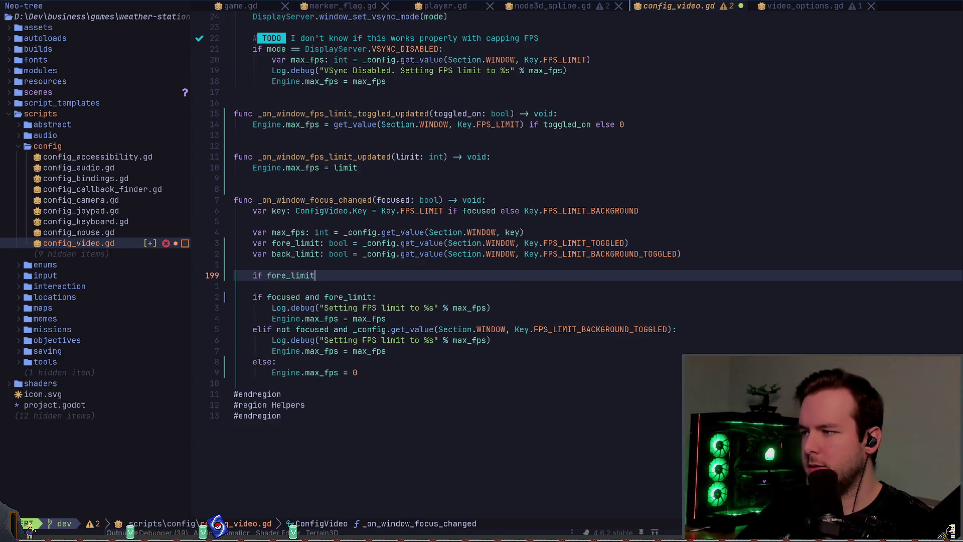
{"action": "key", "text": "BackSpace"}
{"action": "key", "text": "BackSpace"}
{"action": "key", "text": "BackSpace"}
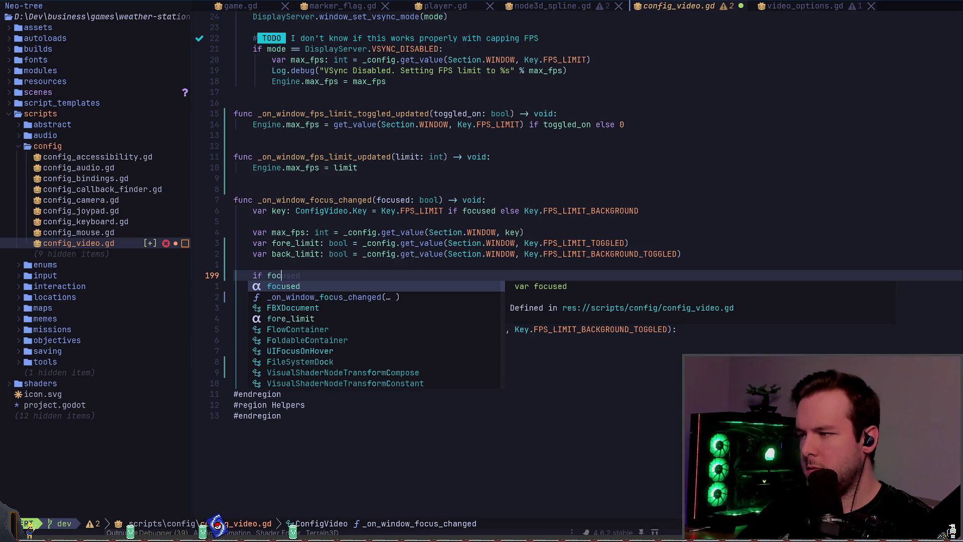
{"action": "key", "text": "Return"}
{"action": "key", "text": "Escape"}
{"action": "type", "text": "b"}
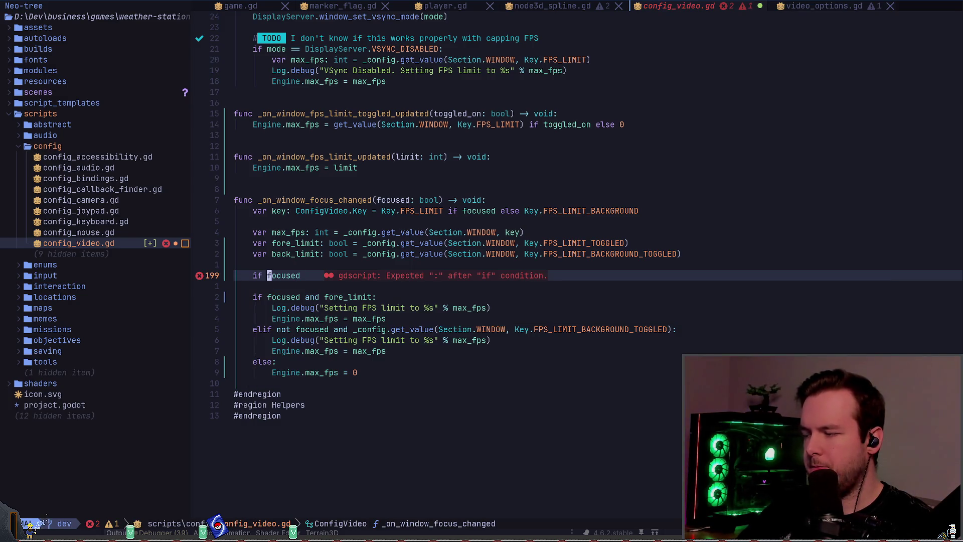
{"action": "type", "text": "i("}
{"action": "key", "text": "Escape"}
{"action": "key", "text": "shift+a"}
{"action": "type", "text": "and fo"}
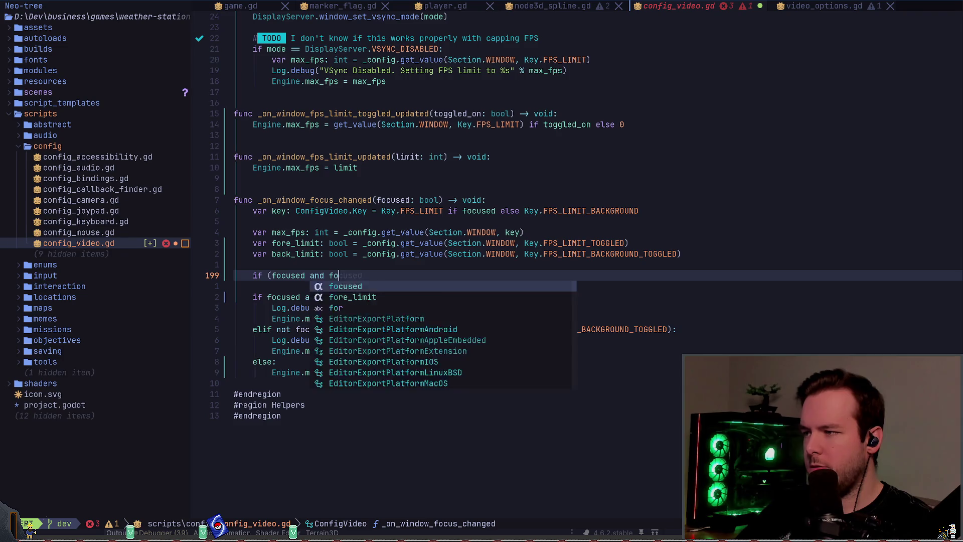
{"action": "type", "text": "re_limit) or "}
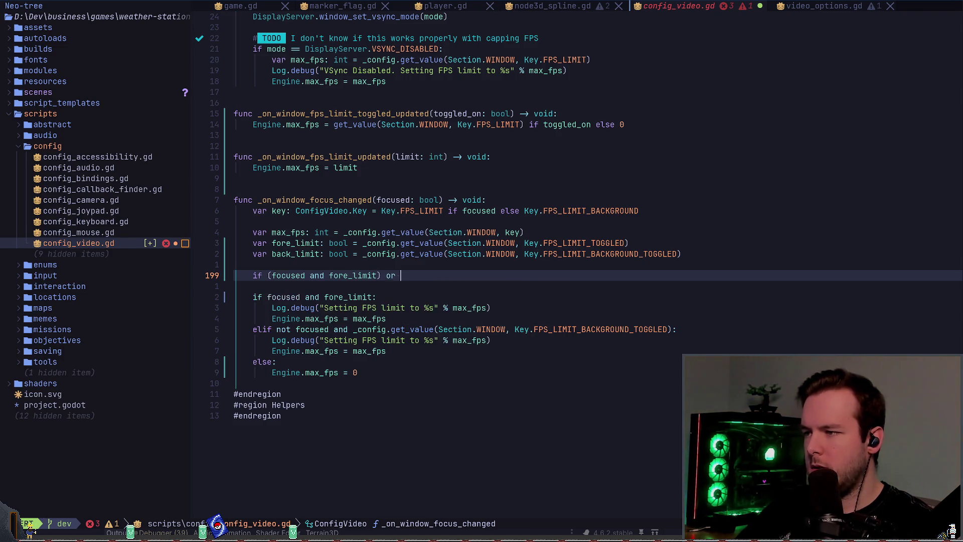
{"action": "type", "text": "(not"}
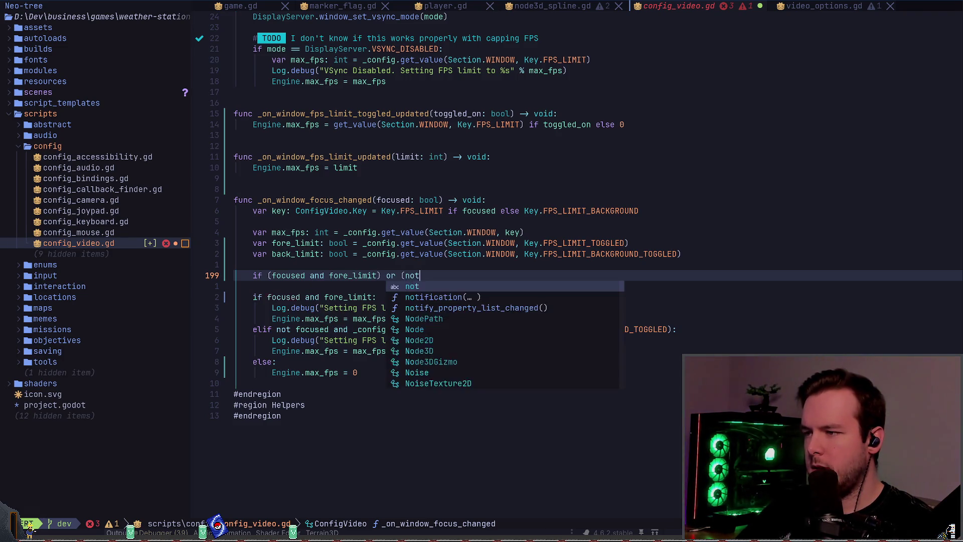
{"action": "type", "text": " fore_limit"}
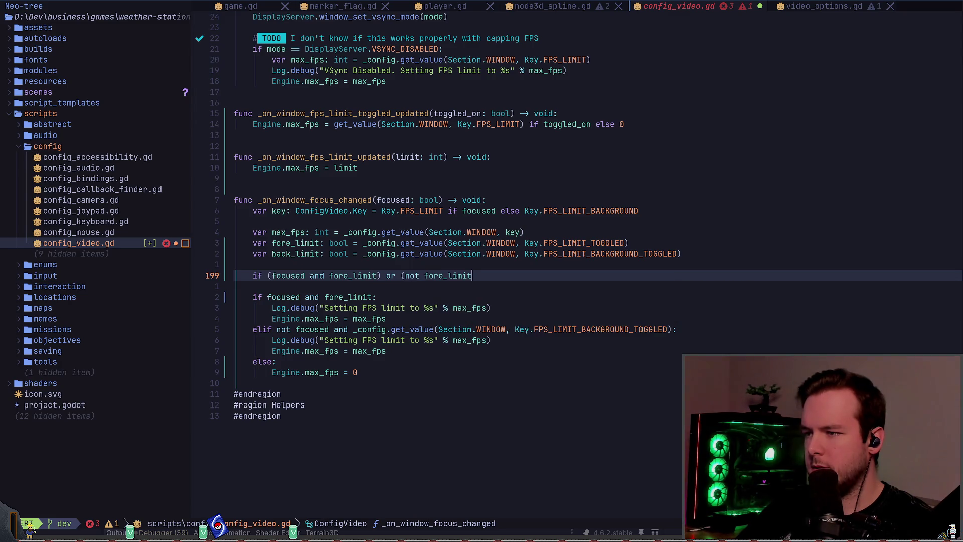
{"action": "key", "text": "BackSpace"}
{"action": "key", "text": "BackSpace"}
{"action": "key", "text": "BackSpace"}
{"action": "key", "text": "BackSpace"}
{"action": "key", "text": "BackSpace"}
{"action": "key", "text": "BackSpace"}
{"action": "key", "text": "BackSpace"}
{"action": "key", "text": "BackSpace"}
{"action": "type", "text": "cused"}
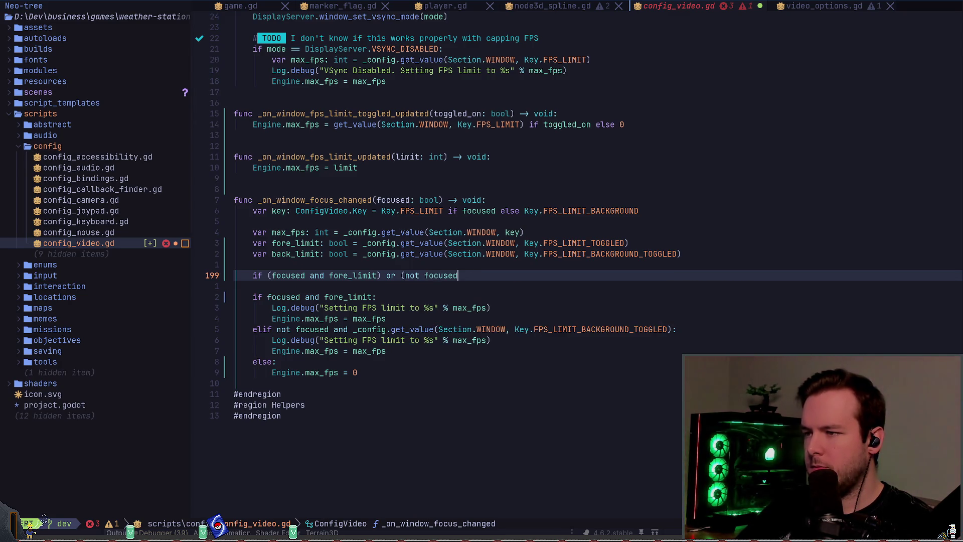
{"action": "type", "text": " and bak"}
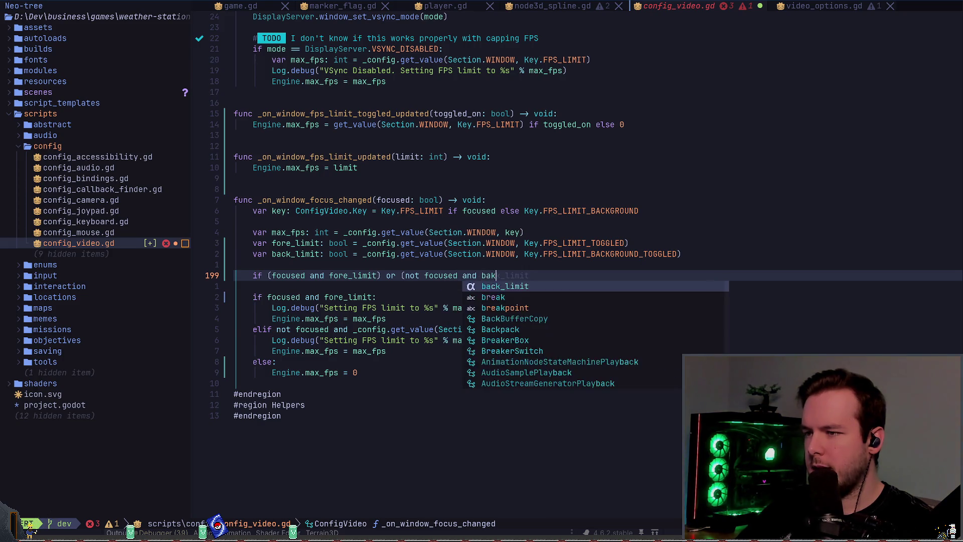
{"action": "key", "text": "BackSpace"}
{"action": "type", "text": "ck_limit):"}
Give the combined if Engine.max_fps = max_fps, with an else falling back to 0.
{"action": "key", "text": "Return"}
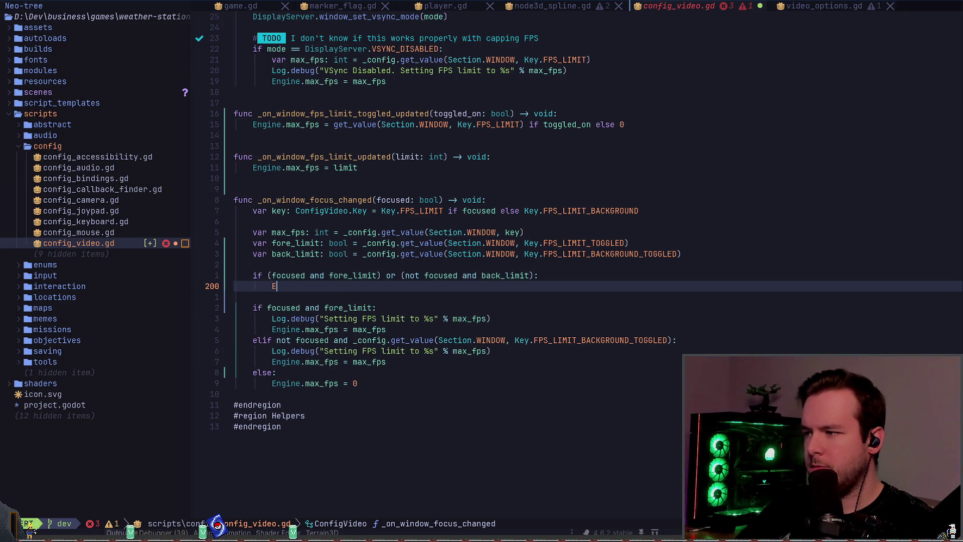
{"action": "type", "text": "Engine.max_fps = "}
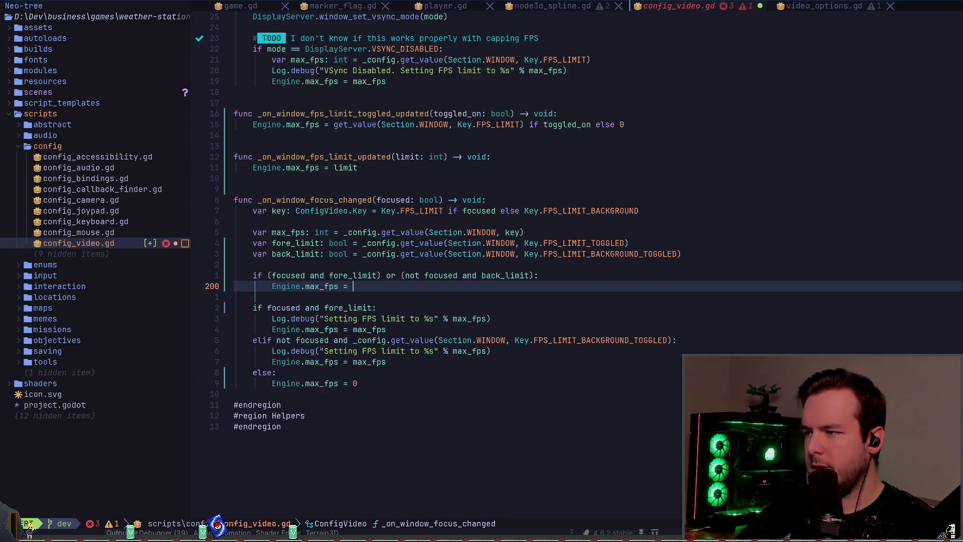
{"action": "type", "text": "max_fps"}
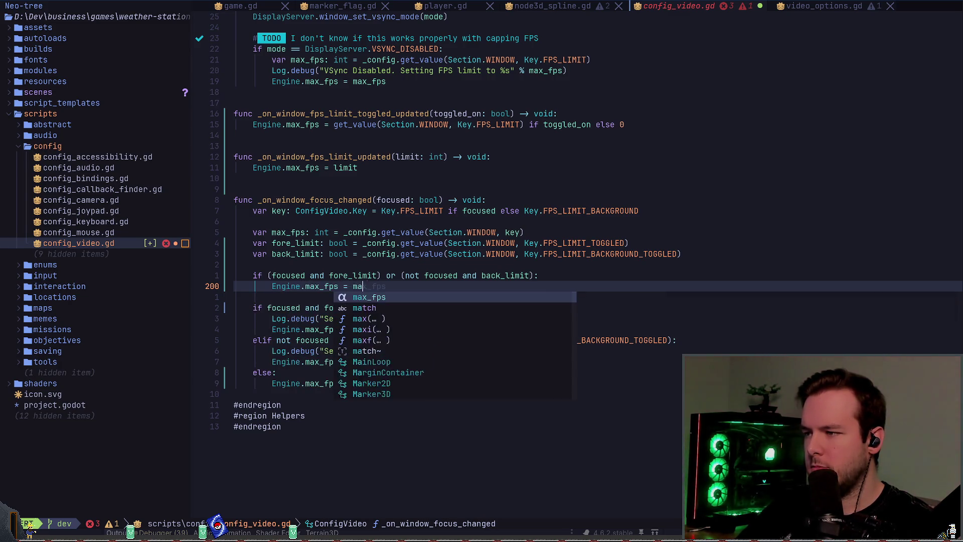
{"action": "key", "text": "Return"}
{"action": "type", "text": "else:"}
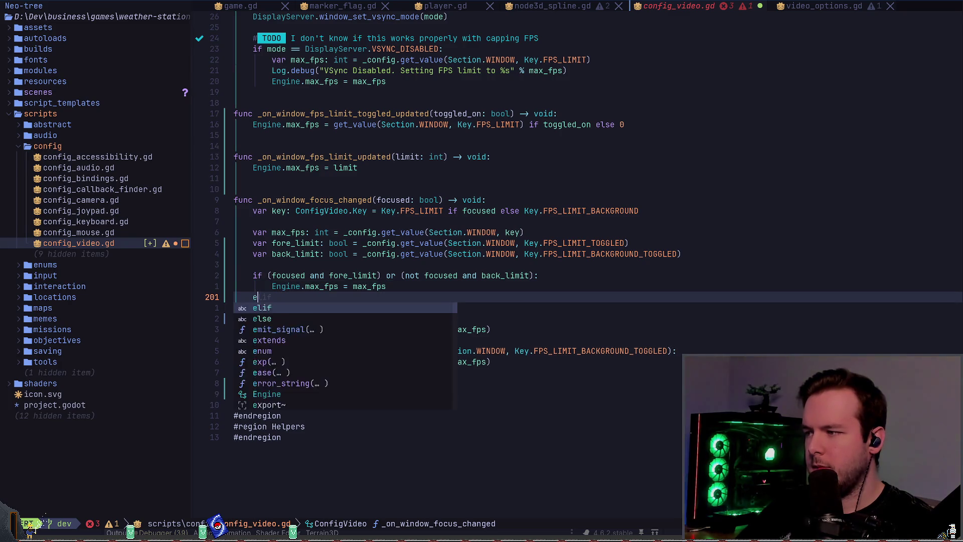
{"action": "key", "text": "Return"}
{"action": "type", "text": "Engine.max_fps = 0"}
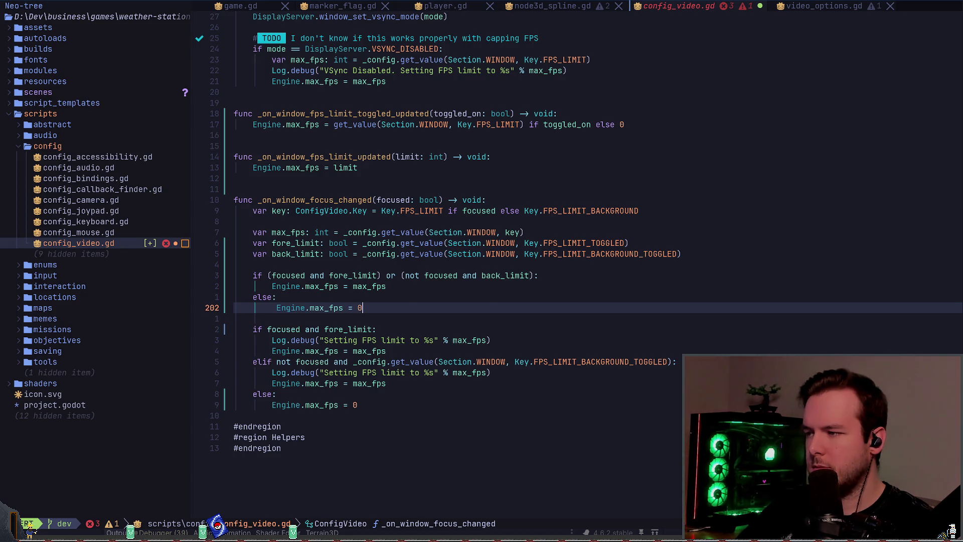
{"action": "key", "text": "Escape"}
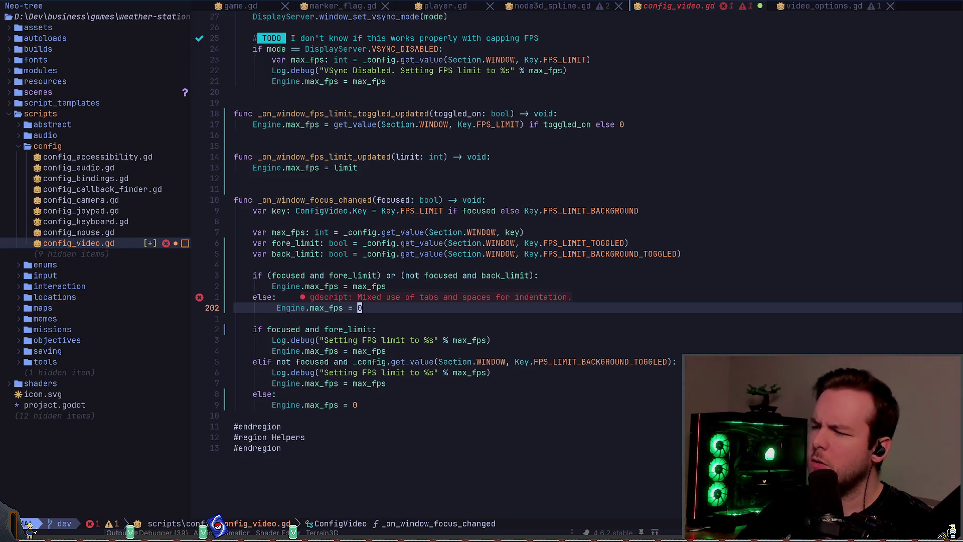
Copy the Log.debug line into the combined branch and start selecting the old branches.
{"action": "key", "text": "shift+v"}
{"action": "key", "text": "k"}
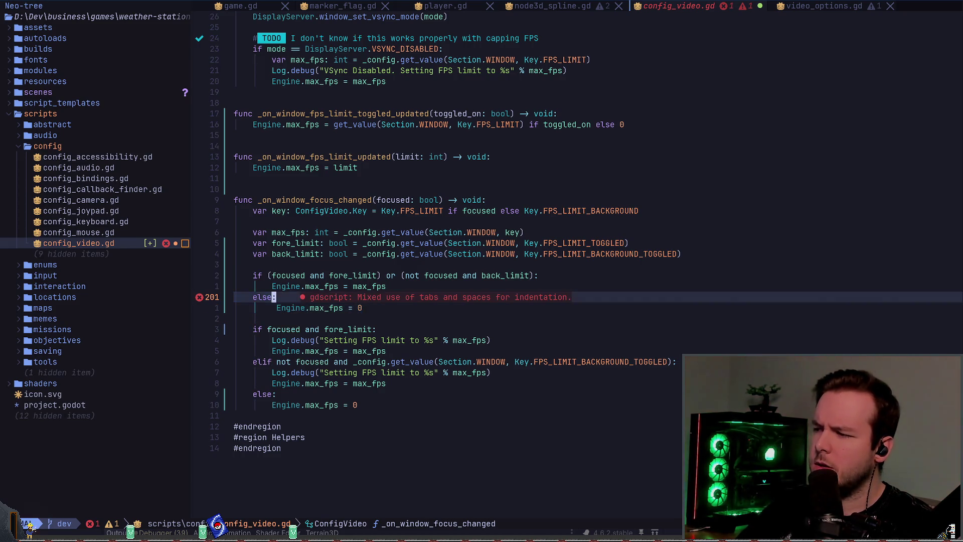
{"action": "key", "text": "Escape"}
{"action": "key", "text": "j"}
{"action": "key", "text": "j"}
{"action": "key", "text": "j"}
{"action": "key", "text": "j"}
{"action": "key", "text": "y"}
{"action": "key", "text": "y"}
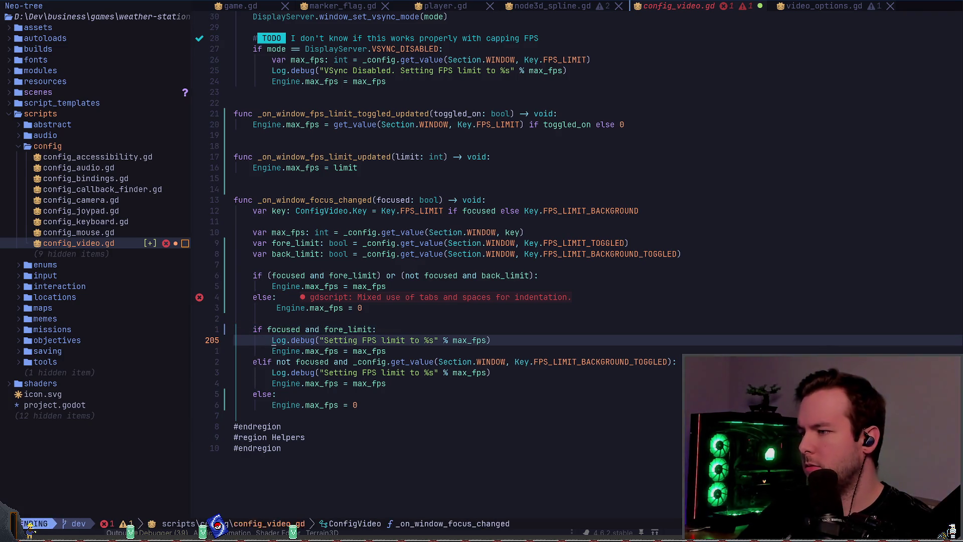
{"action": "key", "text": "k"}
{"action": "key", "text": "k"}
{"action": "key", "text": "k"}
{"action": "key", "text": "p"}
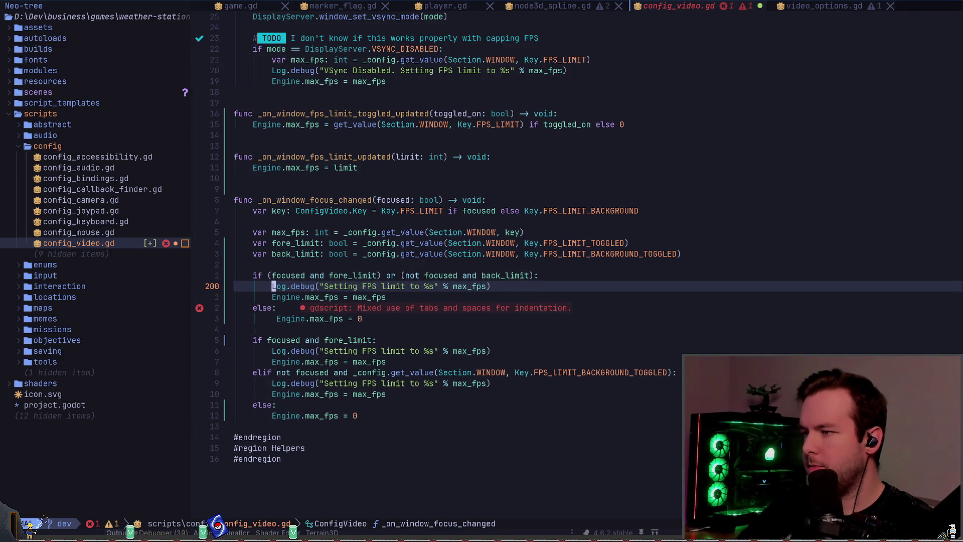
{"action": "key", "text": "j"}
{"action": "key", "text": "j"}
{"action": "key", "text": "j"}
{"action": "key", "text": "shift+v"}
Delete the old separate focus branches and save the script.
{"action": "key", "text": "j"}
{"action": "key", "text": "j"}
{"action": "key", "text": "j"}
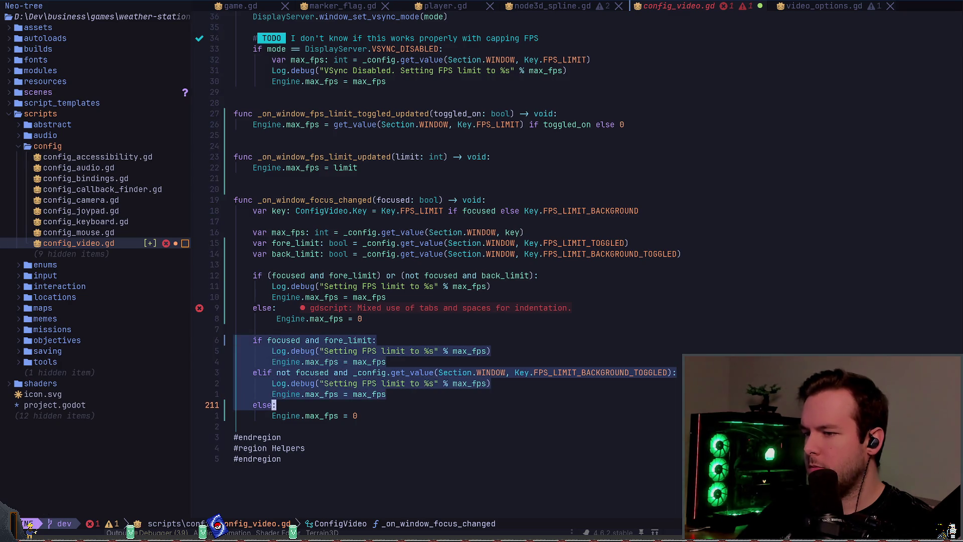
{"action": "type", "text": "jd:w"}
{"action": "key", "text": "Return"}
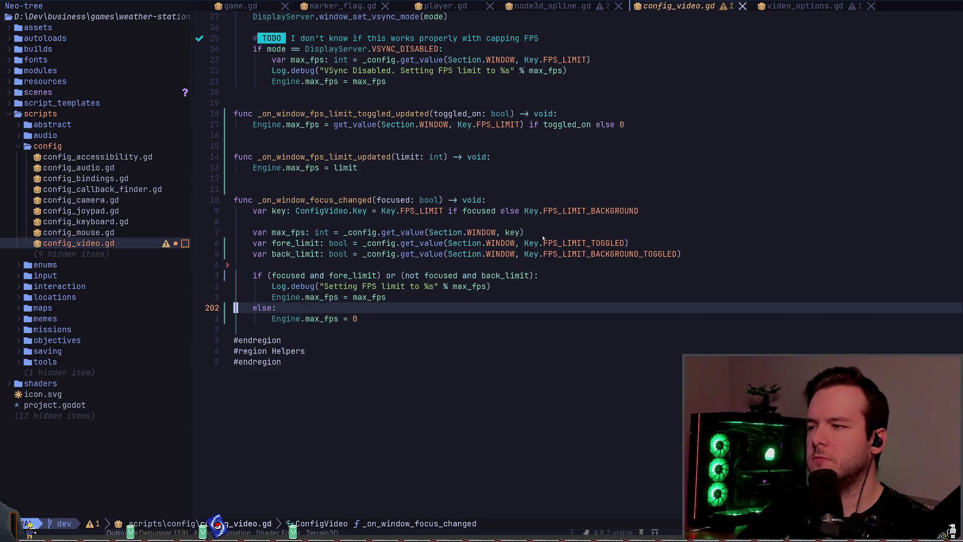
Move the var max_fps lookup line inside the combined if branch.
{"action": "key", "text": "k"}
{"action": "key", "text": "k"}
{"action": "key", "text": "k"}
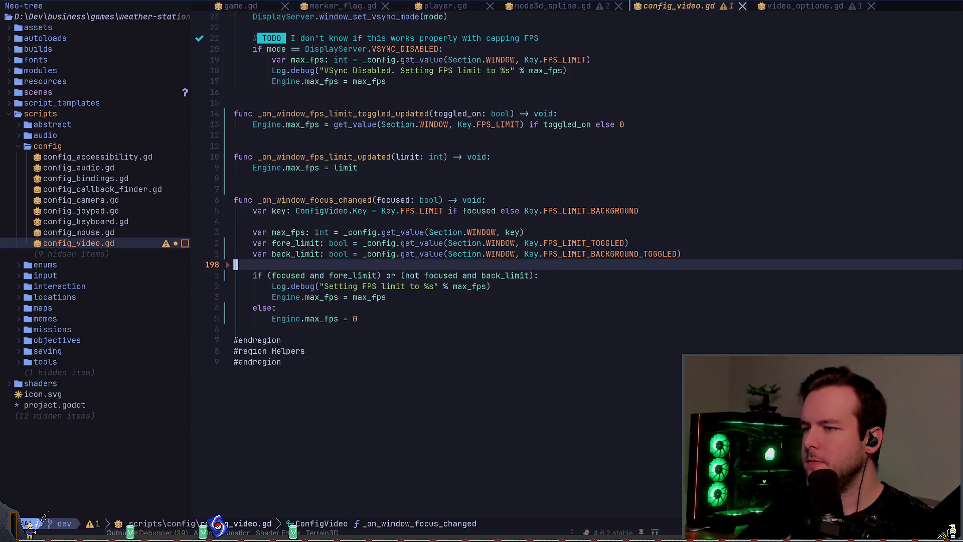
{"action": "key", "text": "w"}
{"action": "key", "text": "w"}
{"action": "key", "text": "w"}
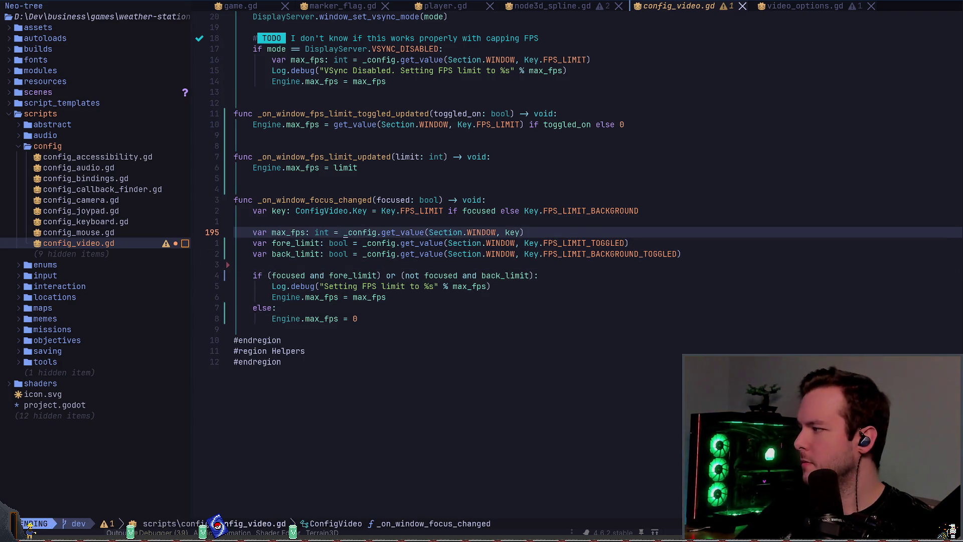
{"action": "key", "text": "D"}
{"action": "key", "text": "j"}
{"action": "key", "text": "j"}
{"action": "key", "text": "j"}
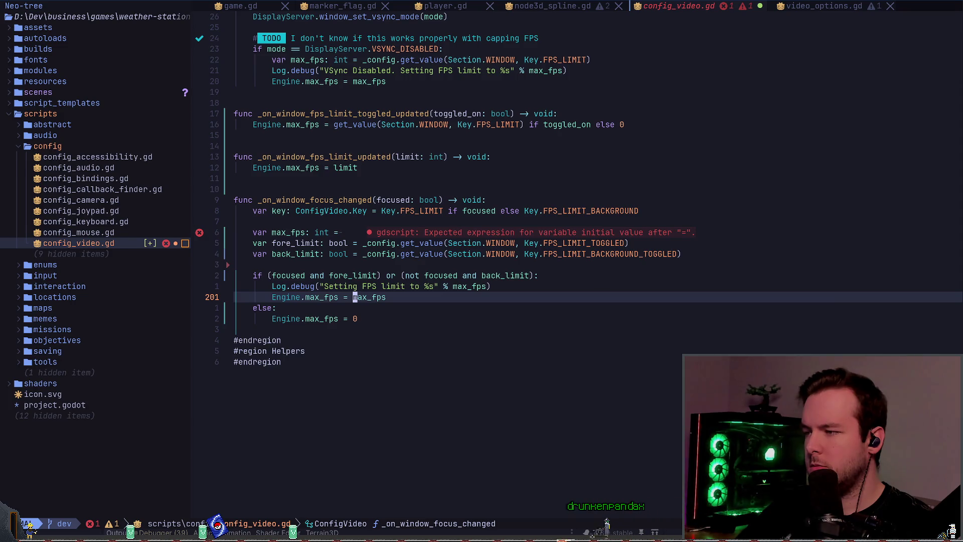
{"action": "key", "text": "u"}
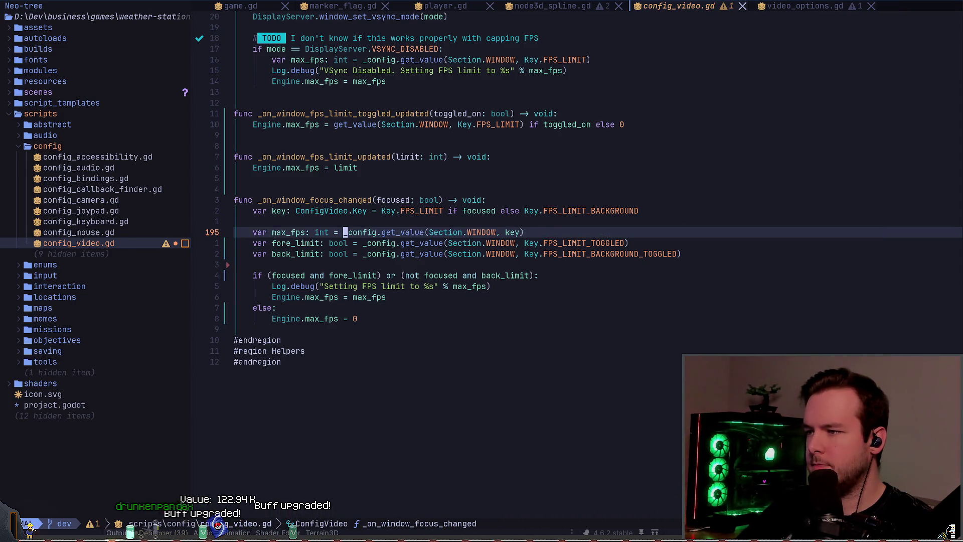
{"action": "key", "text": "d"}
{"action": "key", "text": "d"}
{"action": "key", "text": "j"}
{"action": "key", "text": "j"}
{"action": "key", "text": "j"}
{"action": "key", "text": "p"}
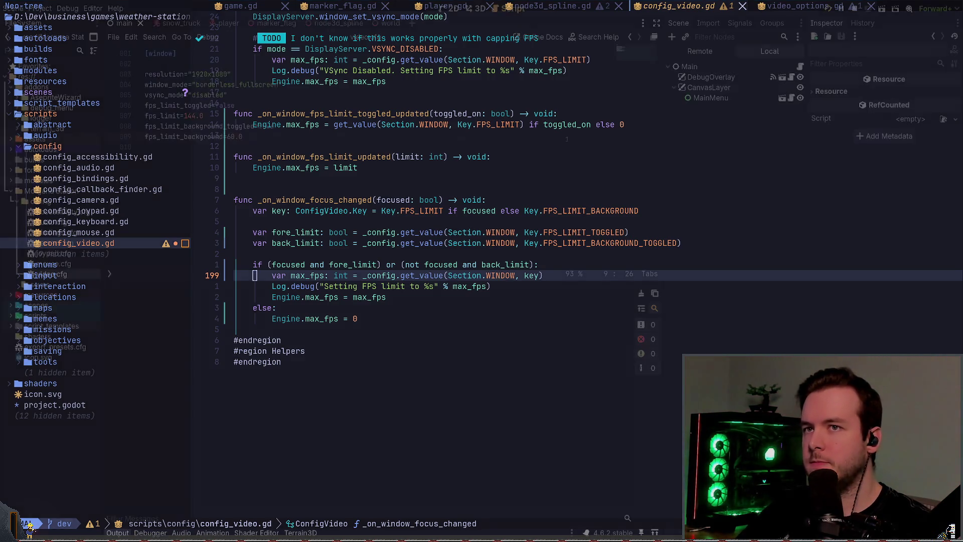
Run the game and lower the FPS Limit to 127 in Options > Video.
{"action": "key", "text": "alt+Tab"}
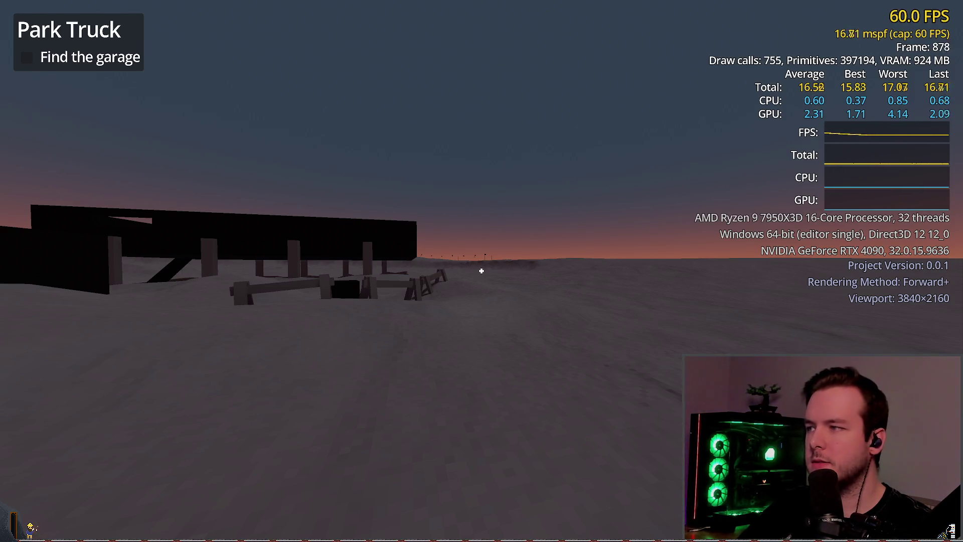
{"action": "left_click", "coordinate": [480, 271]}
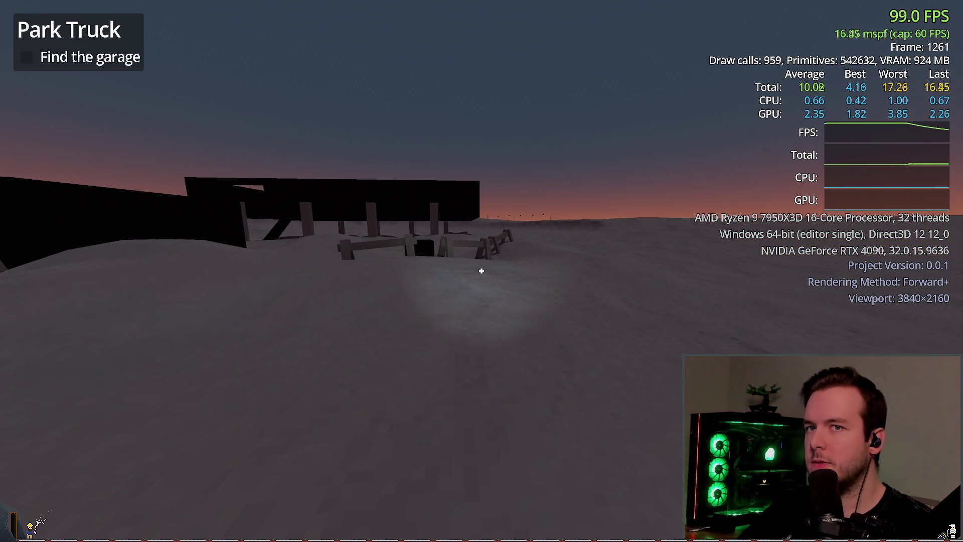
{"action": "key", "text": "Escape"}
{"action": "left_click", "coordinate": [127, 293]}
{"action": "left_click", "coordinate": [278, 150]}
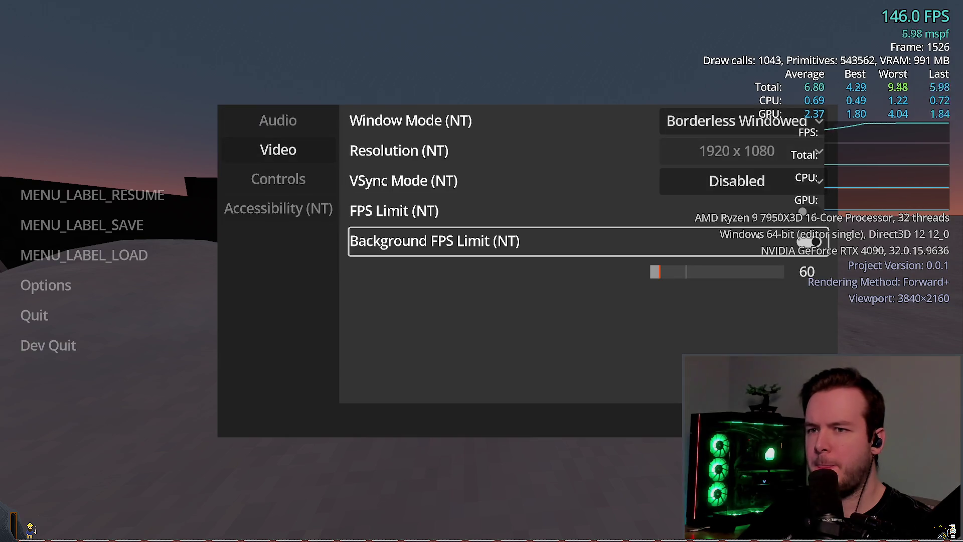
{"action": "key", "text": "Left"}
{"action": "key", "text": "Left"}
{"action": "key", "text": "Left"}
{"action": "key", "text": "Up"}
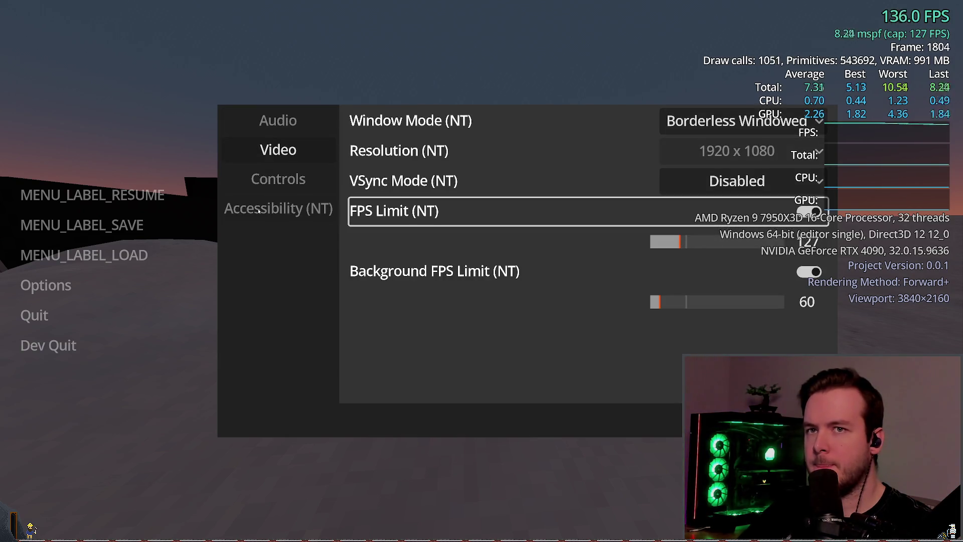
{"action": "key", "text": "Left"}
{"action": "key", "text": "Escape"}
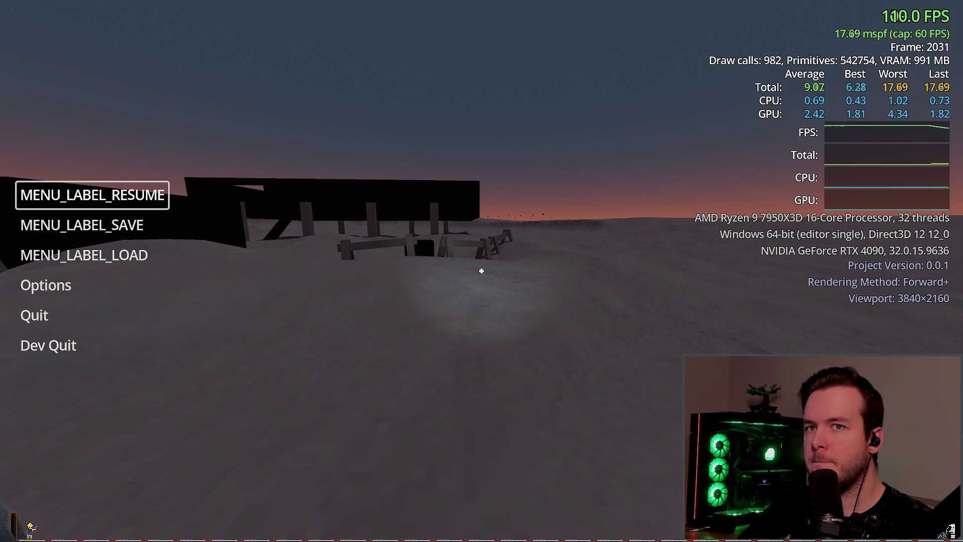
Toggle Background FPS Limit off and back on in Video options, then close the game.
{"action": "key", "text": "Down"}
{"action": "key", "text": "Down"}
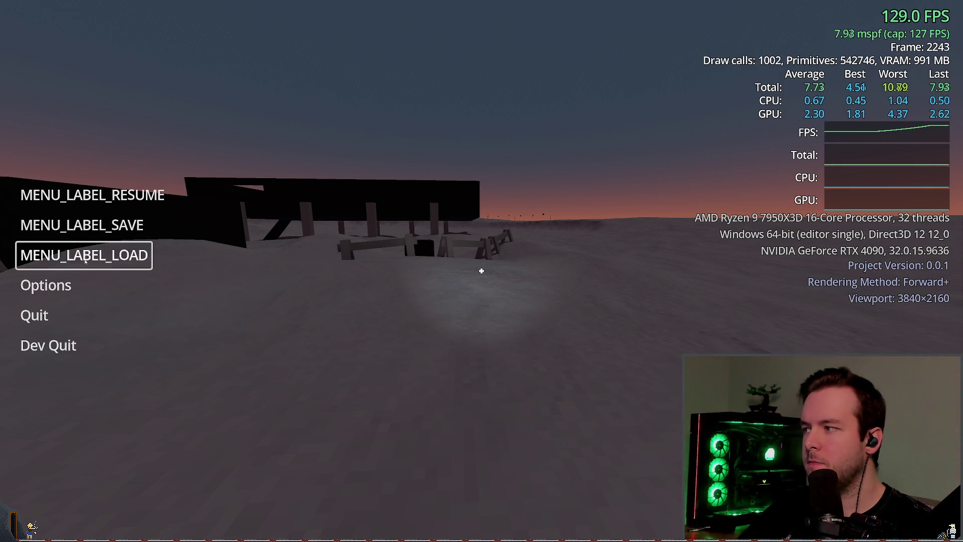
{"action": "key", "text": "Up"}
{"action": "key", "text": "Down"}
{"action": "key", "text": "Down"}
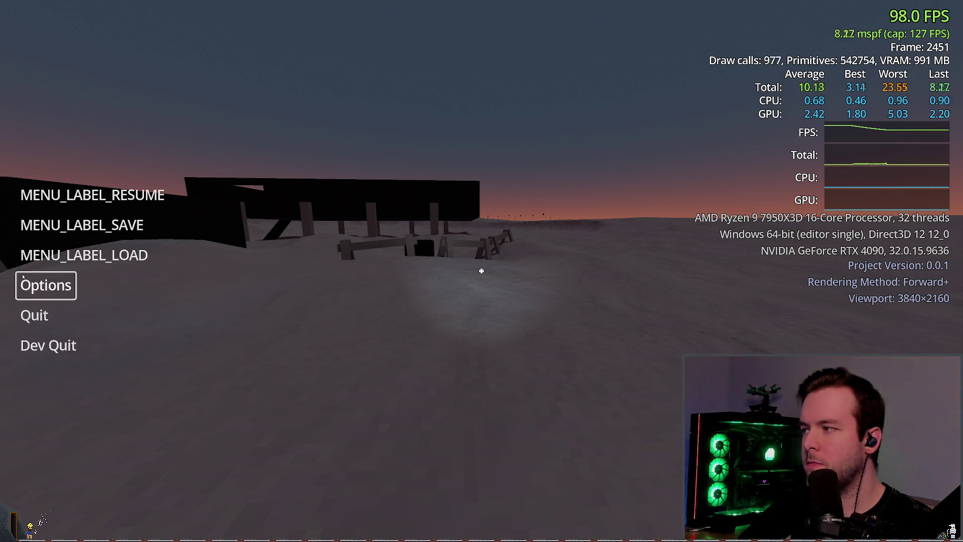
{"action": "key", "text": "Return"}
{"action": "key", "text": "Up"}
{"action": "left_click", "coordinate": [820, 270]}
{"action": "key", "text": "Up"}
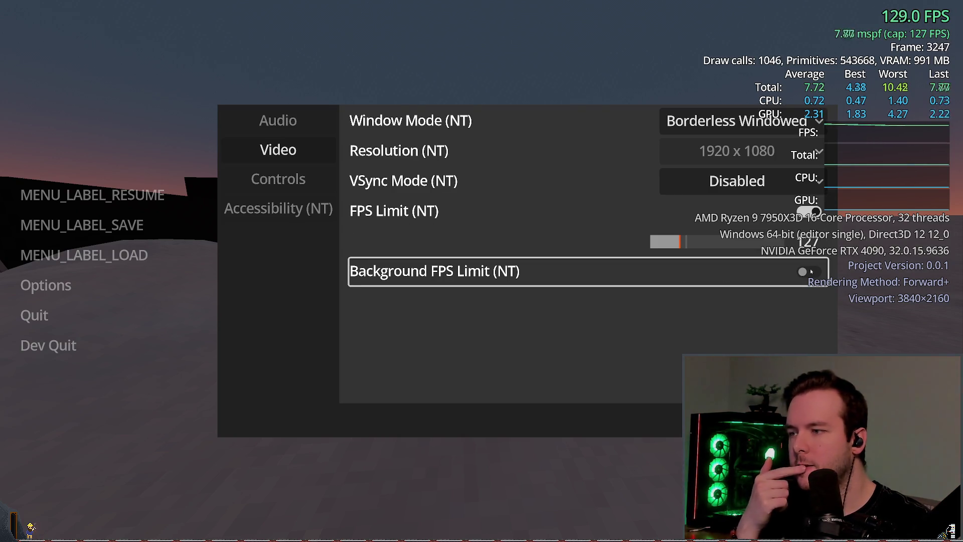
{"action": "left_click", "coordinate": [804, 272]}
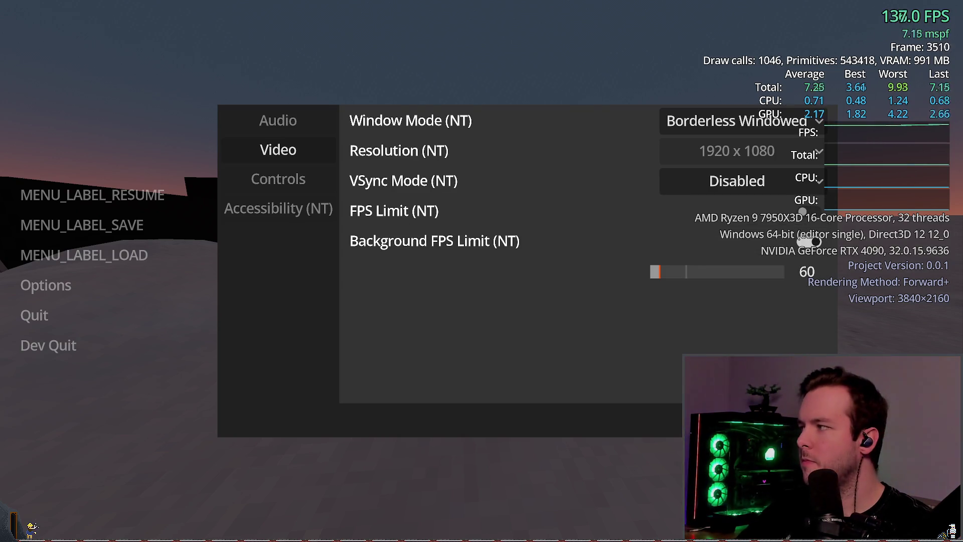
{"action": "left_click", "coordinate": [50, 346]}
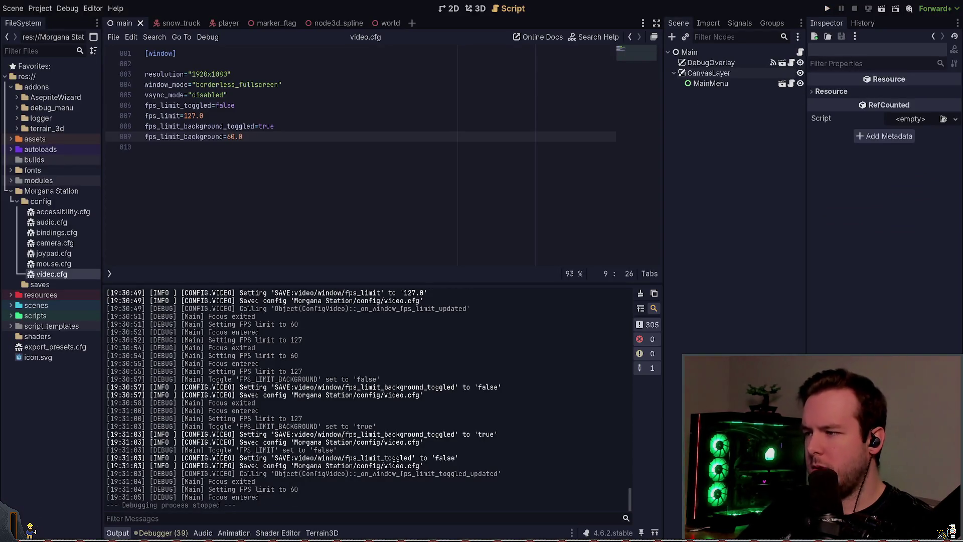
Change the else: line to elif focused: and save config_video.gd.
{"action": "key", "text": "alt+Tab"}
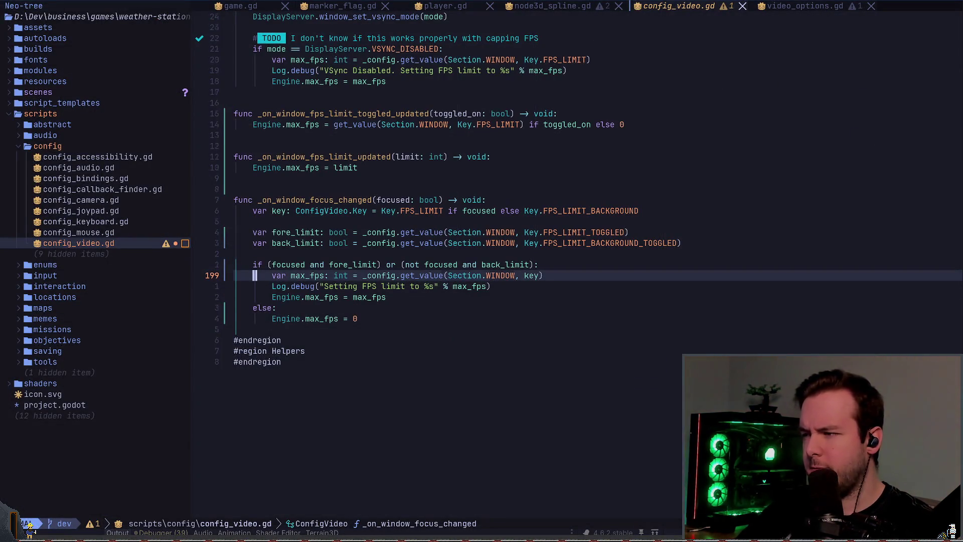
{"action": "key", "text": "j"}
{"action": "key", "text": "j"}
{"action": "key", "text": "j"}
{"action": "key", "text": "dollar"}
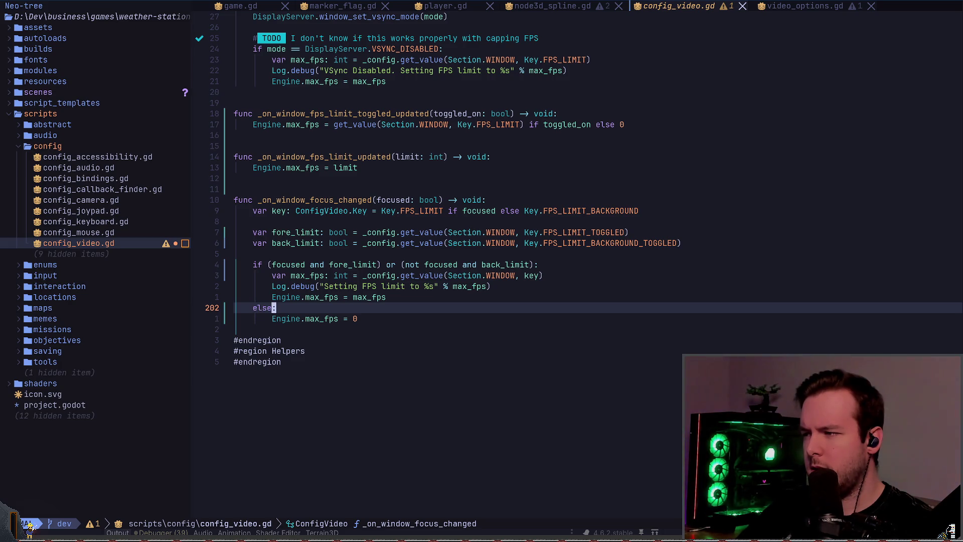
{"action": "key", "text": "i"}
{"action": "key", "text": "Left"}
{"action": "key", "text": "BackSpace"}
{"action": "key", "text": "BackSpace"}
{"action": "type", "text": "if"}
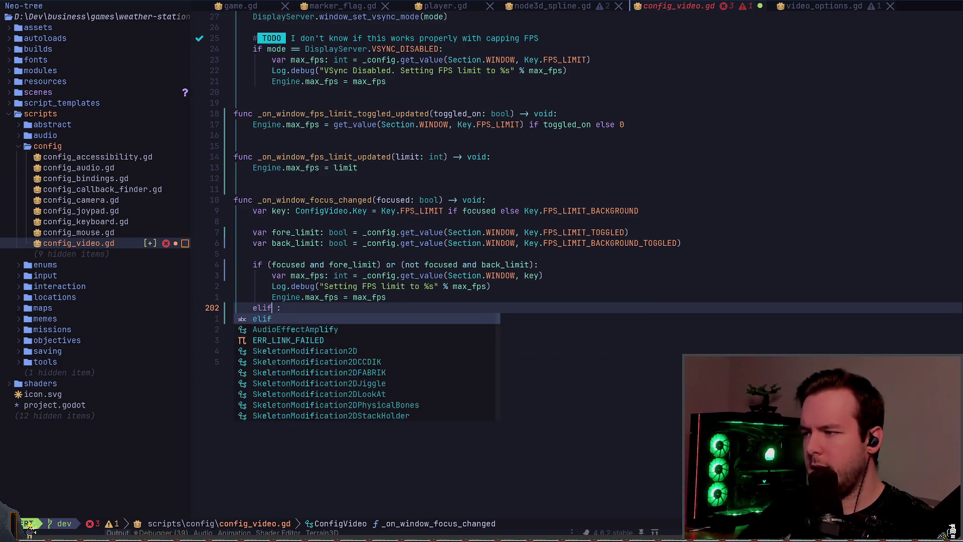
{"action": "key", "text": "Right"}
{"action": "type", "text": "fore_limit"}
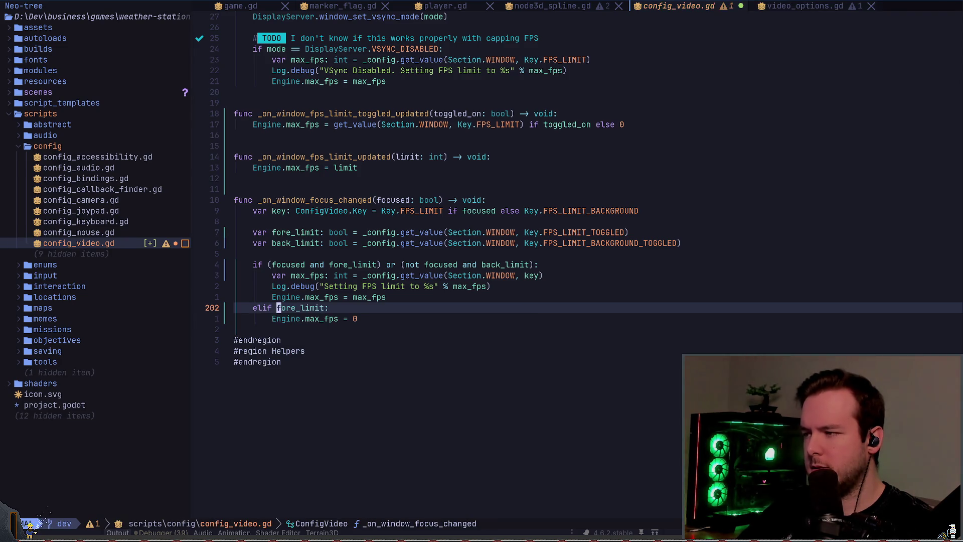
{"action": "key", "text": "ctrl+w"}
{"action": "type", "text": "focused"}
{"action": "key", "text": "Escape"}
{"action": "type", "text": ":w"}
{"action": "key", "text": "Return"}
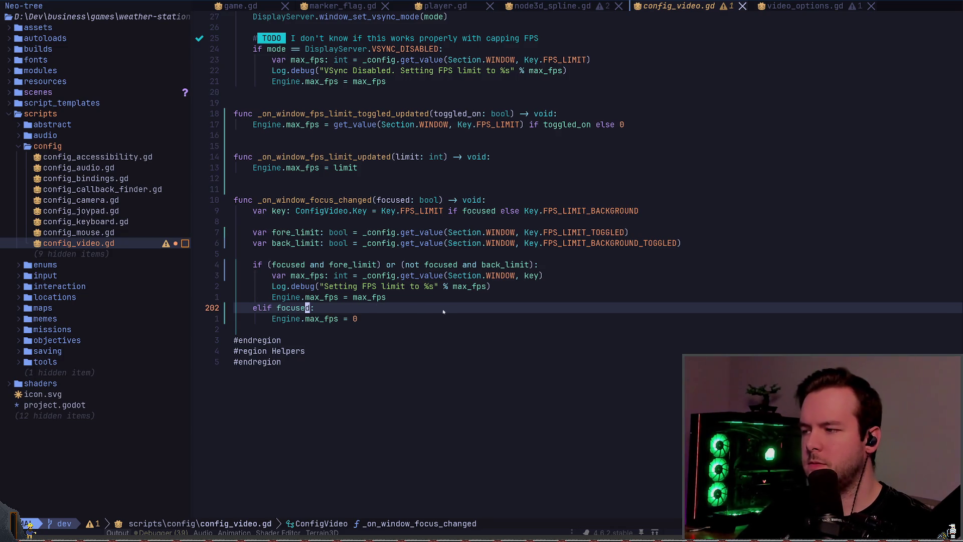
Delete the elif branch and its body, then rerun the game from Godot.
{"action": "key", "text": "j"}
{"action": "key", "text": "shift+v"}
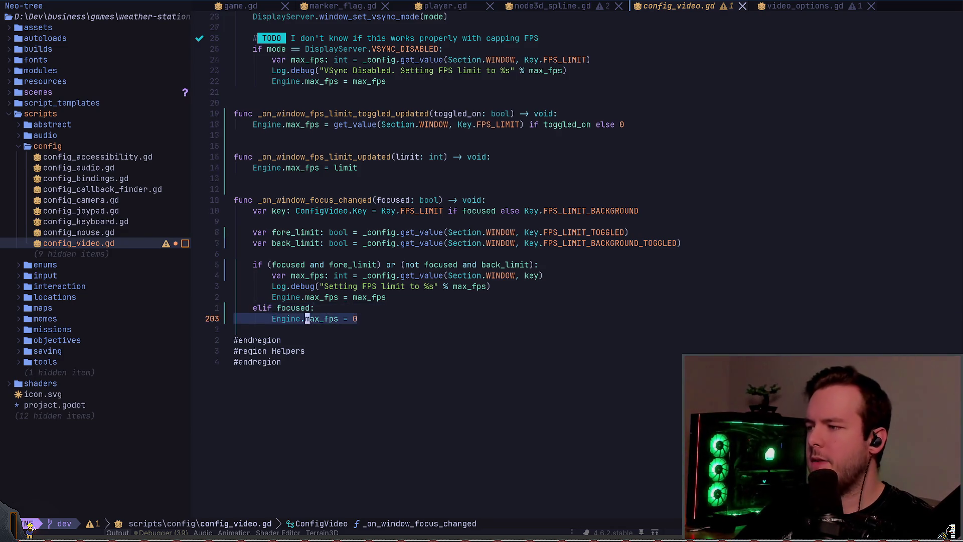
{"action": "key", "text": "k"}
{"action": "key", "text": "d"}
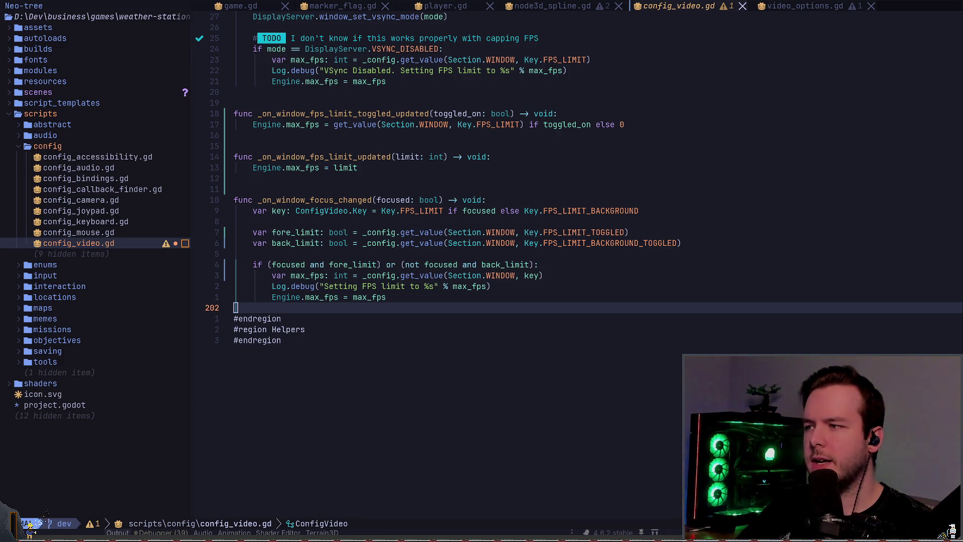
{"action": "key", "text": "alt+Tab"}
{"action": "key", "text": "F5"}
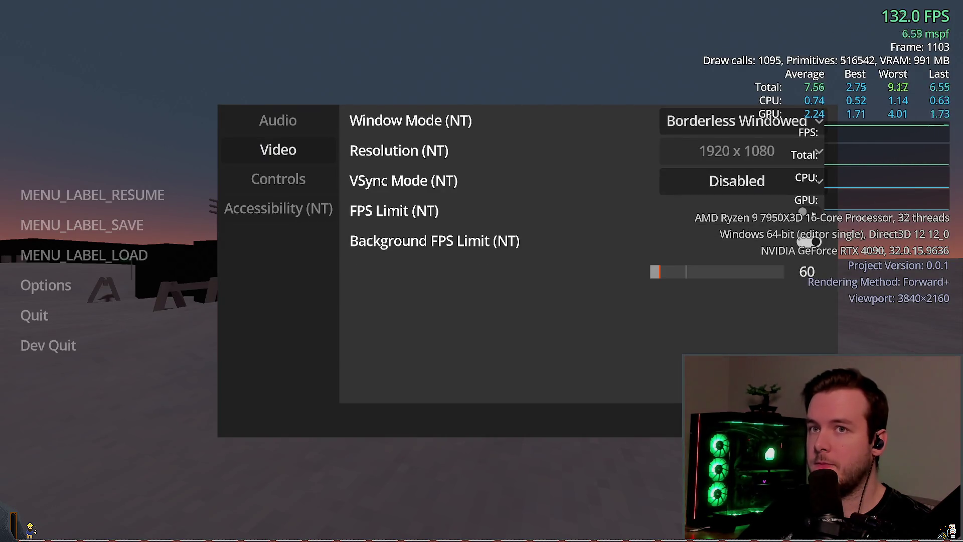
Check the 60 FPS background limit in the game's Video options, then quit the game.
{"action": "key", "text": "Down"}
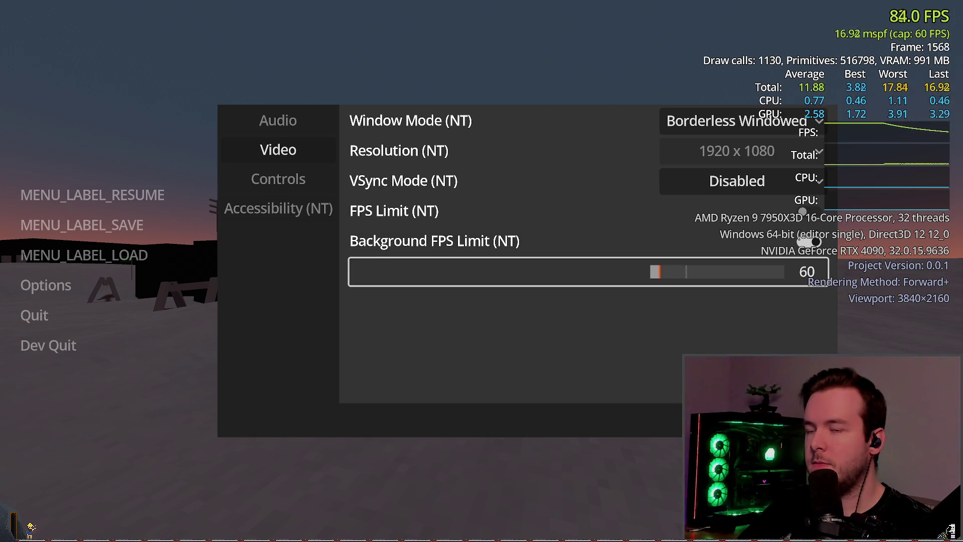
{"action": "key", "text": "Escape"}
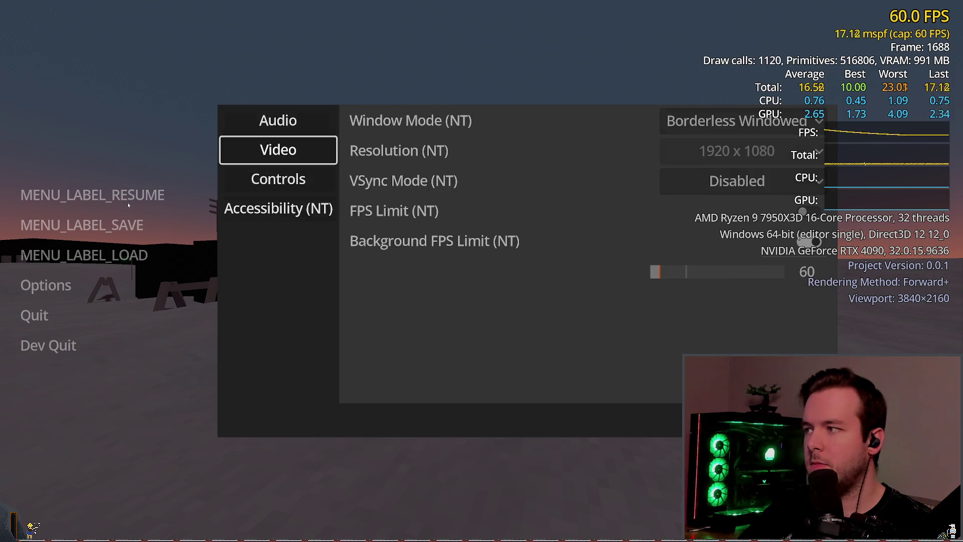
{"action": "key", "text": "Escape"}
{"action": "left_click", "coordinate": [61, 285]}
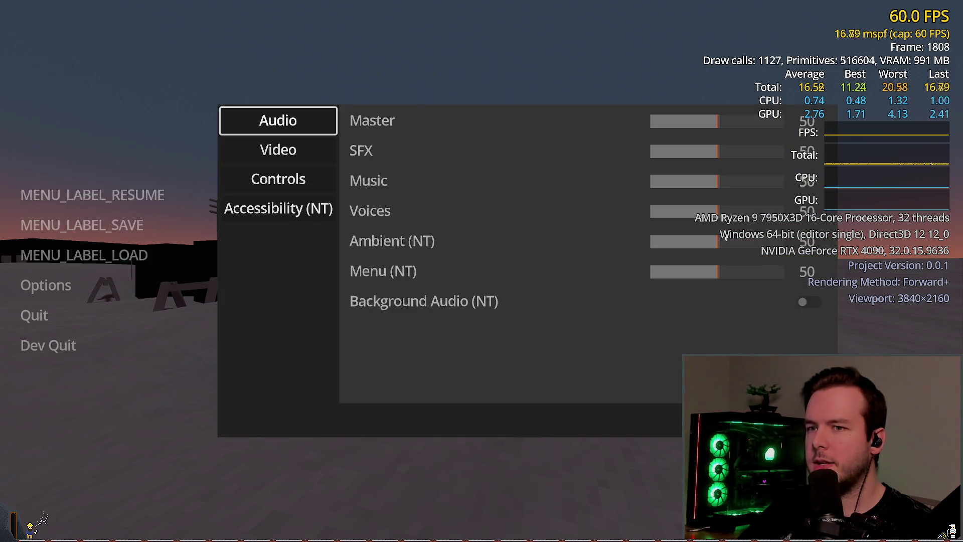
{"action": "key", "text": "Down"}
{"action": "key", "text": "Right"}
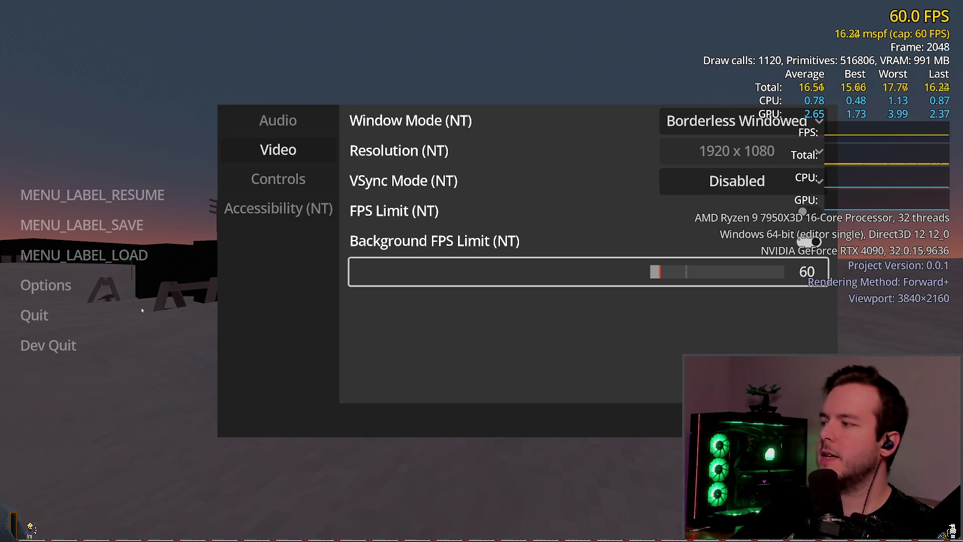
{"action": "key", "text": "Escape"}
{"action": "key", "text": "Escape"}
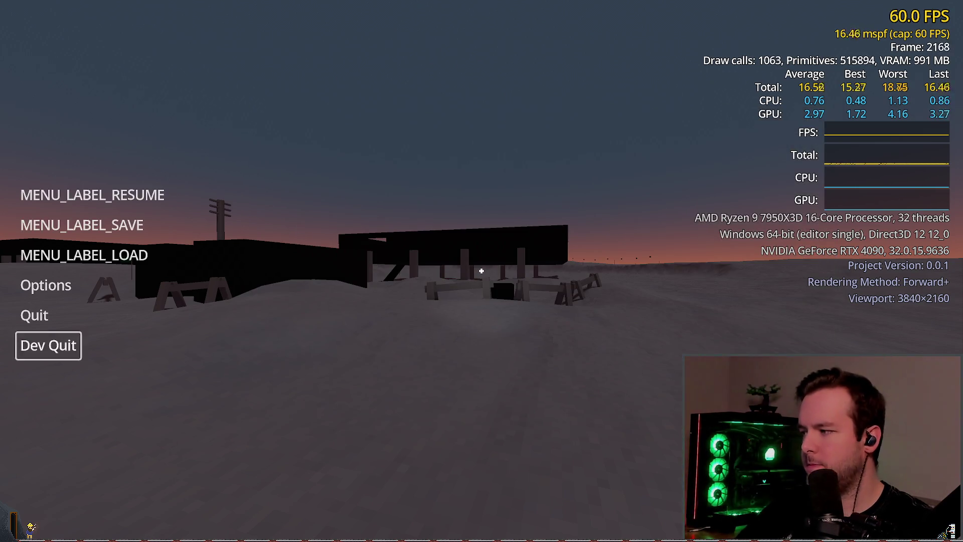
{"action": "left_click", "coordinate": [70, 341]}
Add an 'elif focused:' branch that sets Engine.max_fps = 0.
{"action": "key", "text": "k"}
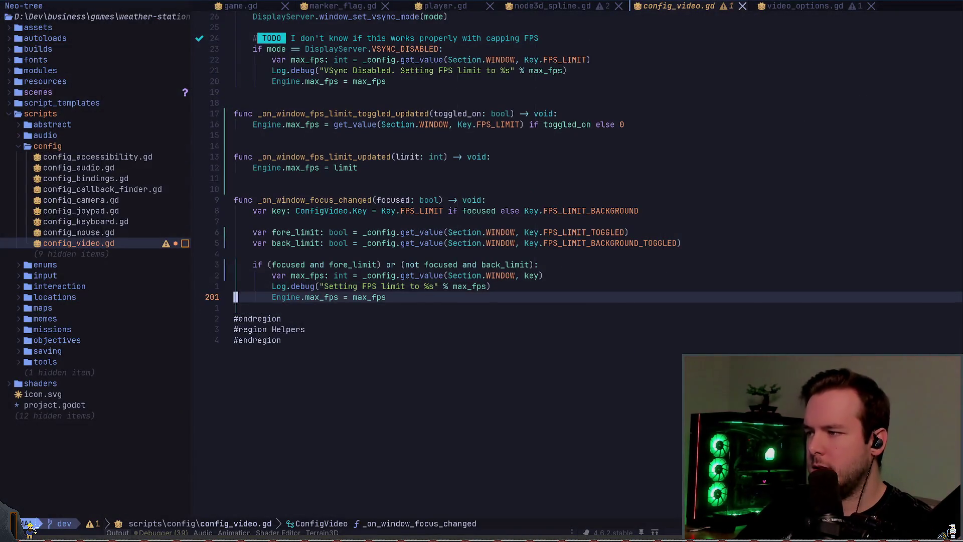
{"action": "key", "text": "Return"}
{"action": "type", "text": "elif fo"}
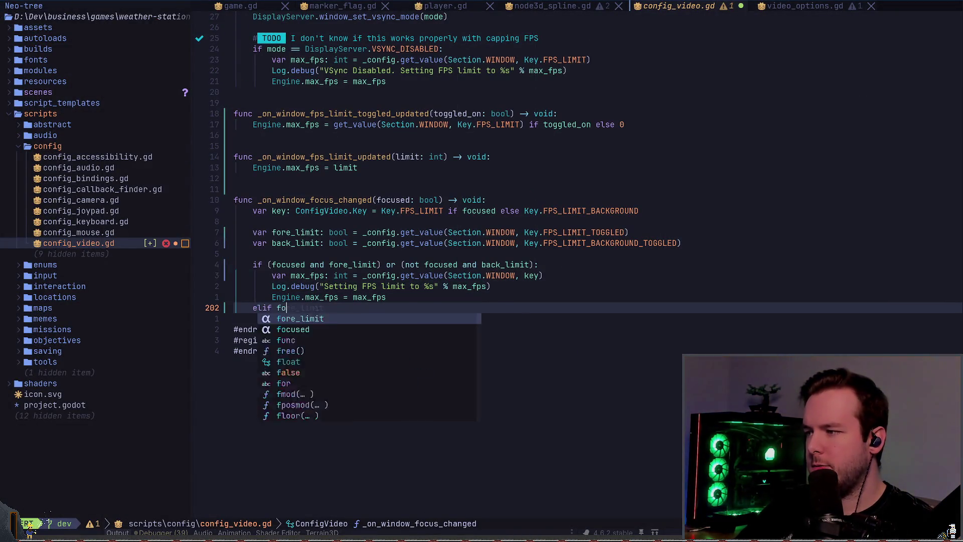
{"action": "type", "text": "cused:"}
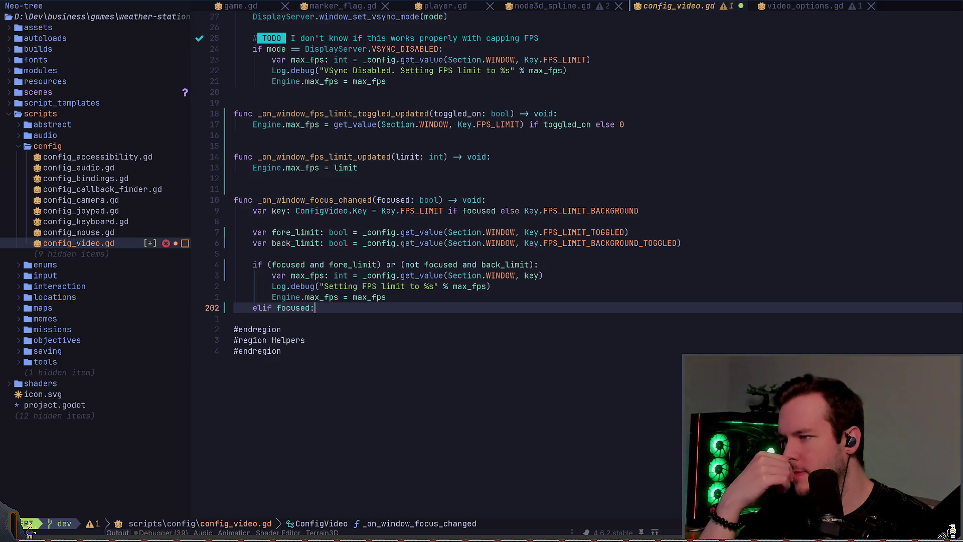
{"action": "key", "text": "Return"}
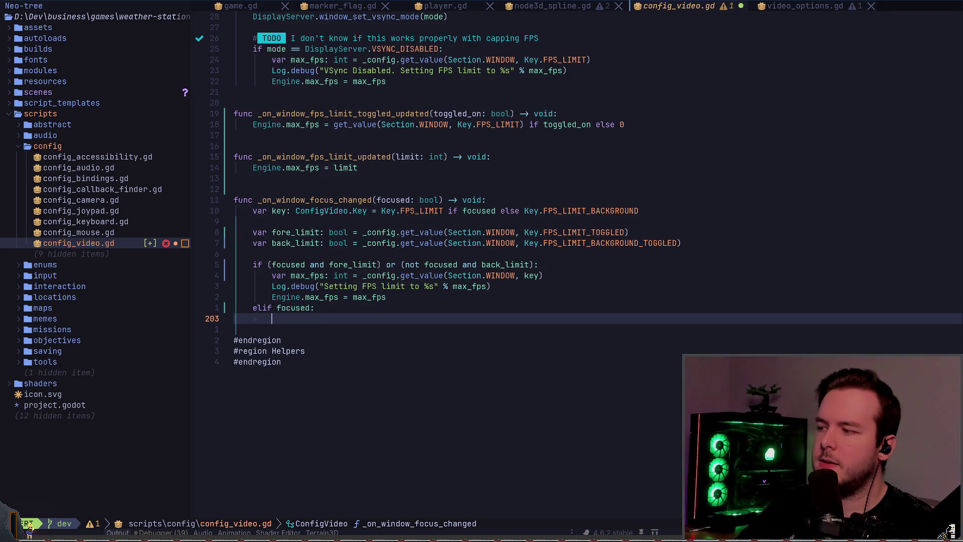
{"action": "type", "text": "Engine.max_fps = 0"}
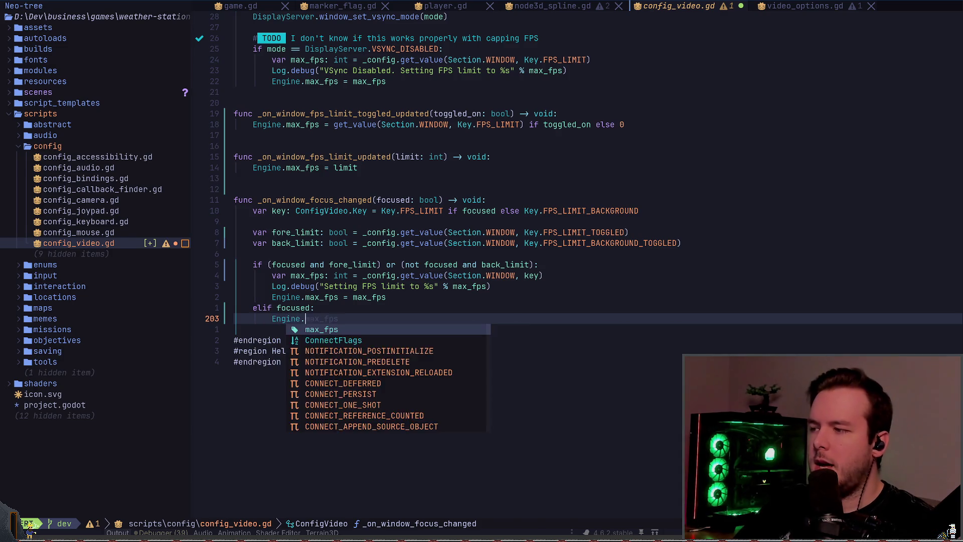
{"action": "key", "text": "BackSpace"}
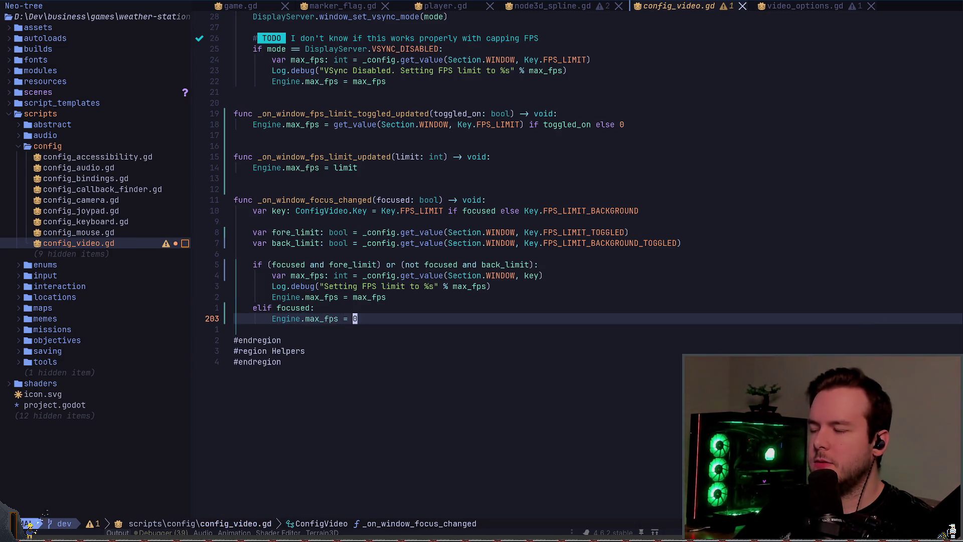
{"action": "type", "text": "max"}
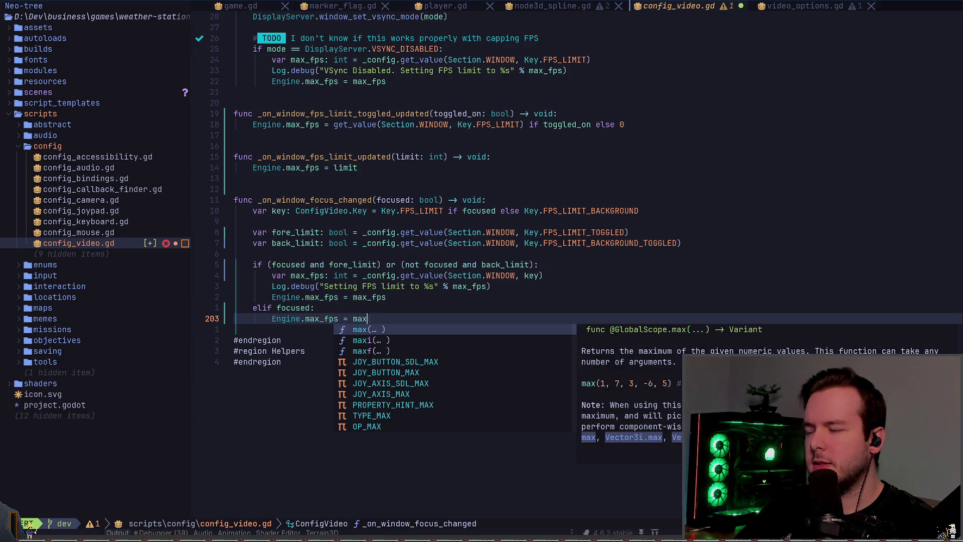
{"action": "type", "text": "_"}
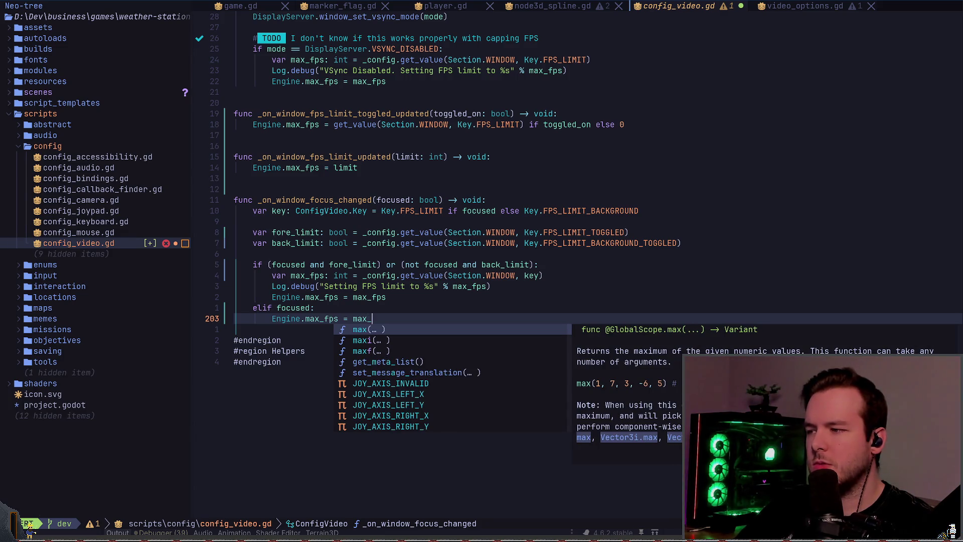
{"action": "key", "text": "BackSpace"}
{"action": "key", "text": "BackSpace"}
{"action": "key", "text": "BackSpace"}
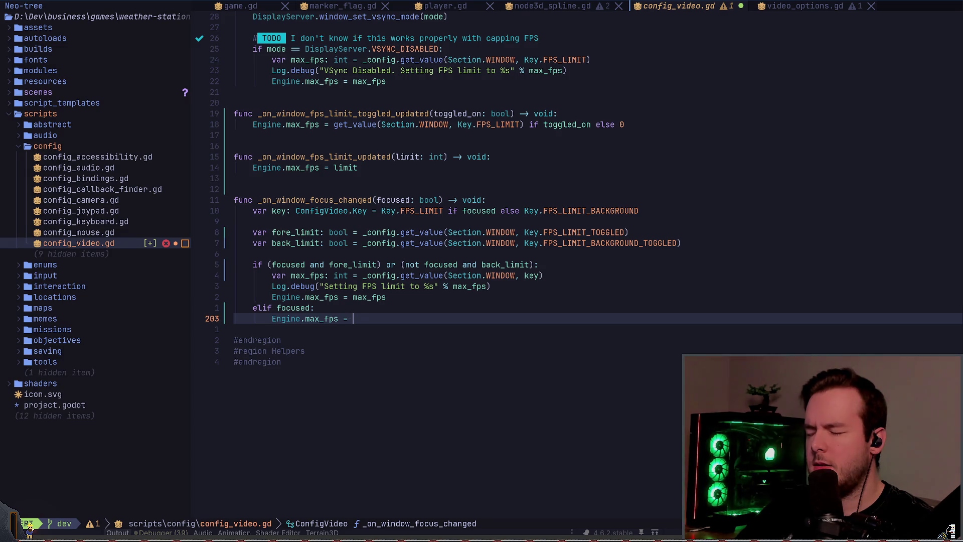
{"action": "type", "text": "0"}
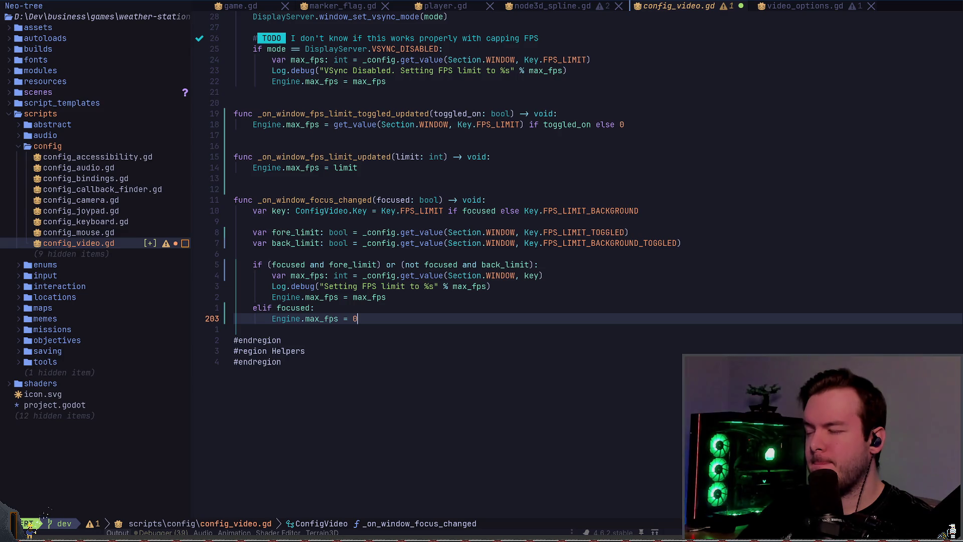
{"action": "key", "text": "Escape"}
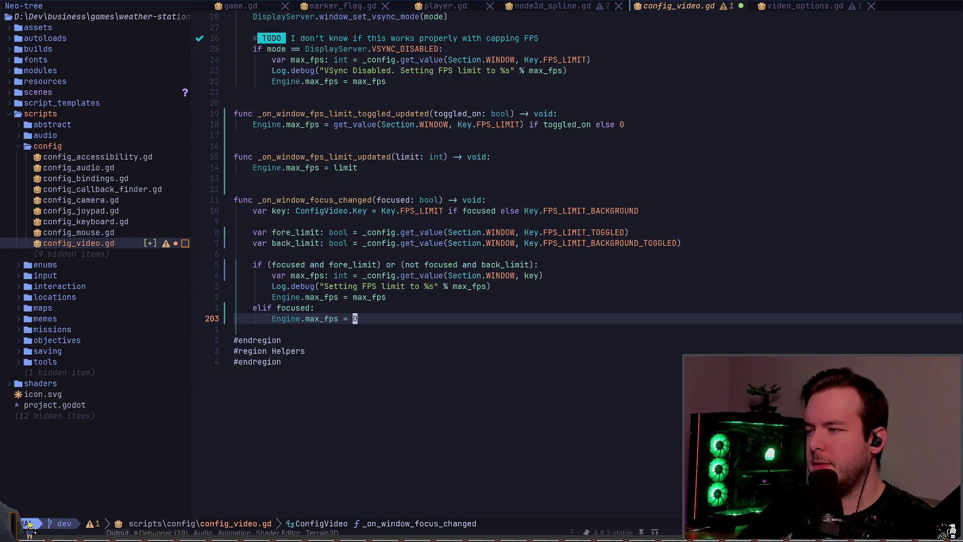
Extend the elif condition to 'focused and not fore_limit'.
{"action": "key", "text": "k"}
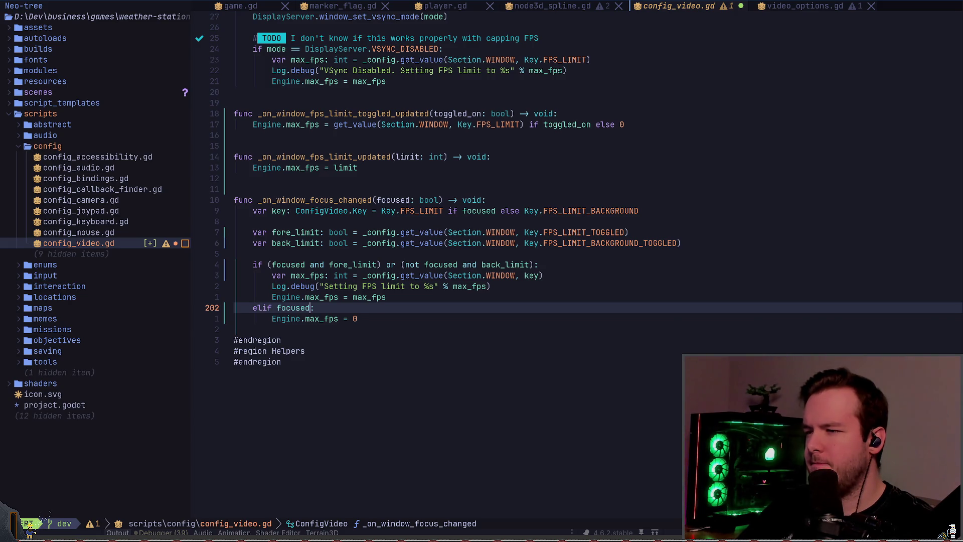
{"action": "type", "text": "and not "}
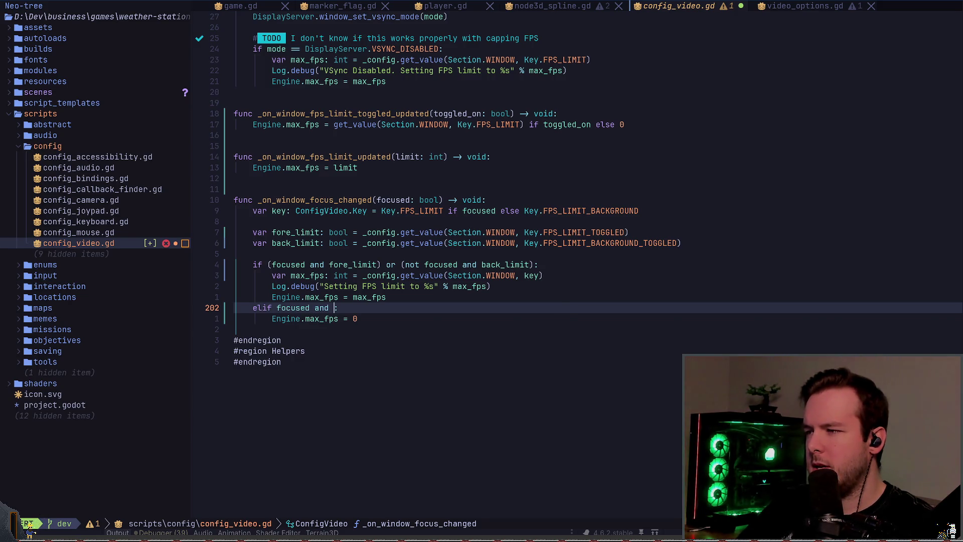
{"action": "type", "text": "fore_limit"}
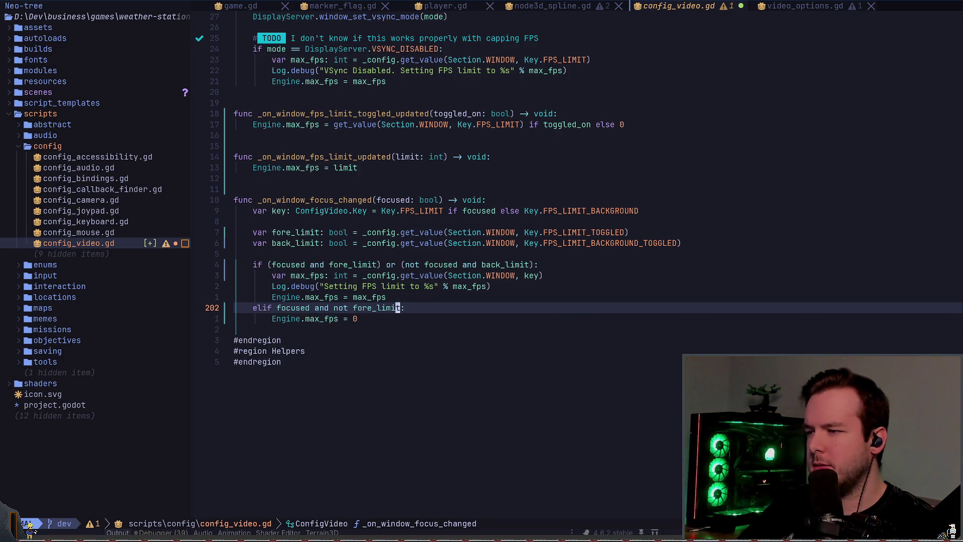
{"action": "key", "text": "Escape"}
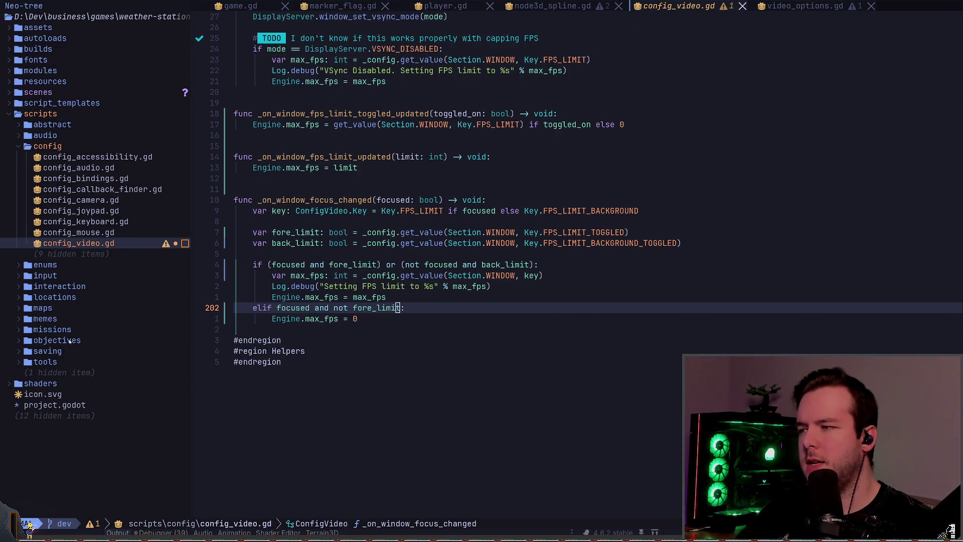
{"action": "key", "text": "alt+Tab"}
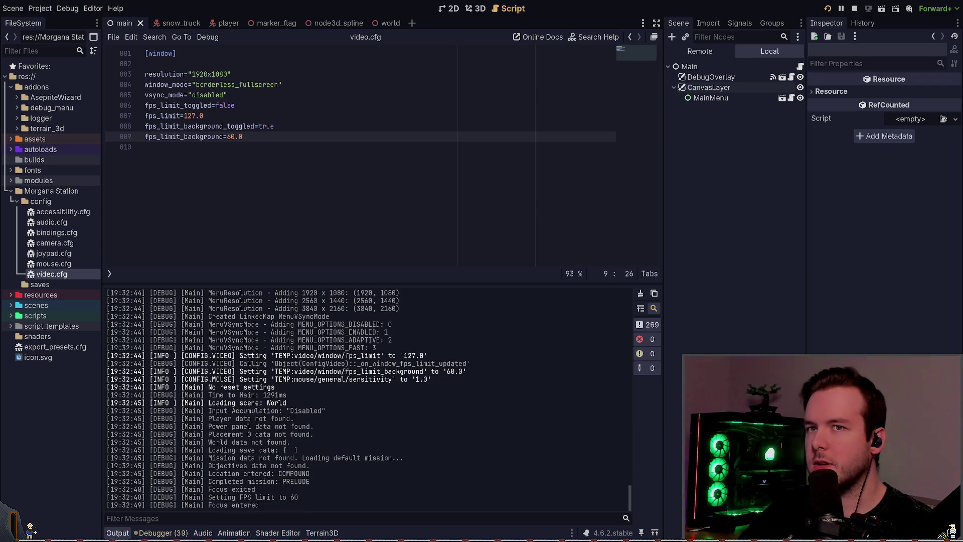
Bring the running game forward and browse its options and video settings.
{"action": "key", "text": "alt+Tab"}
{"action": "key", "text": "Down"}
{"action": "key", "text": "Down"}
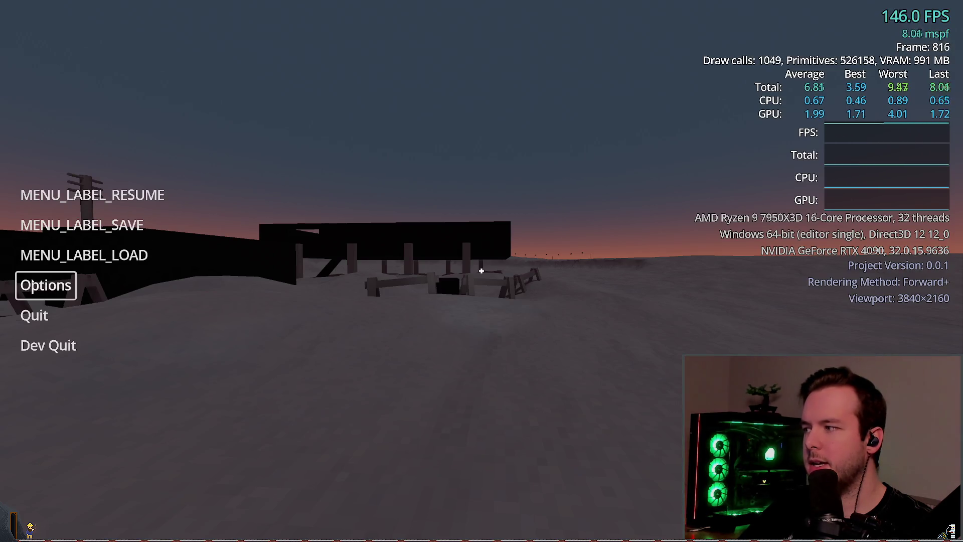
{"action": "key", "text": "Up"}
{"action": "key", "text": "Up"}
{"action": "key", "text": "Up"}
{"action": "key", "text": "Down"}
{"action": "key", "text": "Down"}
{"action": "key", "text": "Down"}
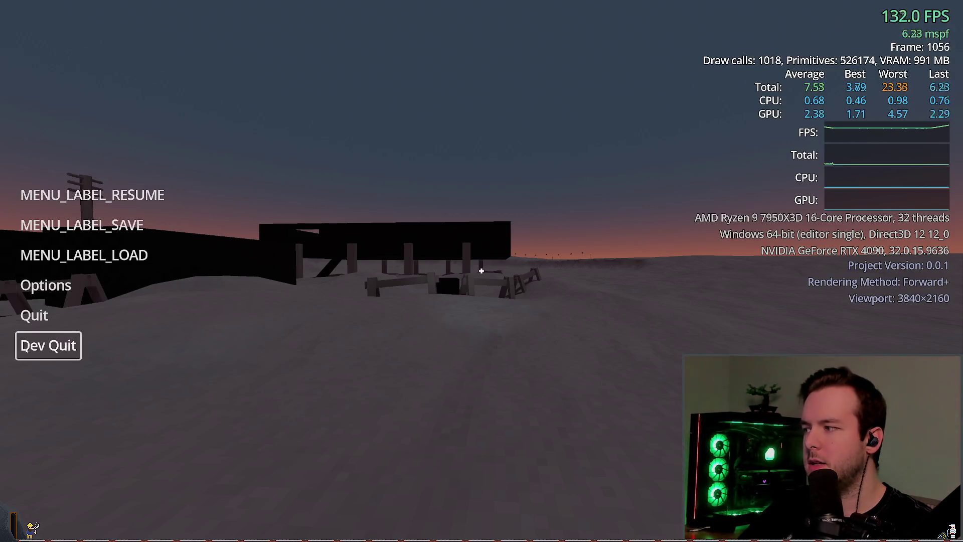
{"action": "key", "text": "Up"}
{"action": "key", "text": "Up"}
{"action": "key", "text": "Return"}
{"action": "key", "text": "Up"}
{"action": "key", "text": "Up"}
{"action": "key", "text": "Up"}
{"action": "key", "text": "Up"}
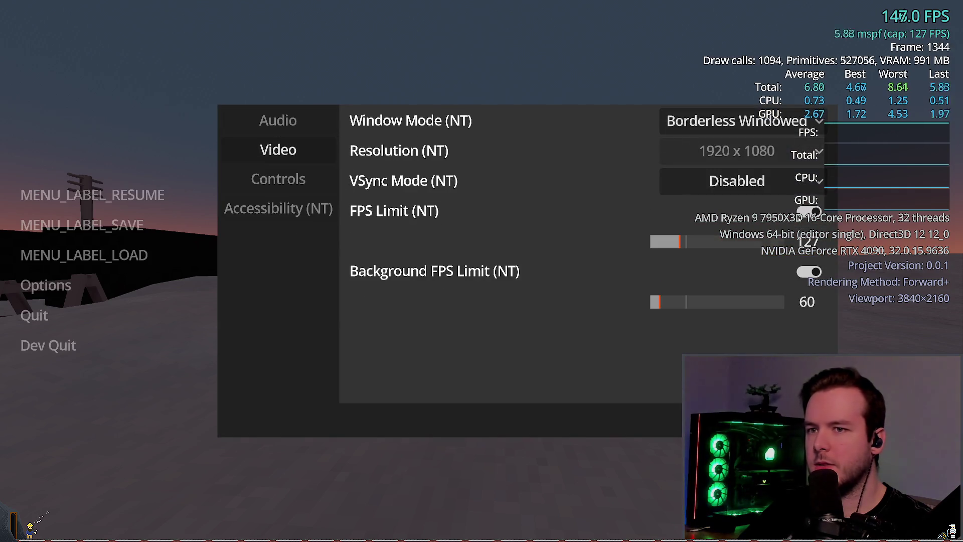
{"action": "key", "text": "Left"}
{"action": "key", "text": "Escape"}
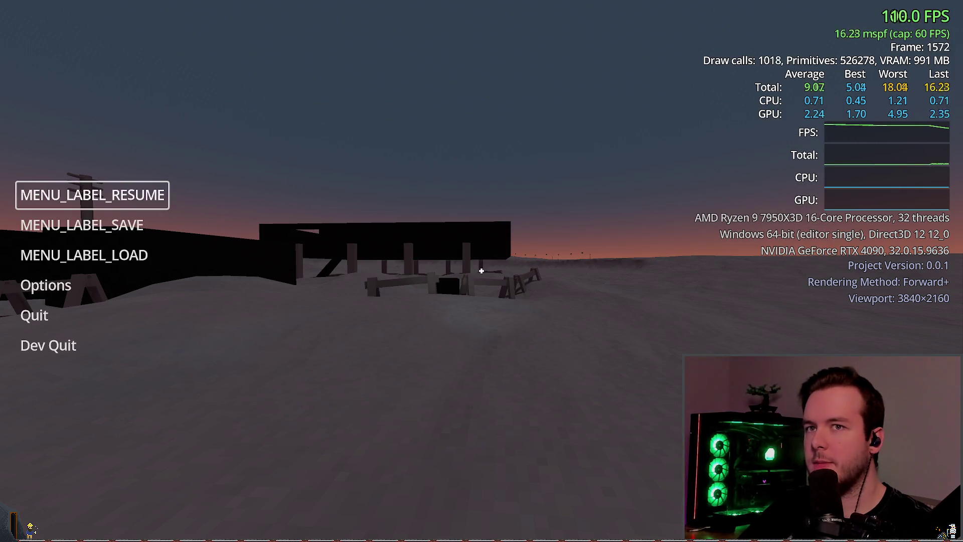
Enable FPS Limit, disable Background FPS Limit, quit the game, and open a new line in config_video.gd.
{"action": "key", "text": "Down"}
{"action": "key", "text": "Down"}
{"action": "key", "text": "Down"}
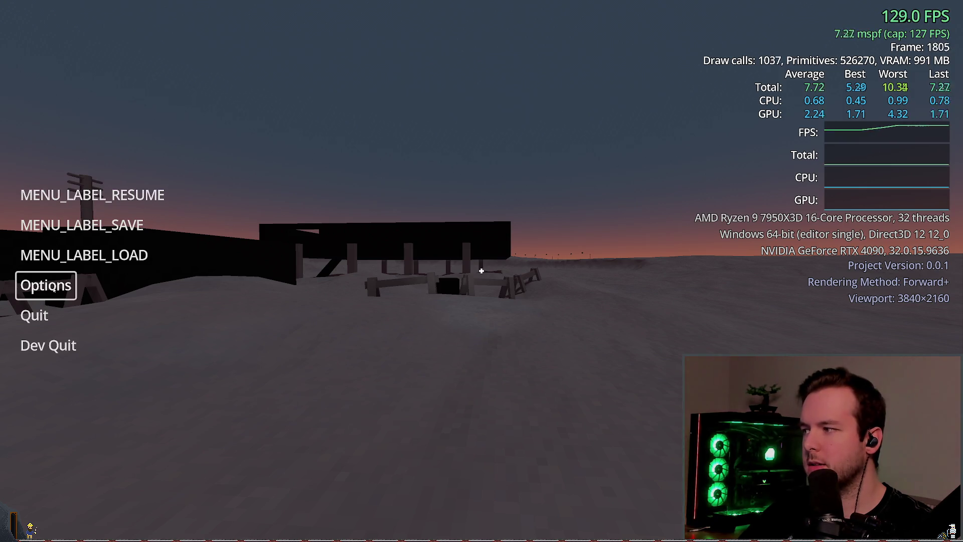
{"action": "key", "text": "Return"}
{"action": "key", "text": "Right"}
{"action": "key", "text": "Up"}
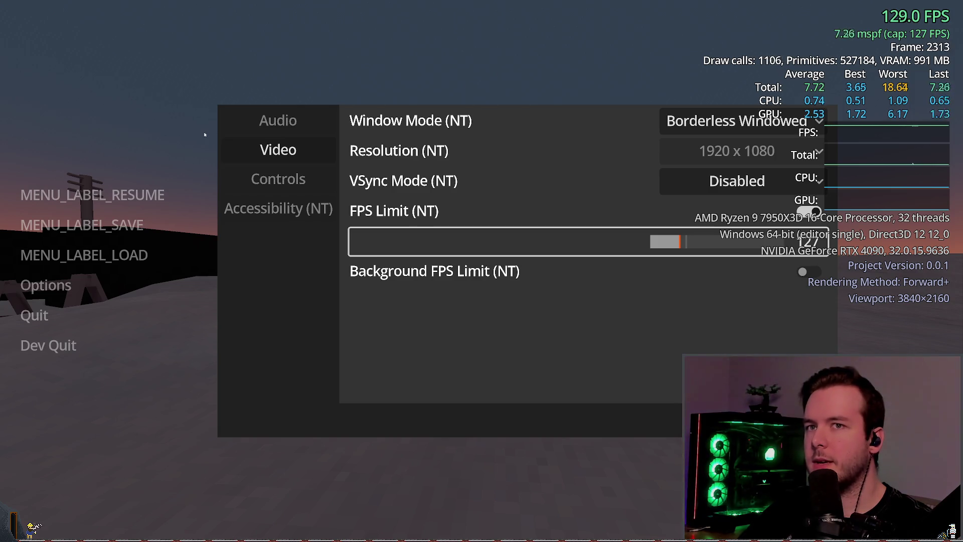
{"action": "key", "text": "Escape"}
{"action": "key", "text": "F8"}
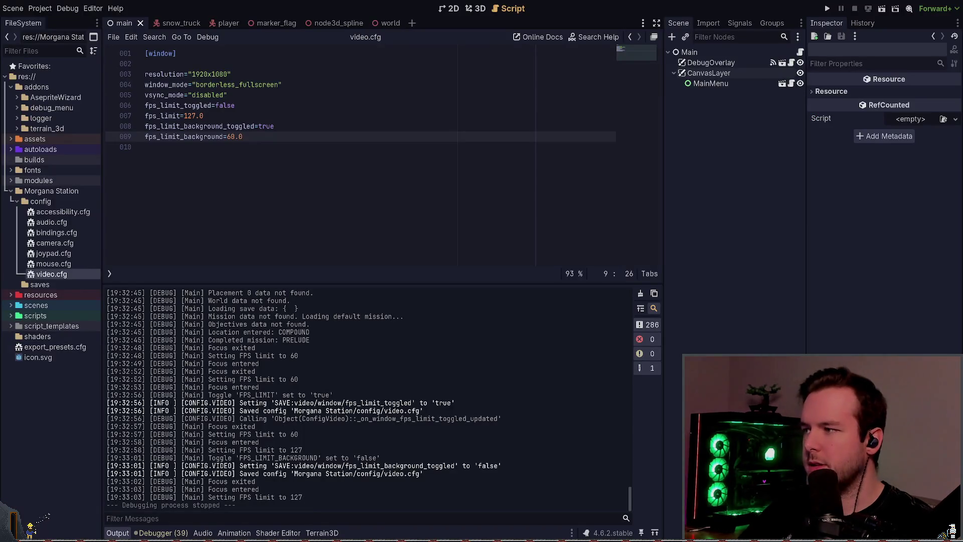
{"action": "key", "text": "alt+Tab"}
{"action": "key", "text": "O"}
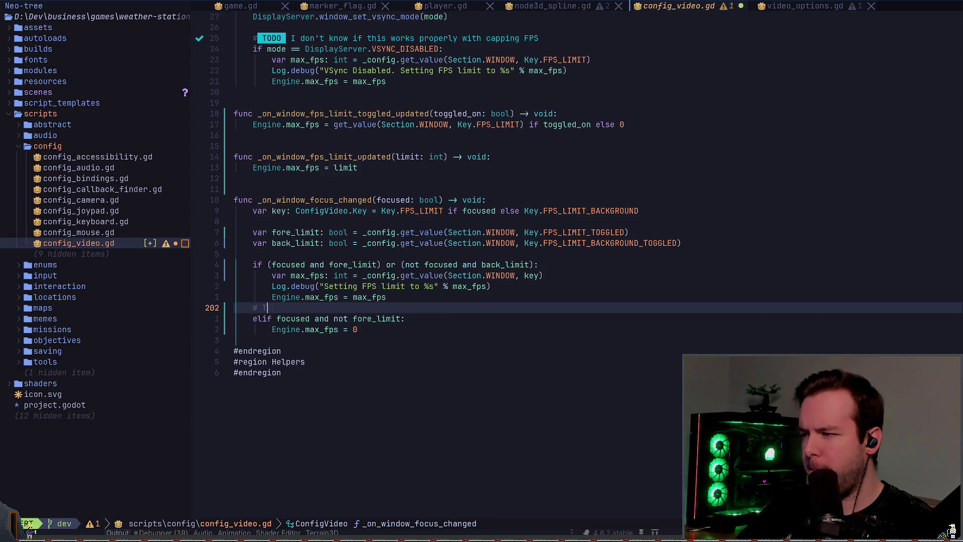
Write the comment '# Only reset FPS if we don't have a limit.' and save the script.
{"action": "key", "text": "BackSpace"}
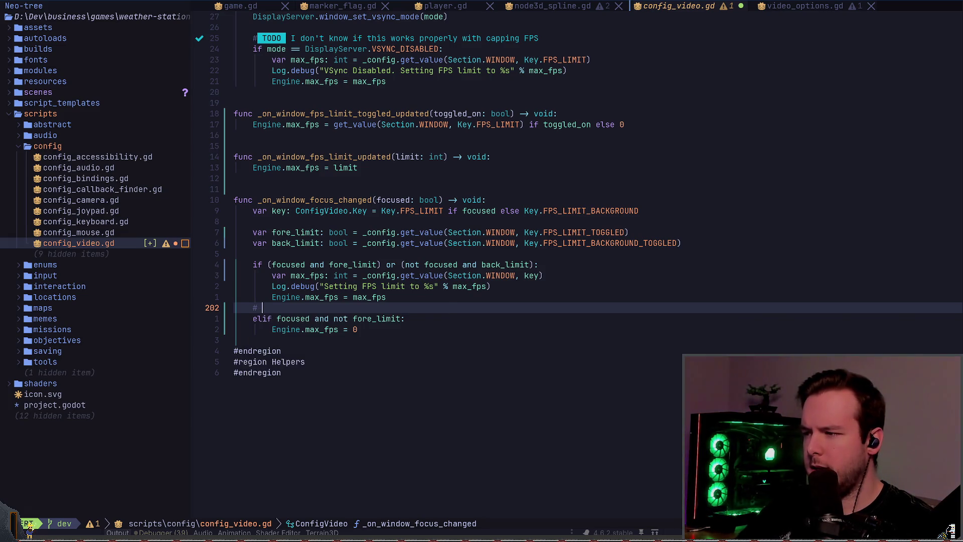
{"action": "type", "text": "Only "}
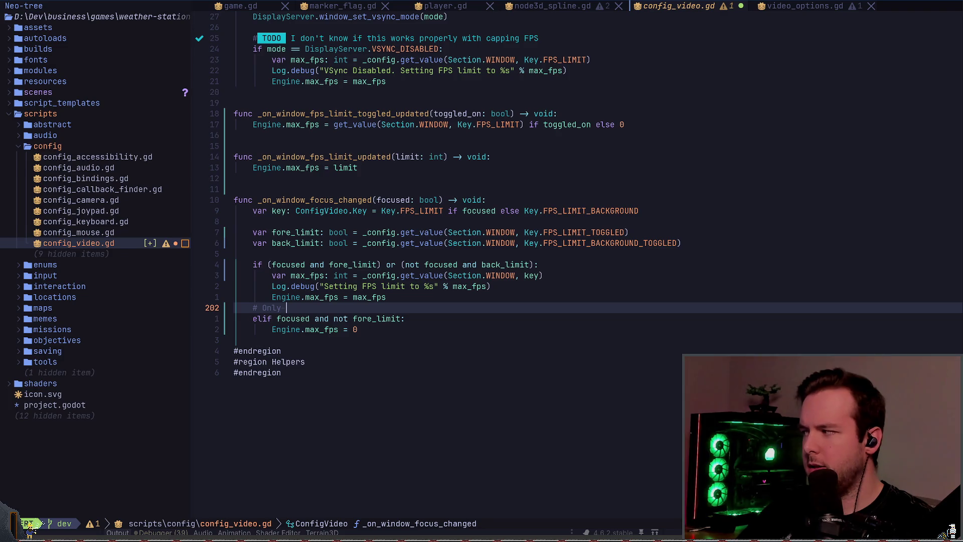
{"action": "type", "text": "reset FPS if "}
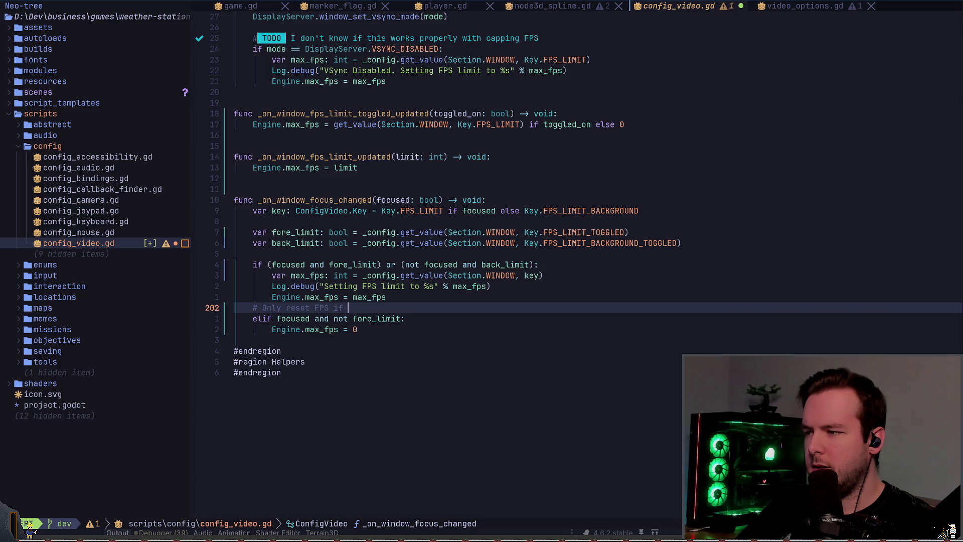
{"action": "type", "text": "we don't have a for"}
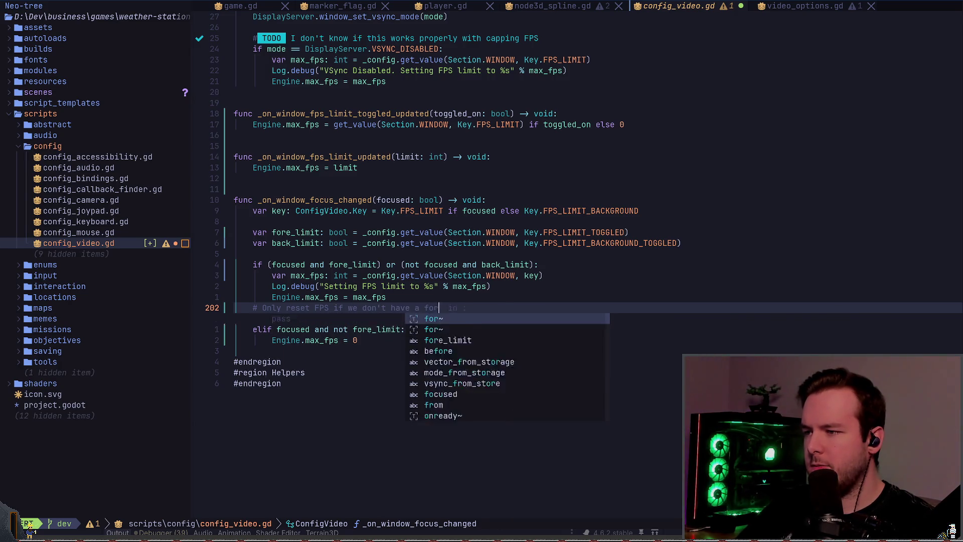
{"action": "key", "text": "BackSpace"}
{"action": "key", "text": "BackSpace"}
{"action": "key", "text": "BackSpace"}
{"action": "type", "text": "limit."}
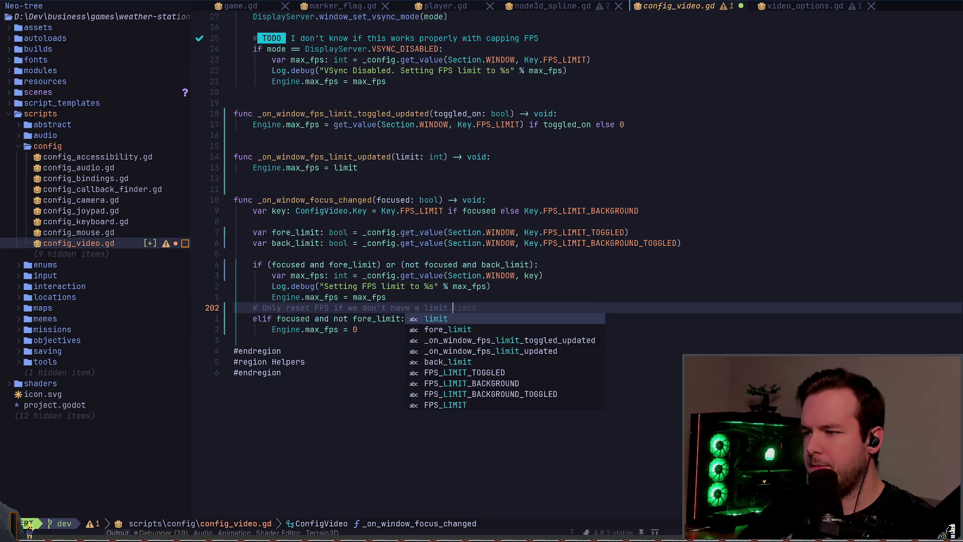
{"action": "key", "text": "Escape"}
{"action": "type", "text": ":w"}
{"action": "key", "text": "Return"}
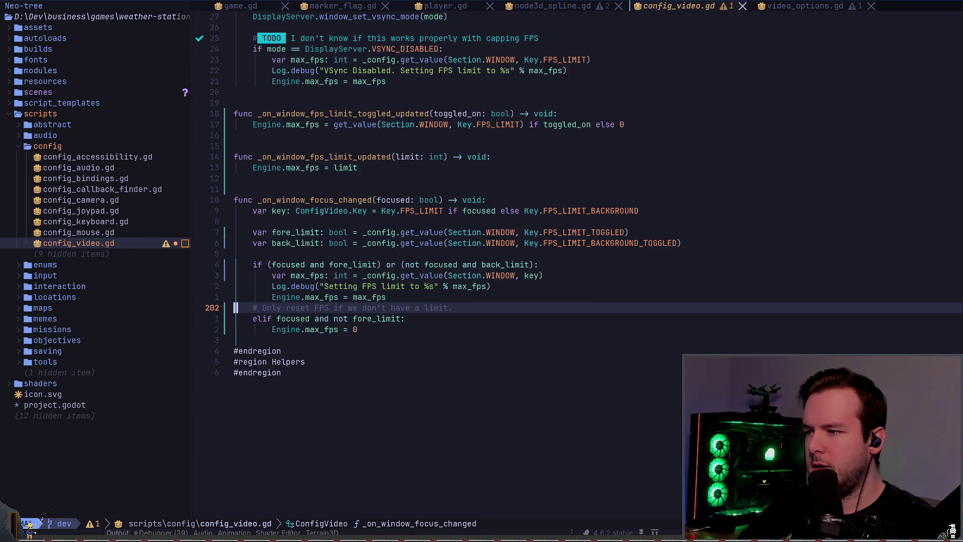
Change 'reset' to 'uncap' in the comment.
{"action": "key", "text": "k"}
{"action": "key", "text": "k"}
{"action": "key", "text": "k"}
{"action": "key", "text": "O"}
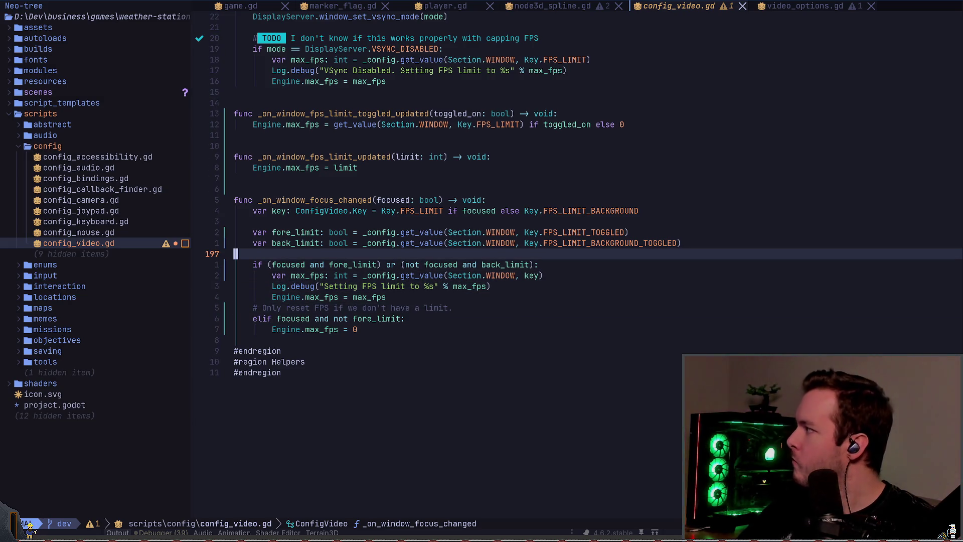
{"action": "key", "text": "j"}
{"action": "key", "text": "j"}
{"action": "key", "text": "j"}
{"action": "key", "text": "w"}
{"action": "key", "text": "w"}
{"action": "key", "text": "w"}
{"action": "type", "text": "caw"}
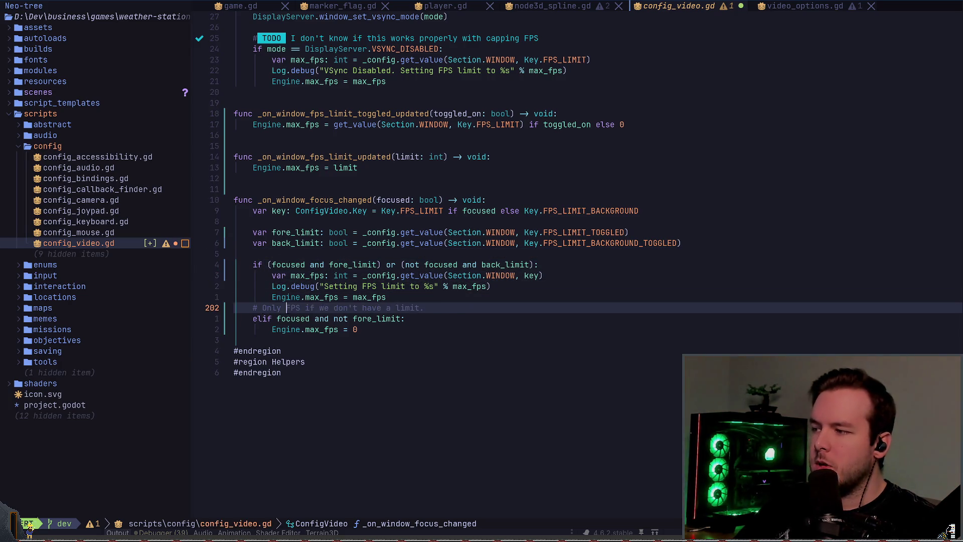
{"action": "type", "text": "uncap"}
{"action": "key", "text": "Escape"}
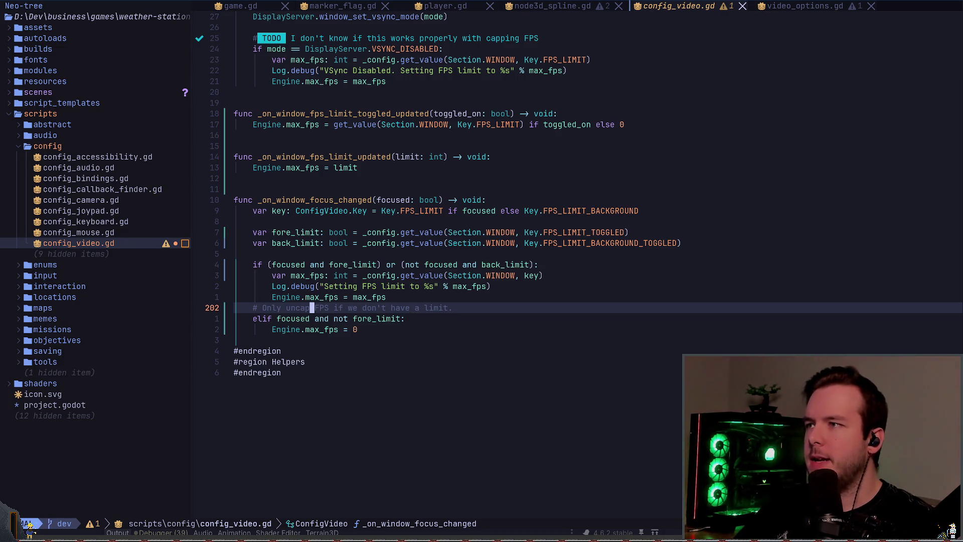
Start a new 'if' line at the top of _on_window_fps_limit_updated.
{"action": "key", "text": "k"}
{"action": "key", "text": "k"}
{"action": "key", "text": "k"}
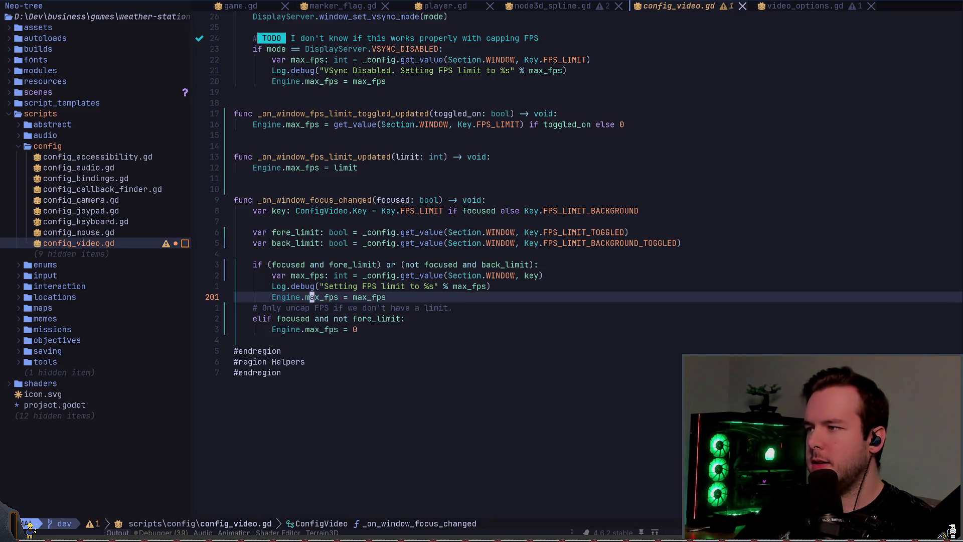
{"action": "key", "text": "k"}
{"action": "key", "text": "k"}
{"action": "key", "text": "k"}
{"action": "key", "text": "k"}
{"action": "key", "text": "shift+a"}
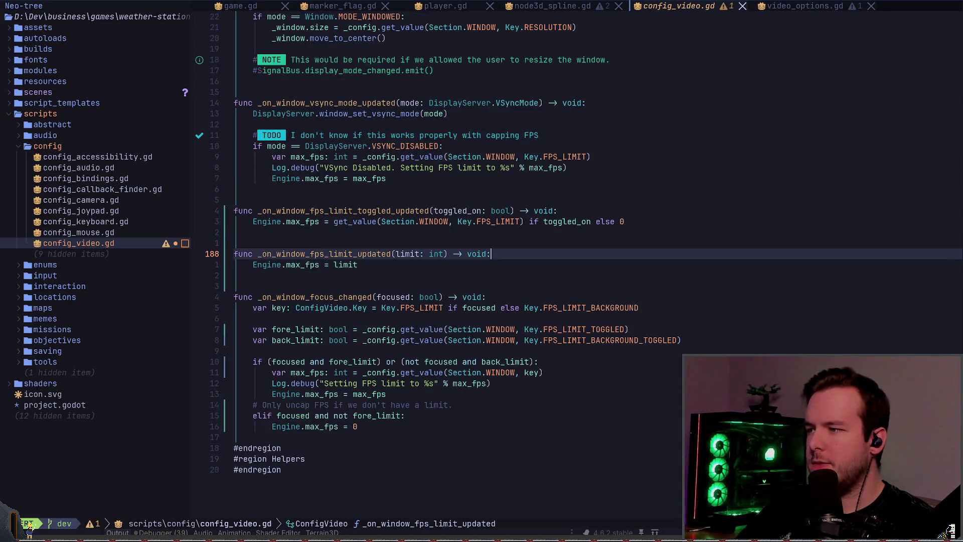
{"action": "key", "text": "Return"}
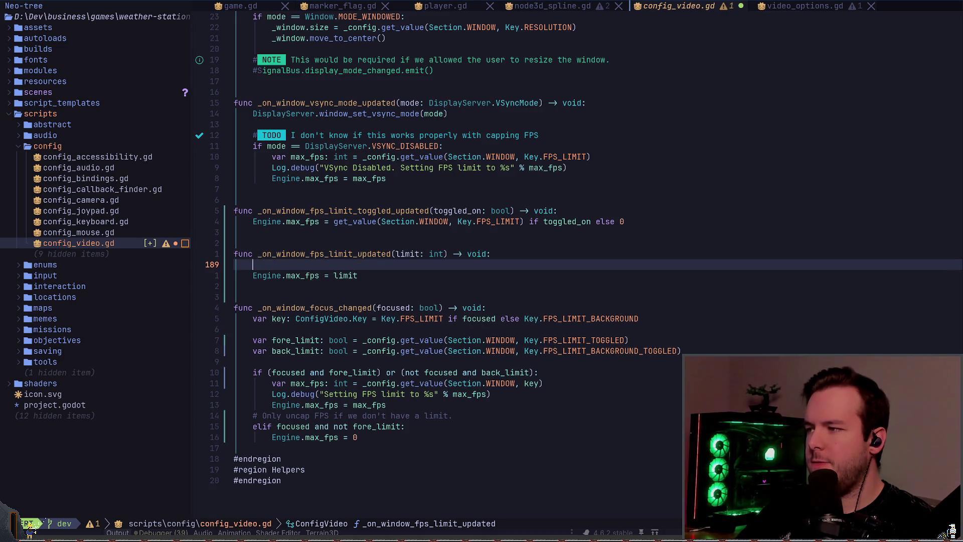
{"action": "type", "text": "if _"}
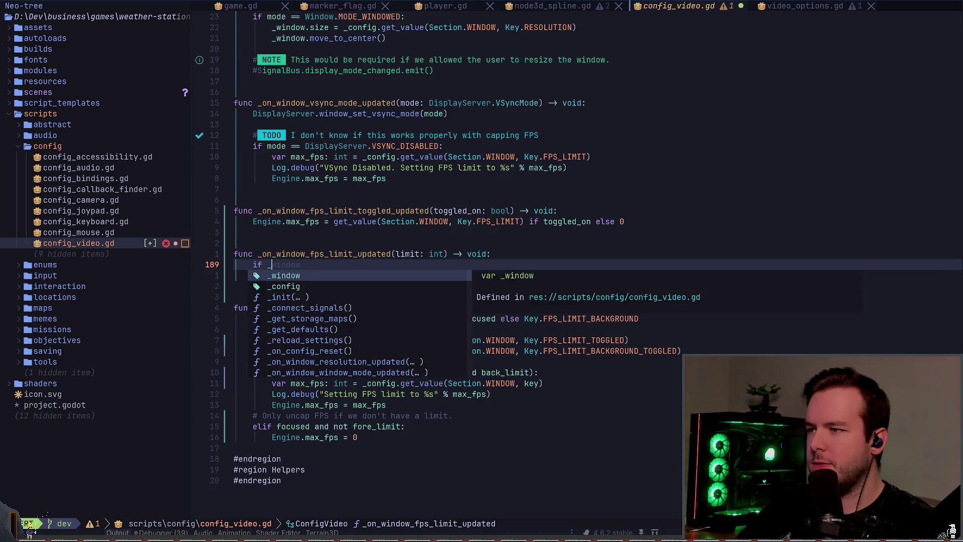
{"action": "key", "text": "BackSpace"}
{"action": "key", "text": "Escape"}
Paste the FPS_LIMIT_TOGGLED config lookup as the if condition and indent the max_fps assignment under it.
{"action": "key", "text": "k"}
{"action": "key", "text": "k"}
{"action": "key", "text": "k"}
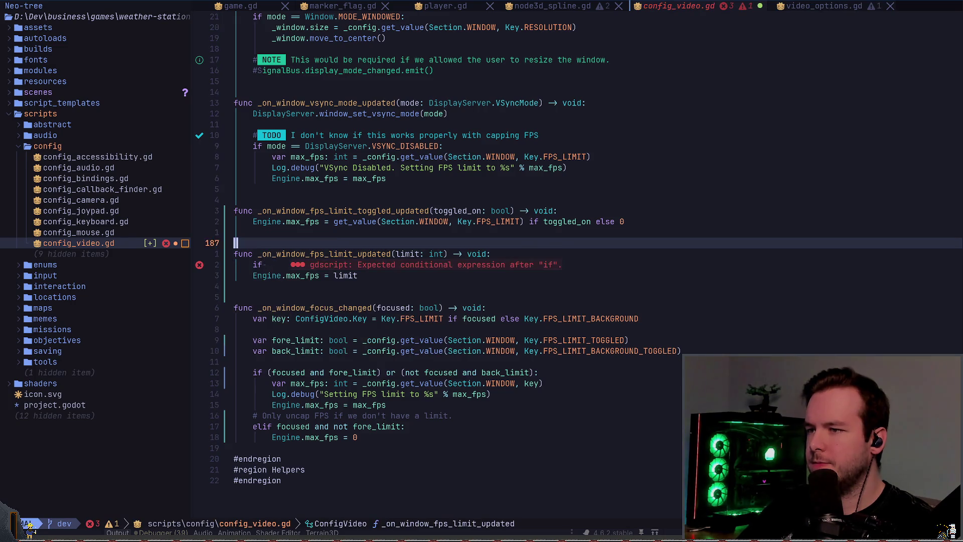
{"action": "key", "text": "w"}
{"action": "key", "text": "w"}
{"action": "key", "text": "w"}
{"action": "key", "text": "j"}
{"action": "key", "text": "j"}
{"action": "key", "text": "j"}
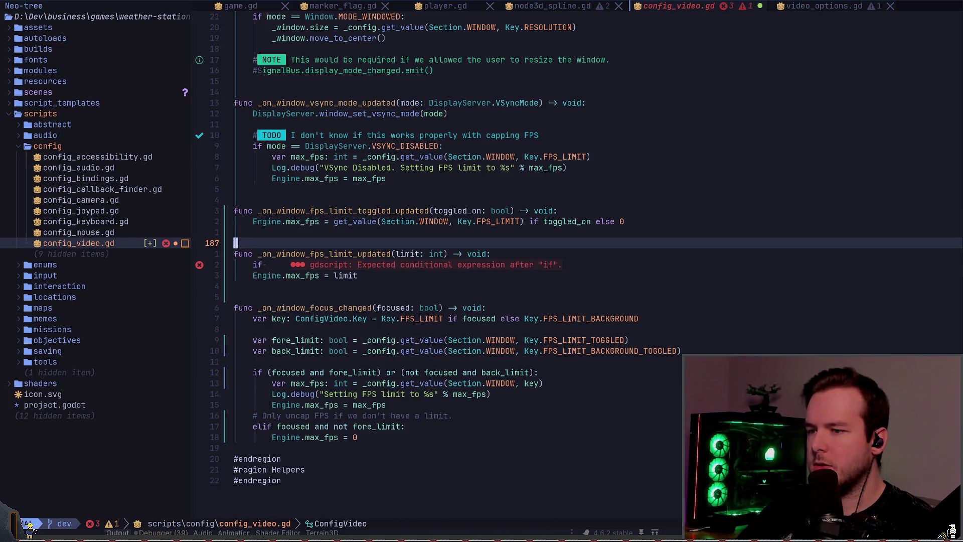
{"action": "key", "text": "w"}
{"action": "key", "text": "y"}
{"action": "key", "text": "$"}
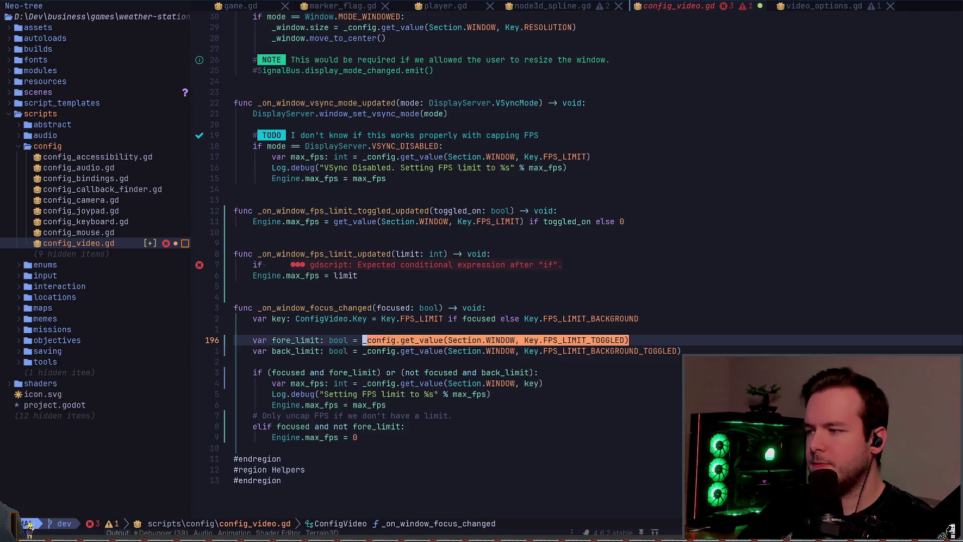
{"action": "key", "text": "k"}
{"action": "key", "text": "k"}
{"action": "key", "text": "k"}
{"action": "type", "text": "p"}
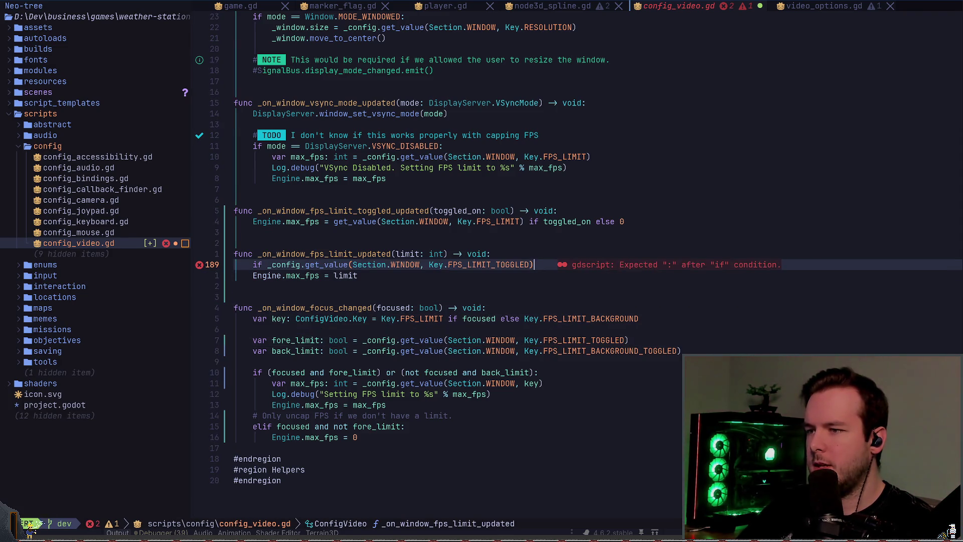
{"action": "type", "text": ":"}
{"action": "key", "text": "Escape"}
{"action": "key", "text": "j"}
{"action": "key", "text": ">"}
{"action": "key", "text": ">"}
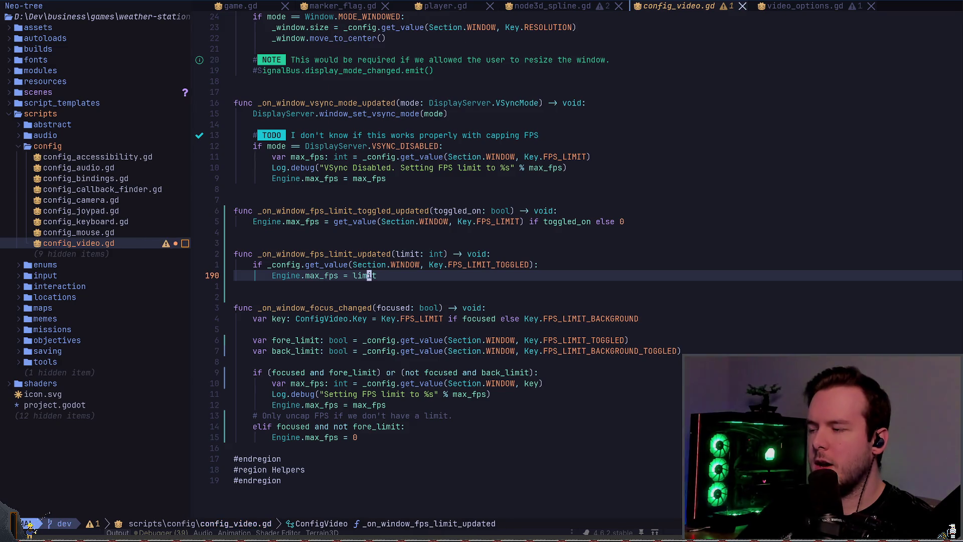
{"action": "key", "text": "alt+Tab"}
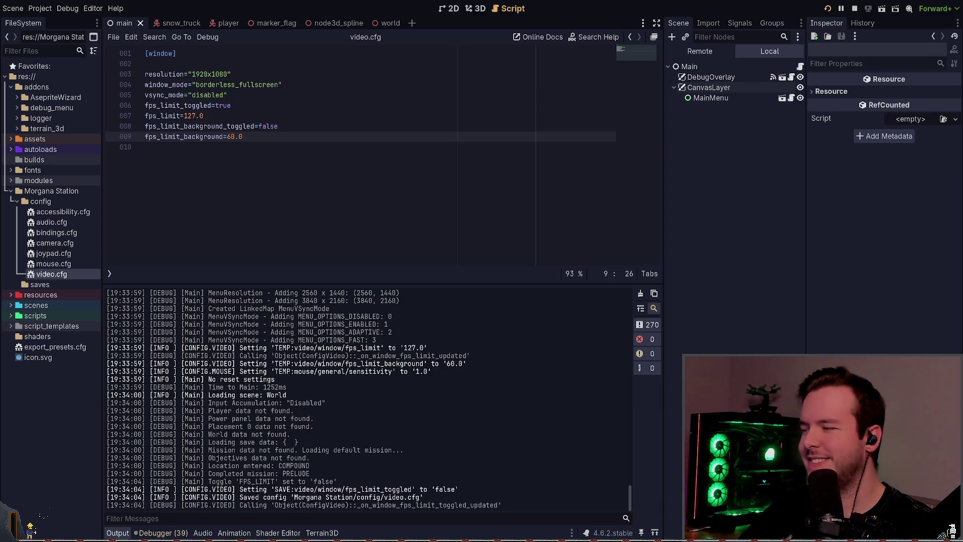
Run the game and turn on Background FPS Limit in its Video options.
{"action": "key", "text": "F5"}
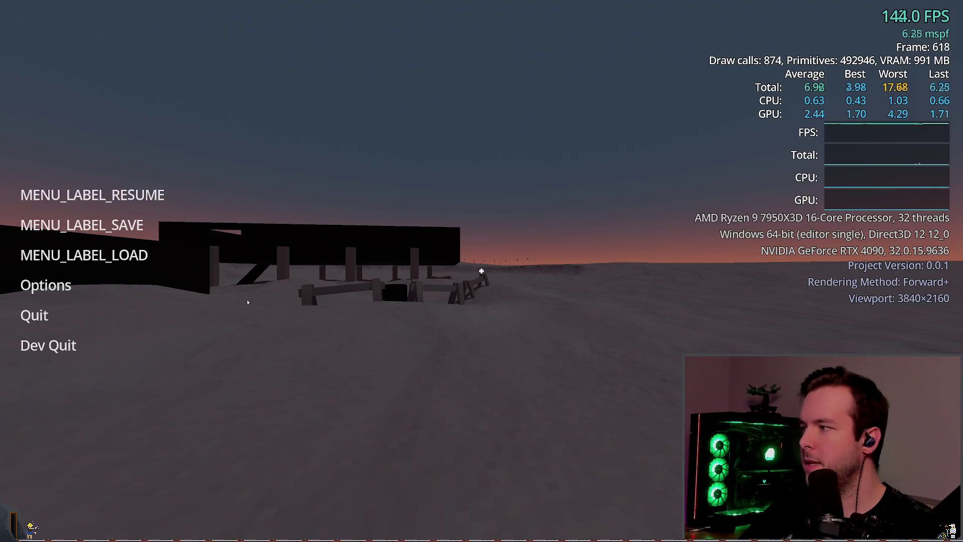
{"action": "left_click", "coordinate": [45, 285]}
{"action": "left_click", "coordinate": [278, 150]}
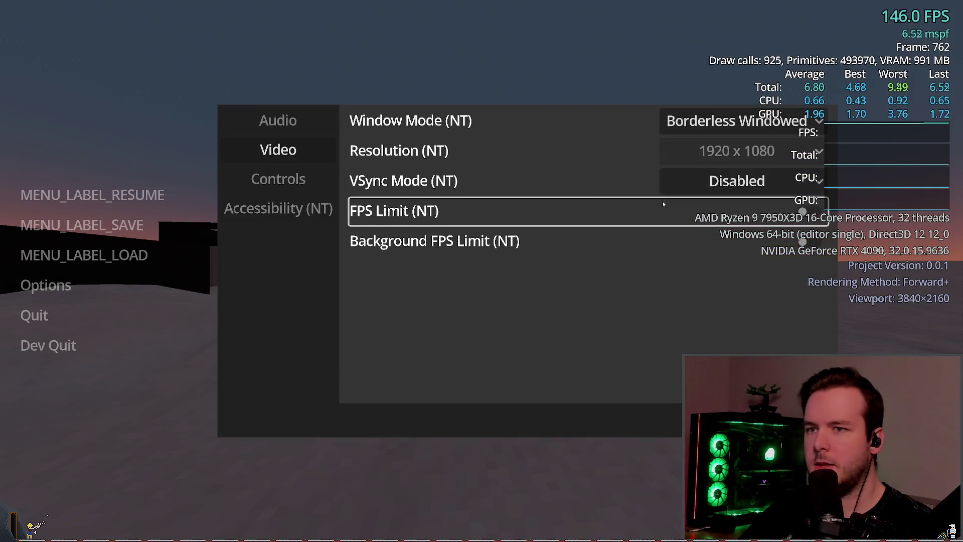
{"action": "key", "text": "Down"}
{"action": "key", "text": "Return"}
{"action": "key", "text": "Down"}
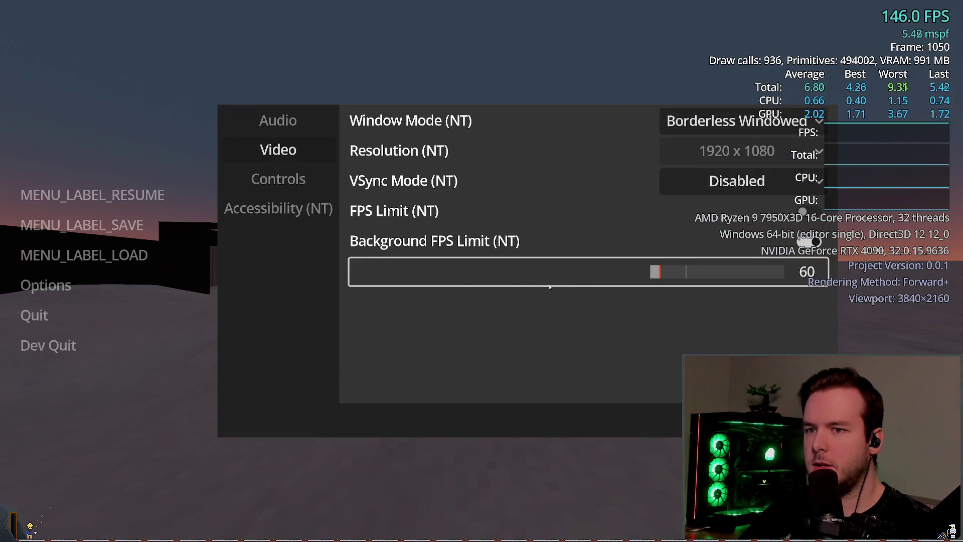
{"action": "key", "text": "Up"}
{"action": "key", "text": "Up"}
{"action": "key", "text": "Up"}
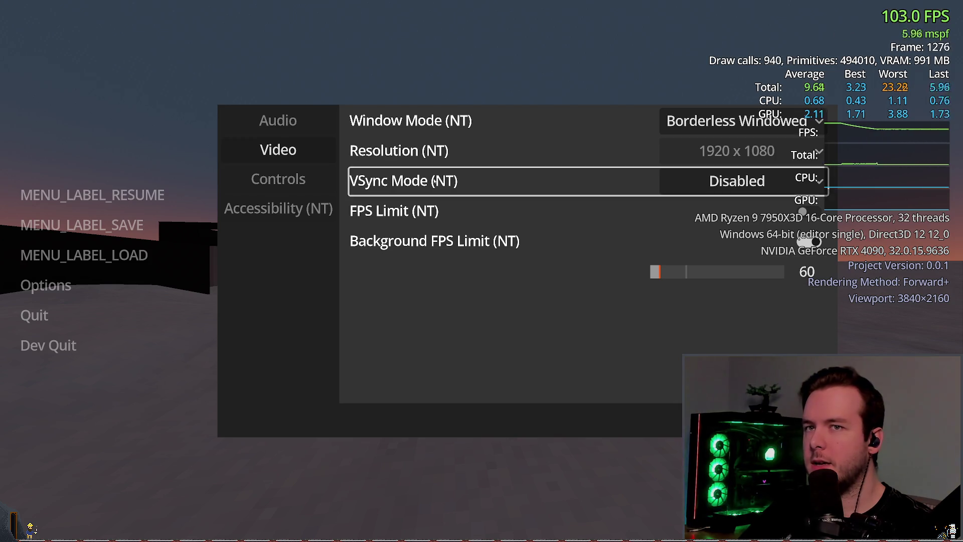
{"action": "key", "text": "Down"}
{"action": "key", "text": "Down"}
{"action": "key", "text": "Down"}
Close the options, quit the game, and switch to lazygit.
{"action": "key", "text": "Escape"}
{"action": "key", "text": "Down"}
{"action": "key", "text": "Down"}
{"action": "key", "text": "Return"}
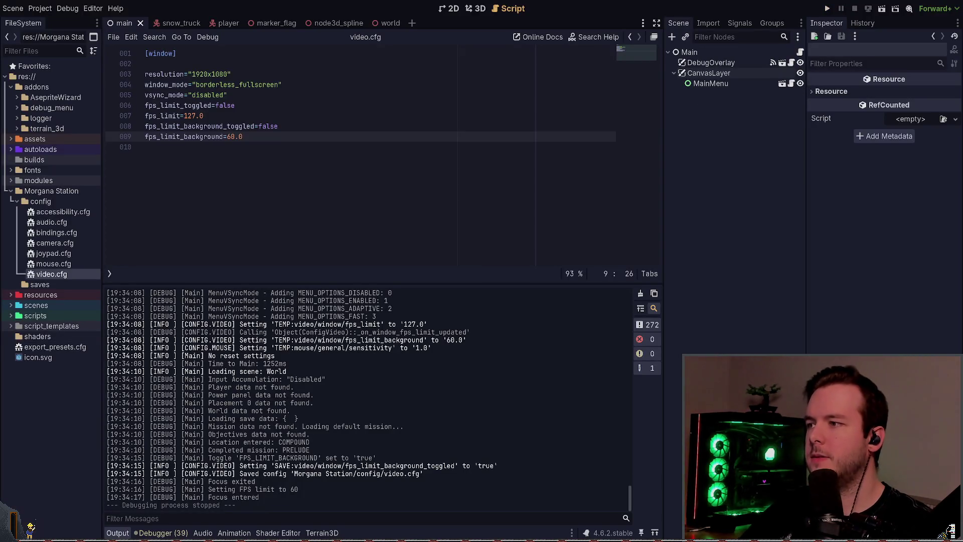
{"action": "key", "text": "alt+Tab"}
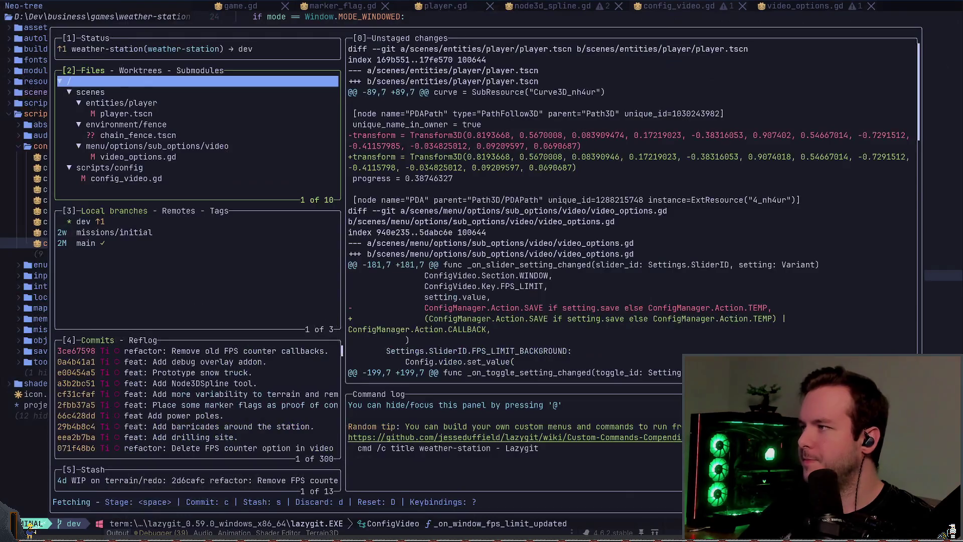
Stage the video options and scripts/config folders and review the changed files.
{"action": "key", "text": "Down"}
{"action": "key", "text": "Down"}
{"action": "key", "text": "Down"}
{"action": "key", "text": "Up"}
{"action": "key", "text": "space"}
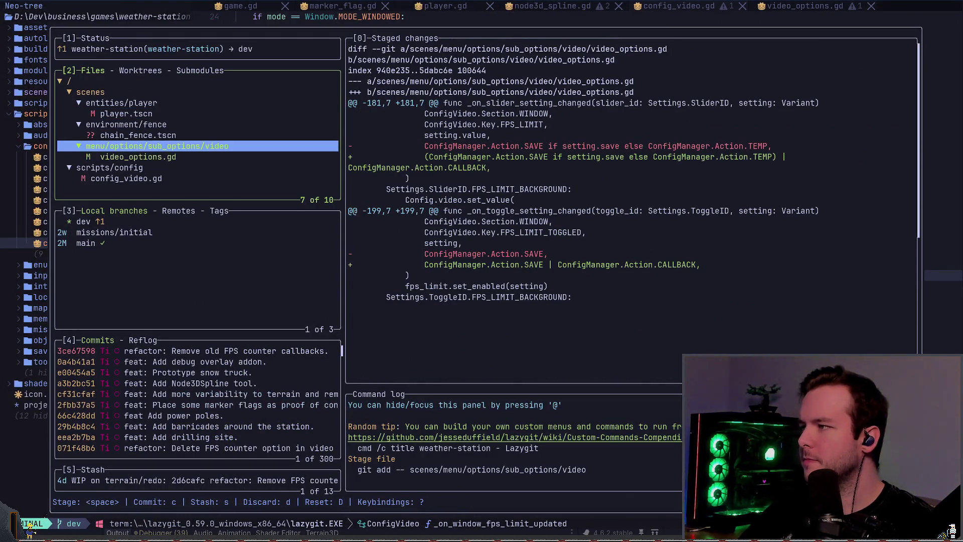
{"action": "key", "text": "Down"}
{"action": "key", "text": "Down"}
{"action": "key", "text": "space"}
{"action": "key", "text": "Up"}
{"action": "key", "text": "Up"}
{"action": "key", "text": "Up"}
{"action": "key", "text": "Up"}
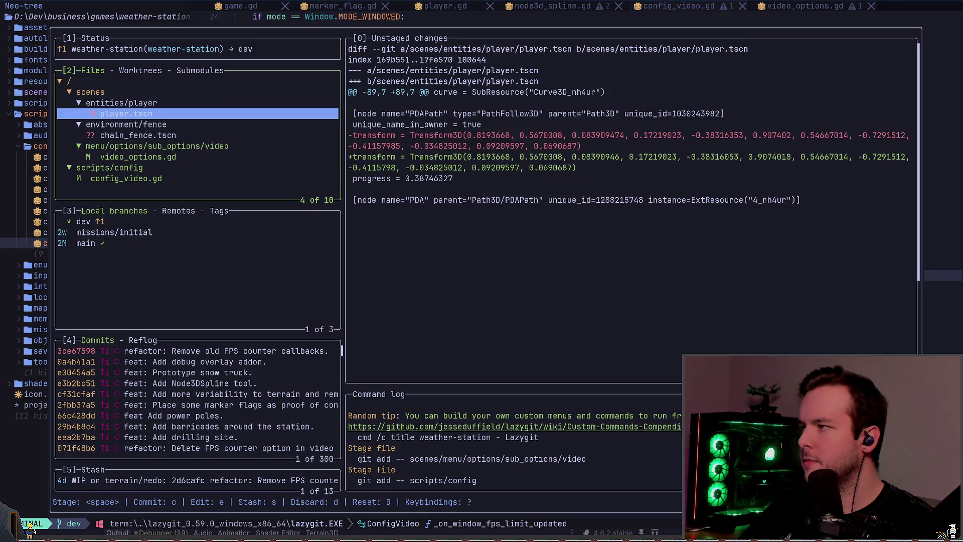
{"action": "key", "text": "Down"}
{"action": "key", "text": "Down"}
{"action": "key", "text": "Up"}
{"action": "key", "text": "Up"}
{"action": "key", "text": "Down"}
{"action": "key", "text": "Down"}
{"action": "key", "text": "Down"}
{"action": "key", "text": "Down"}
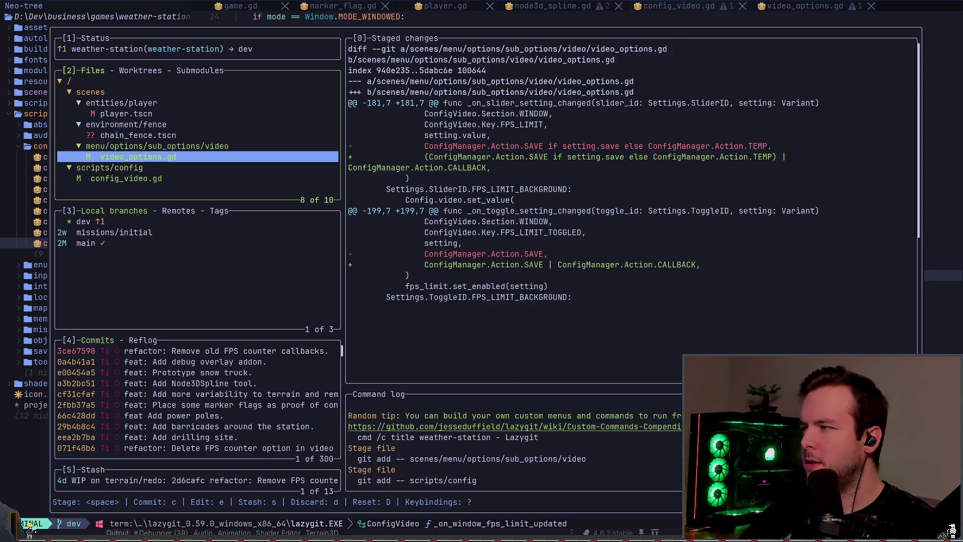
{"action": "key", "text": "Down"}
{"action": "key", "text": "Down"}
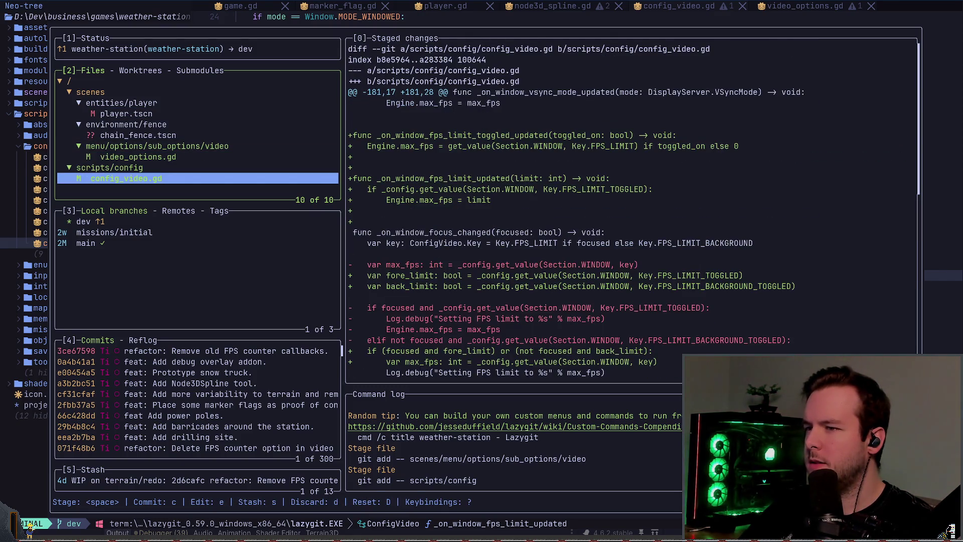
Commit with summary 'fix: Add missing callbacks for max FPS and clean up logic…' and quit lazygit.
{"action": "type", "text": "c"}
{"action": "type", "text": "ref"}
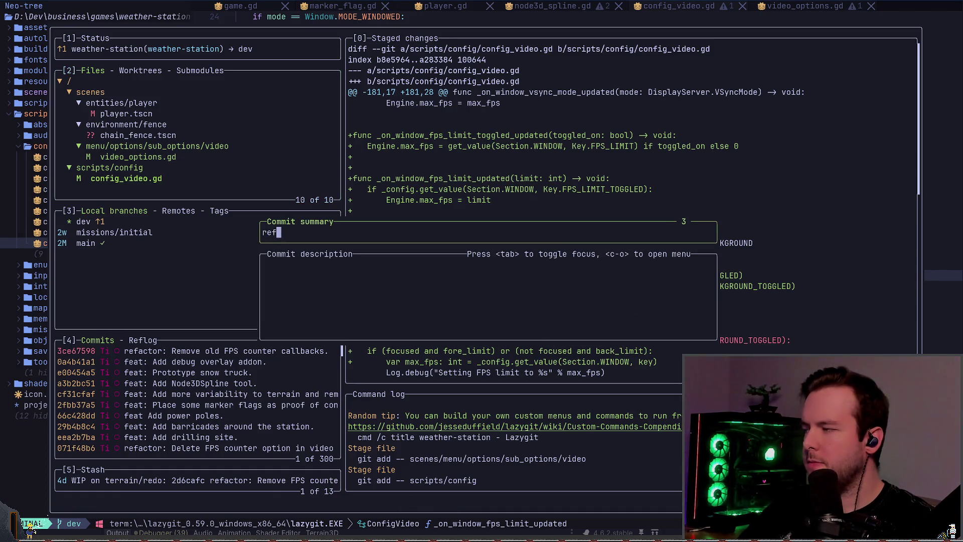
{"action": "key", "text": "BackSpace"}
{"action": "key", "text": "BackSpace"}
{"action": "key", "text": "BackSpace"}
{"action": "type", "text": "fix: Max FPS now updates corr"}
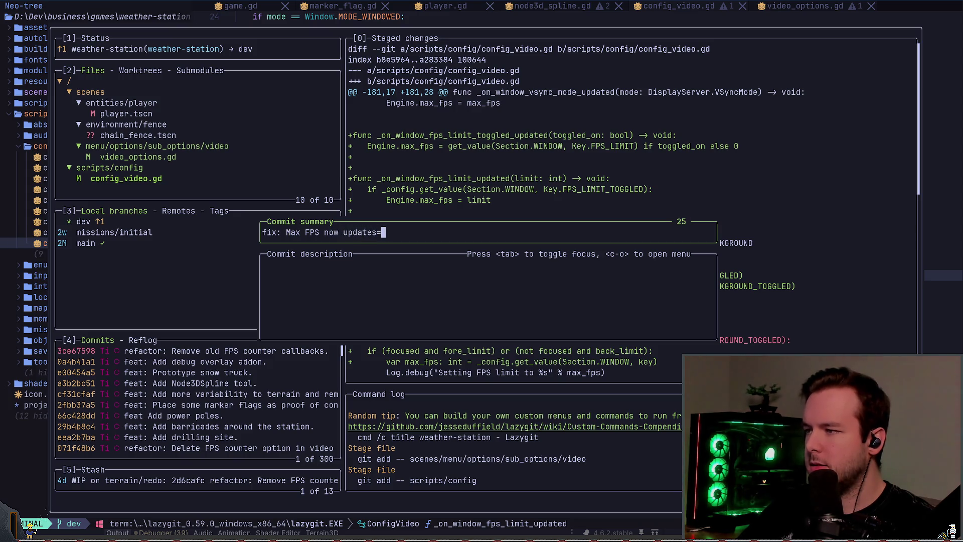
{"action": "type", "text": "e"}
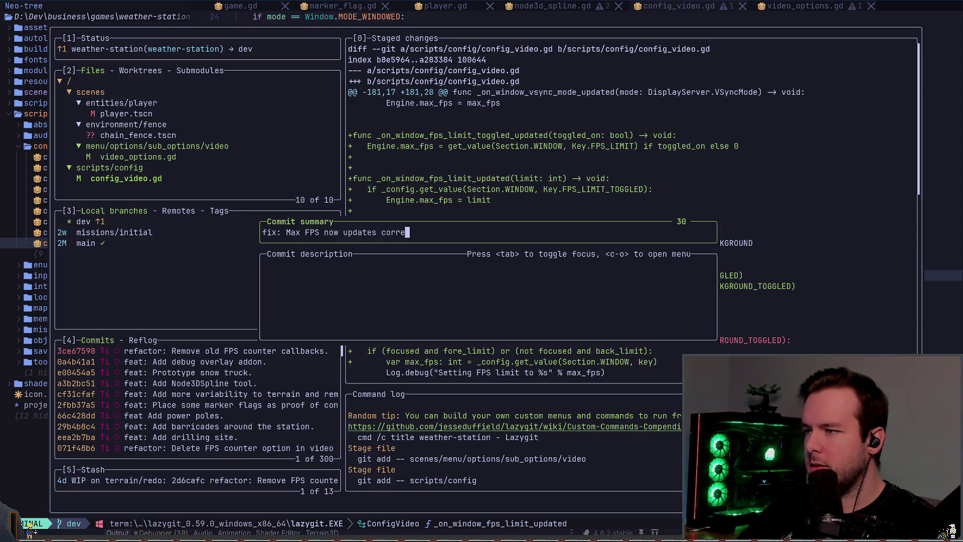
{"action": "key", "text": "ctrl+w"}
{"action": "key", "text": "ctrl+w"}
{"action": "key", "text": "ctrl+w"}
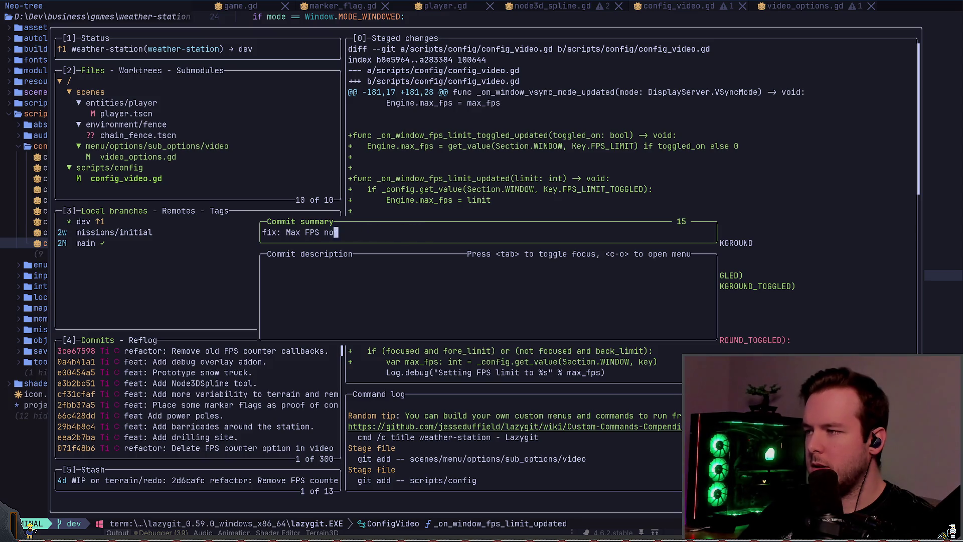
{"action": "type", "text": "missing callbacks for F"}
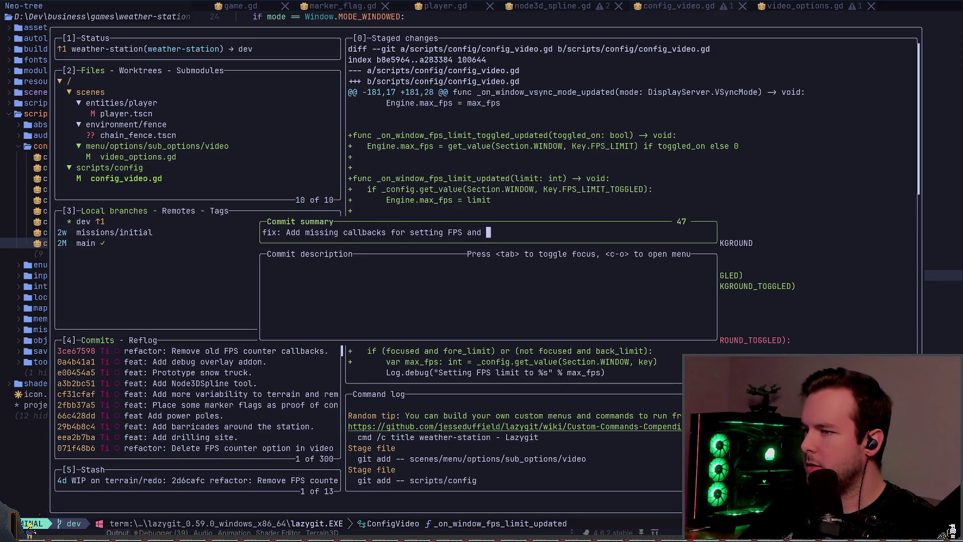
{"action": "key", "text": "BackSpace"}
{"action": "key", "text": "BackSpace"}
{"action": "key", "text": "BackSpace"}
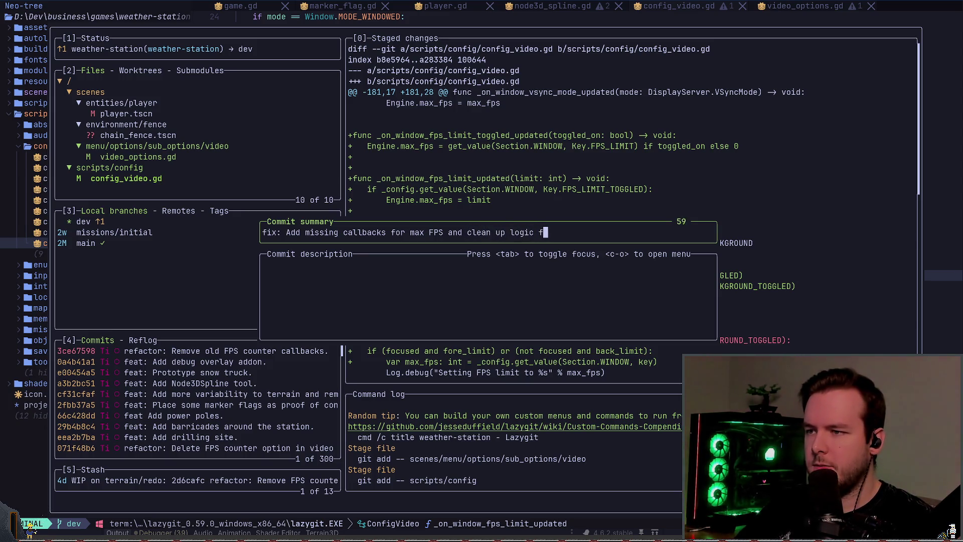
{"action": "type", "text": "or setting max FPS when fo"}
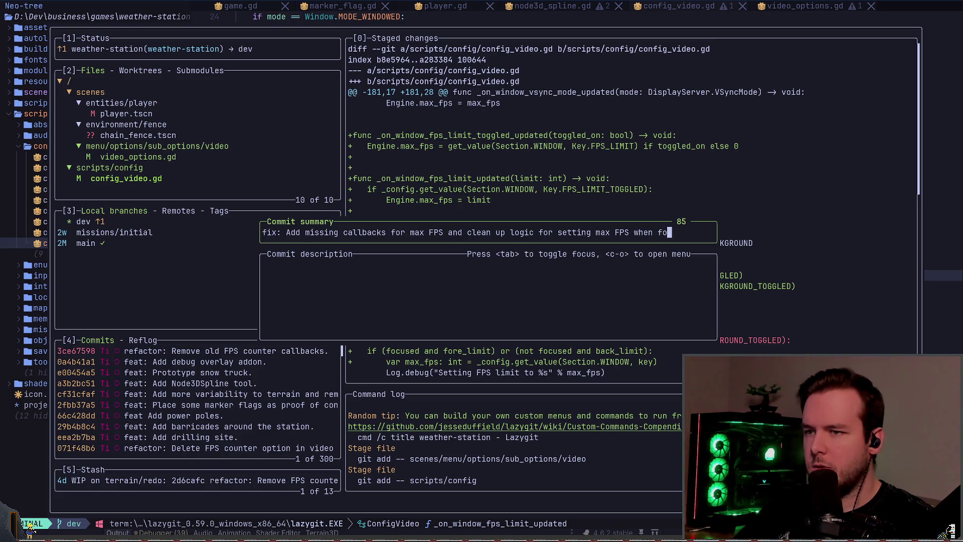
{"action": "type", "text": "cuse"}
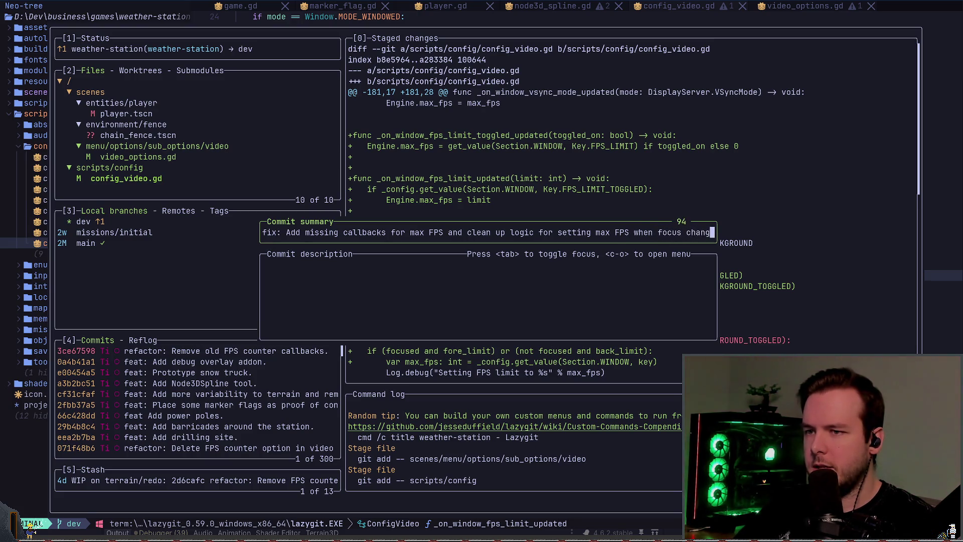
{"action": "type", "text": "es"}
{"action": "key", "text": "Return"}
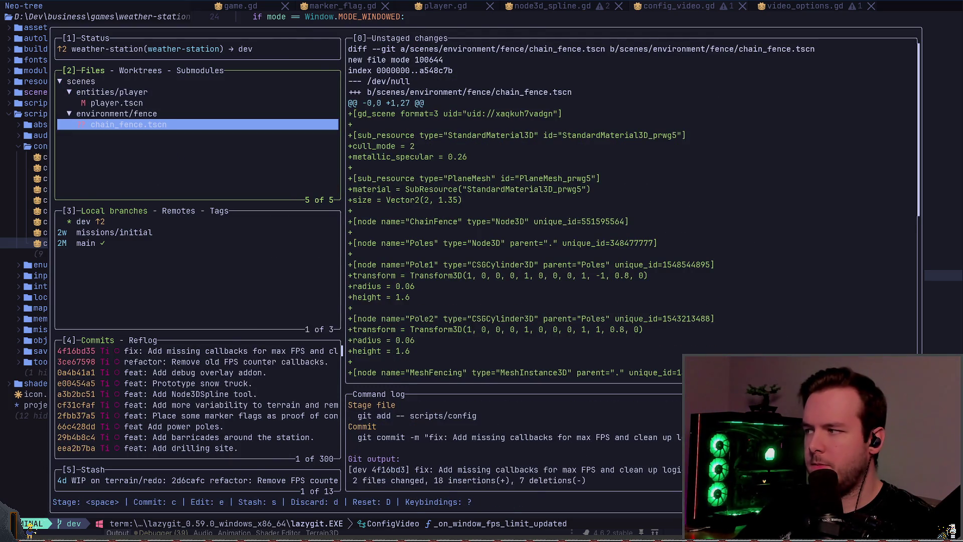
{"action": "key", "text": "q"}
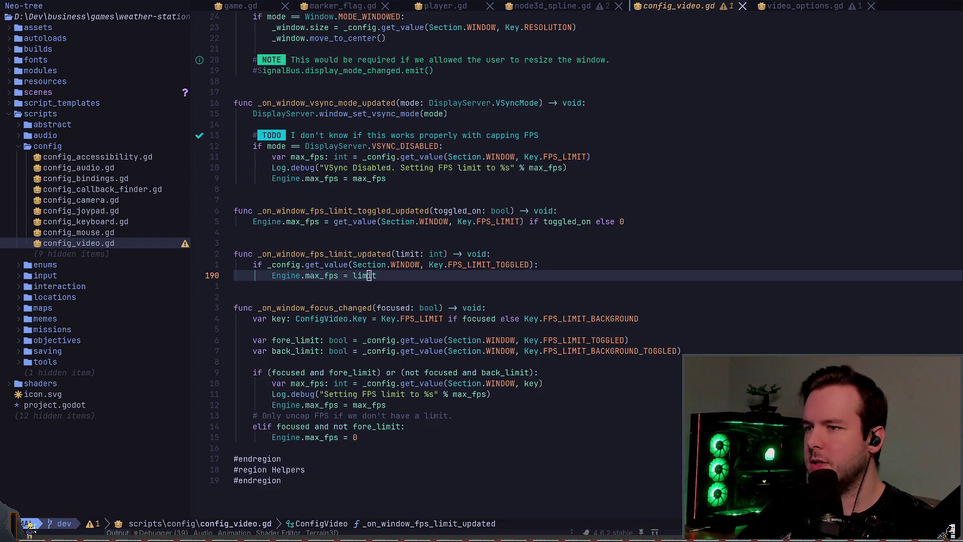
Check off 'Add callbacks for when max FPS is set.' in the 2026-05-12 Daily Log.
{"action": "key", "text": "alt+Tab"}
{"action": "left_click", "coordinate": [345, 286]}
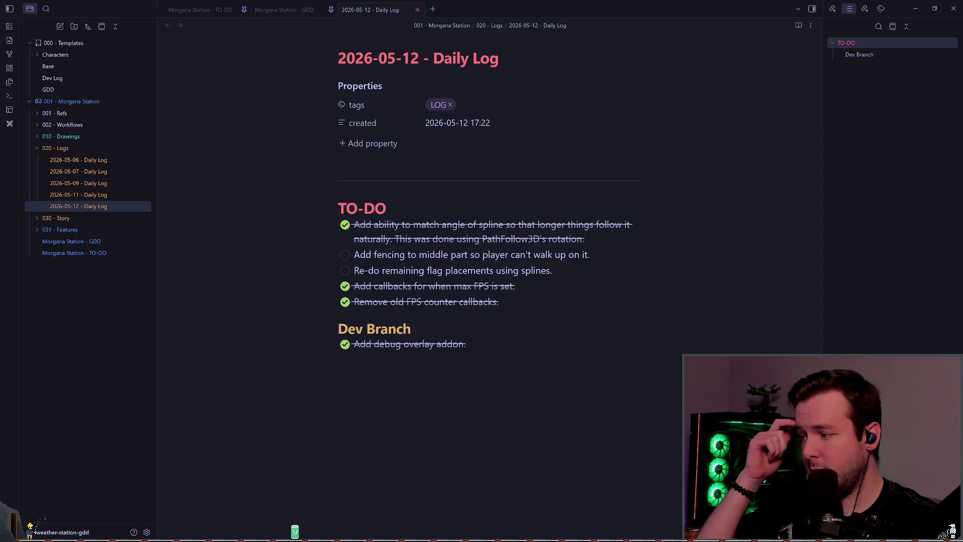
Return to the Godot editor and leave the script view for the scene viewport.
{"action": "key", "text": "alt+Tab"}
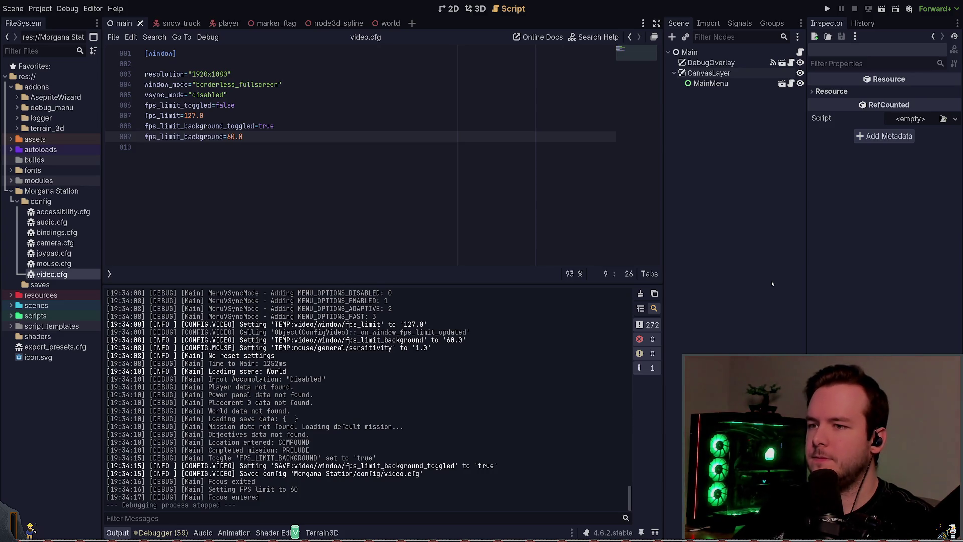
{"action": "key", "text": "alt+Tab"}
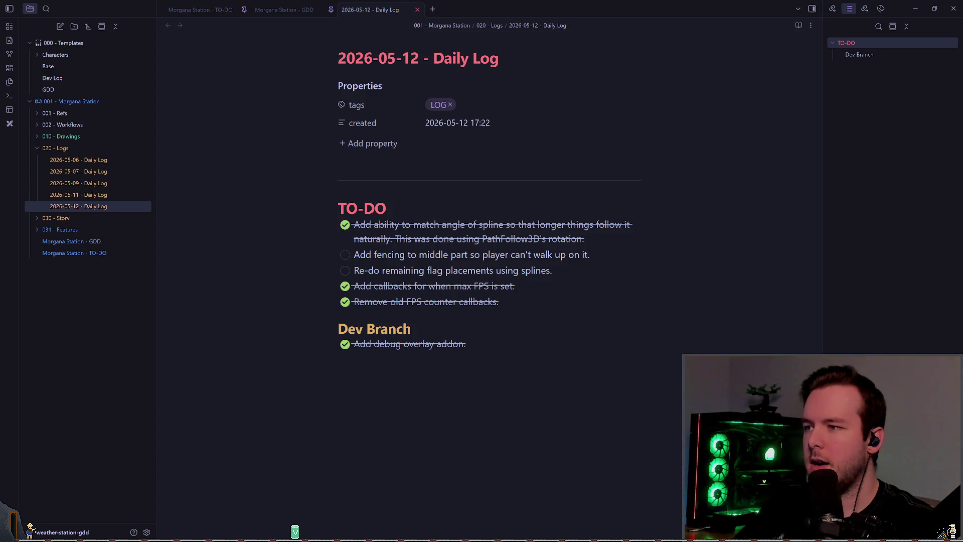
{"action": "key", "text": "alt+Tab"}
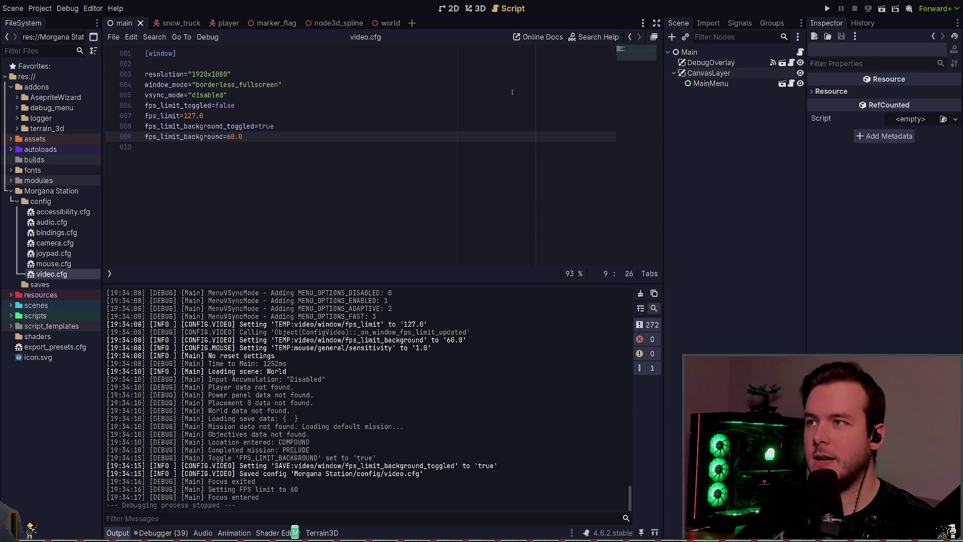
{"action": "left_click", "coordinate": [473, 10]}
Close the node3d_spline, marker_flag, player and snow_truck tabs, leaving main and world, and show world in 3D.
{"action": "left_click", "coordinate": [454, 8]}
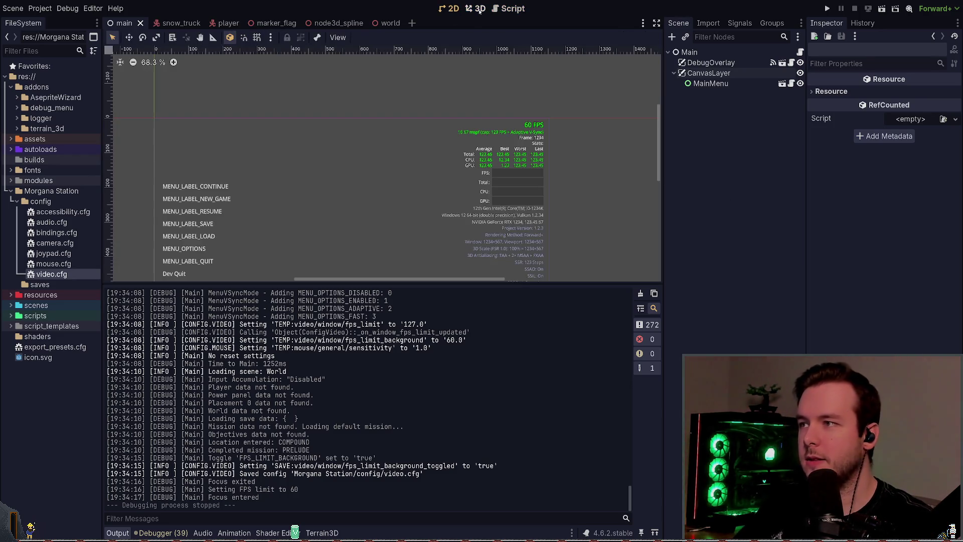
{"action": "left_click", "coordinate": [475, 9]}
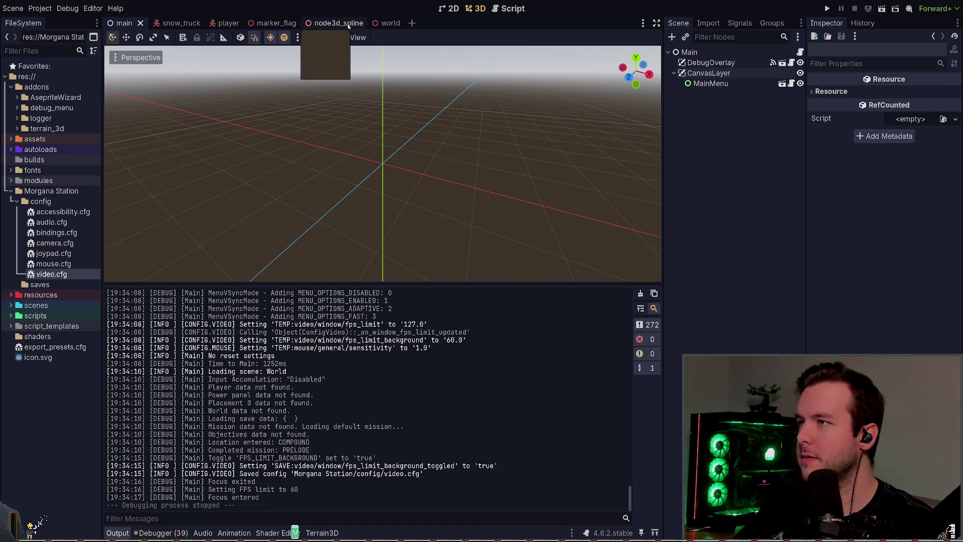
{"action": "left_click", "coordinate": [325, 23]}
{"action": "key", "text": "ctrl+shift+w"}
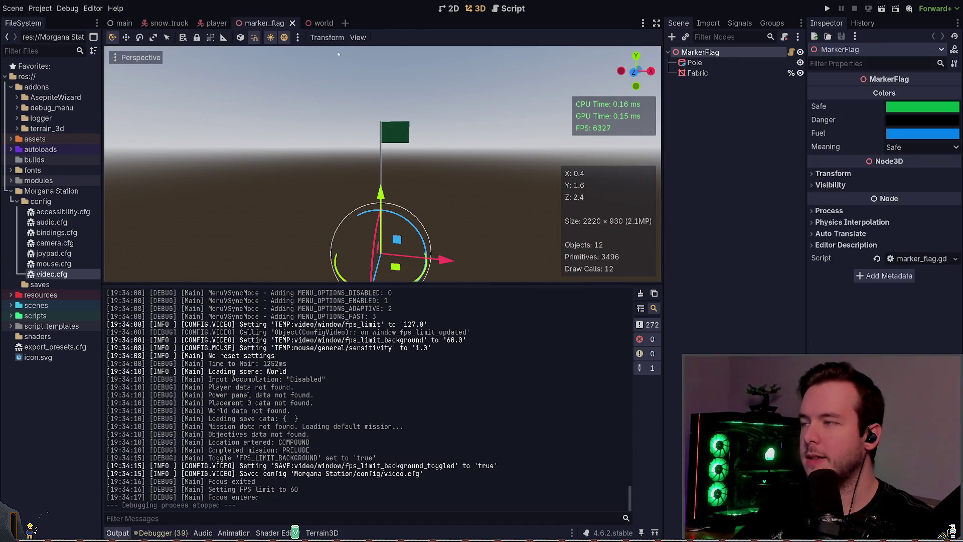
{"action": "left_click", "coordinate": [293, 23]}
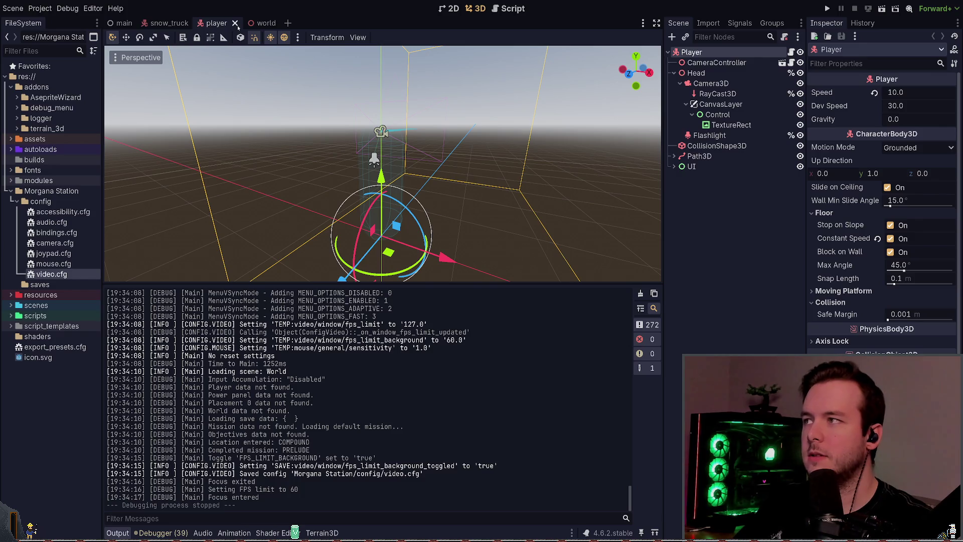
{"action": "left_click", "coordinate": [234, 23]}
{"action": "left_click", "coordinate": [195, 23]}
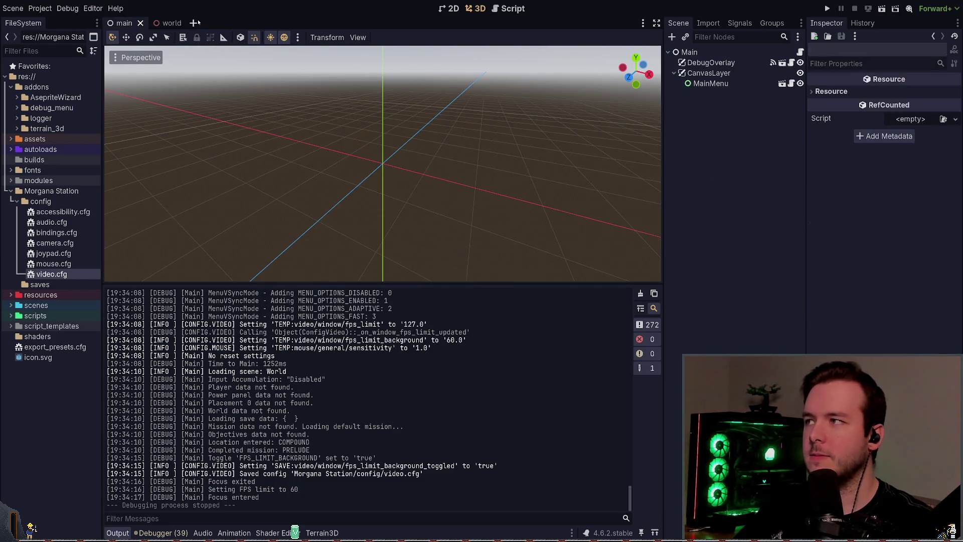
{"action": "left_click", "coordinate": [165, 24]}
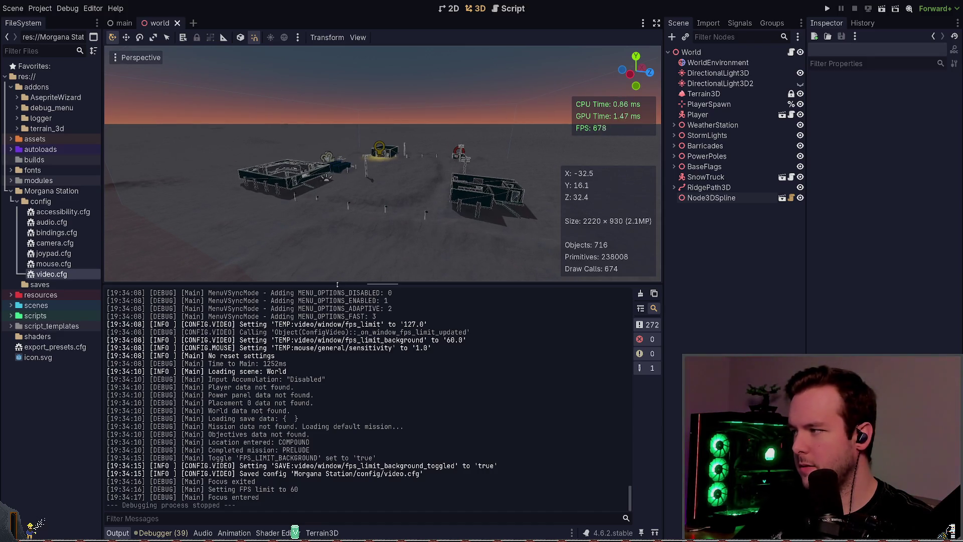
Enlarge the 3D viewport, collapse Morgana Station, and fly the camera over the compound toward the outposts.
{"action": "left_click_drag", "start_coordinate": [339, 286], "coordinate": [339, 394]}
{"action": "left_click", "coordinate": [11, 191]}
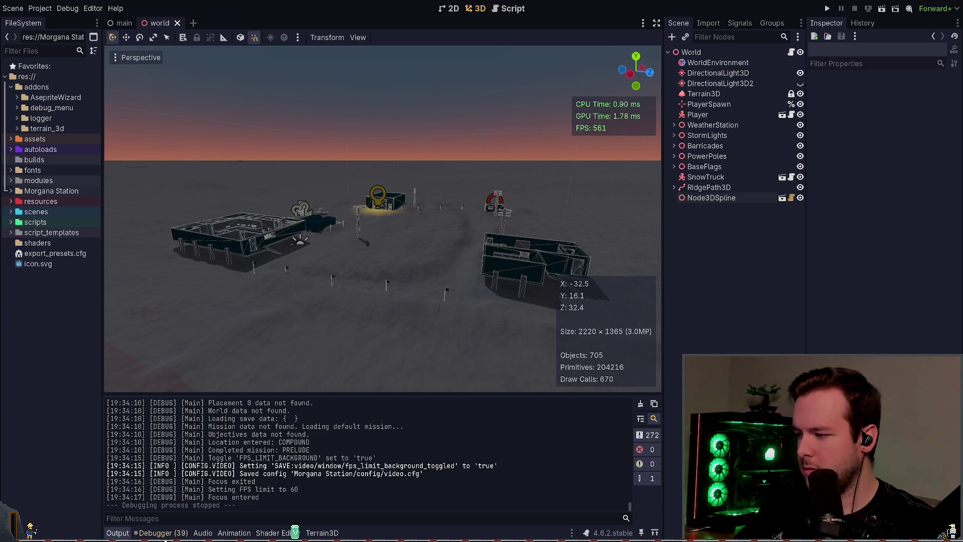
{"action": "left_click_drag", "start_coordinate": [465, 240], "coordinate": [458, 221]}
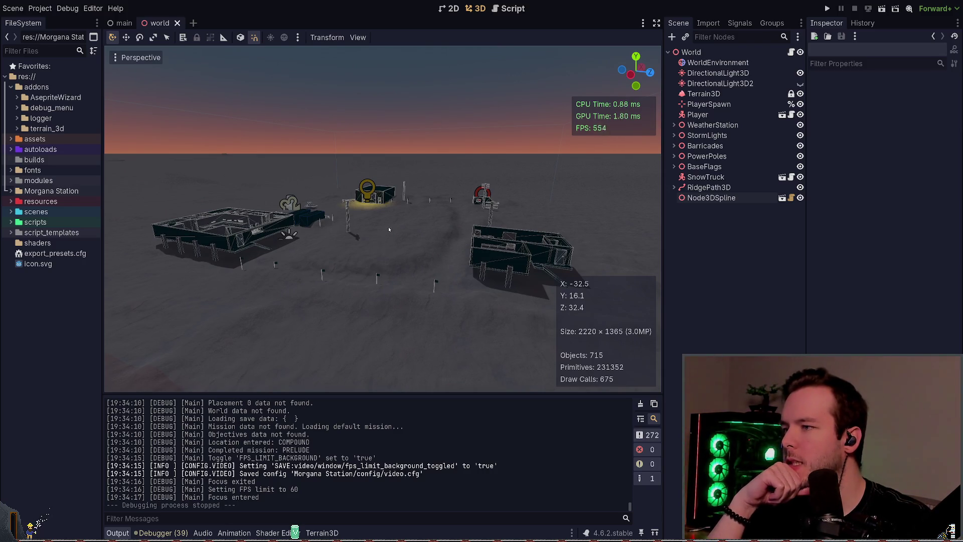
{"action": "mouse_move", "coordinate": [437, 215]}
{"action": "left_mouse_down"}
{"action": "mouse_move", "coordinate": [460, 221]}
{"action": "mouse_move", "coordinate": [468, 211]}
{"action": "left_mouse_up"}
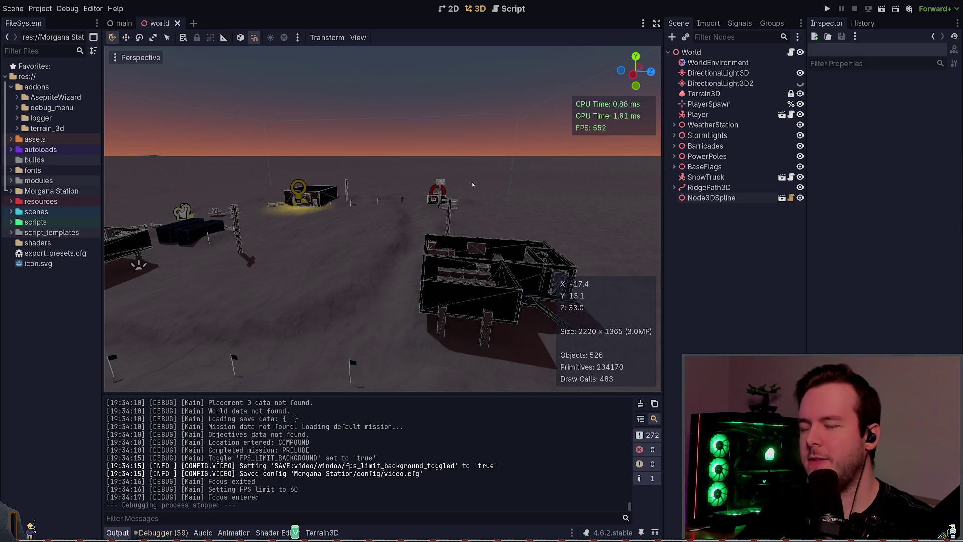
{"action": "key", "text": "w"}
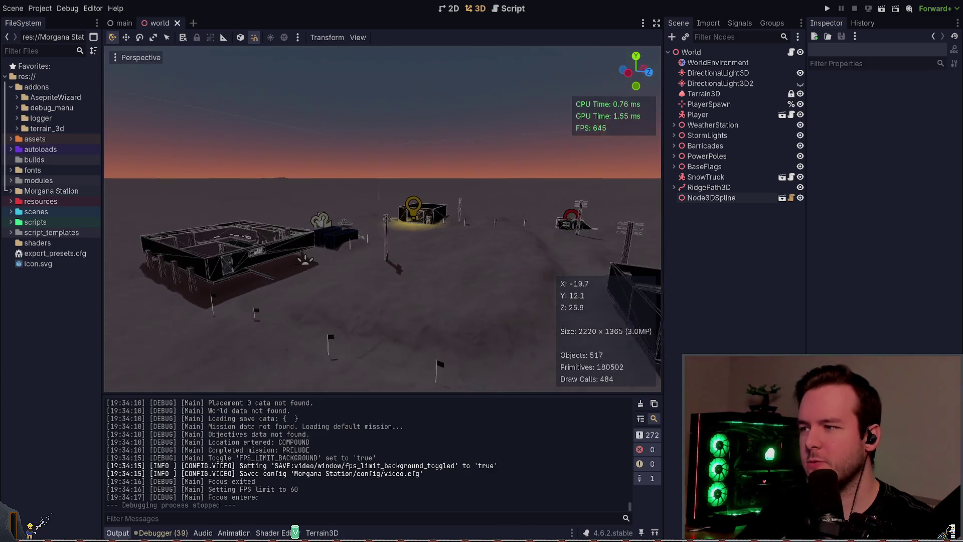
{"action": "key", "text": "s"}
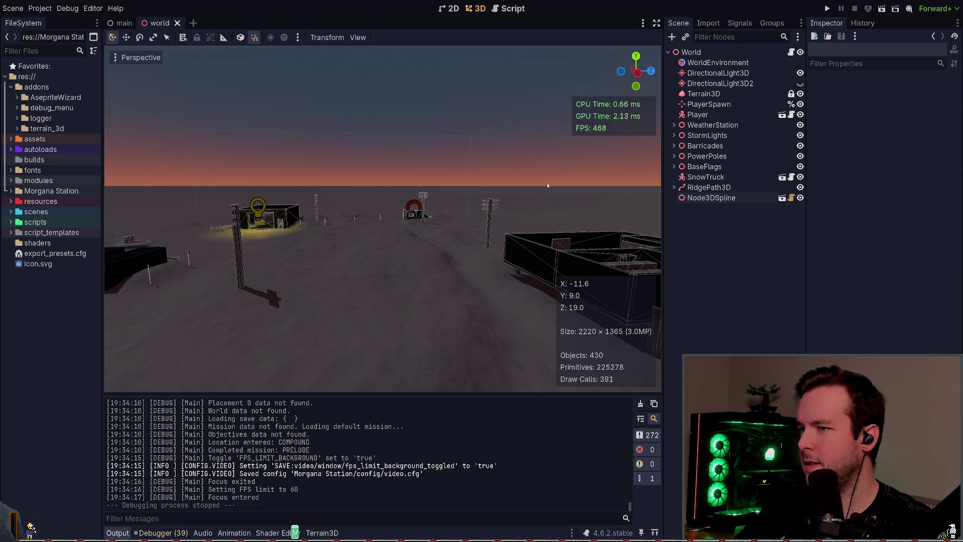
{"action": "scroll", "coordinate": [549, 184], "scroll_direction": "down", "scroll_amount": 3}
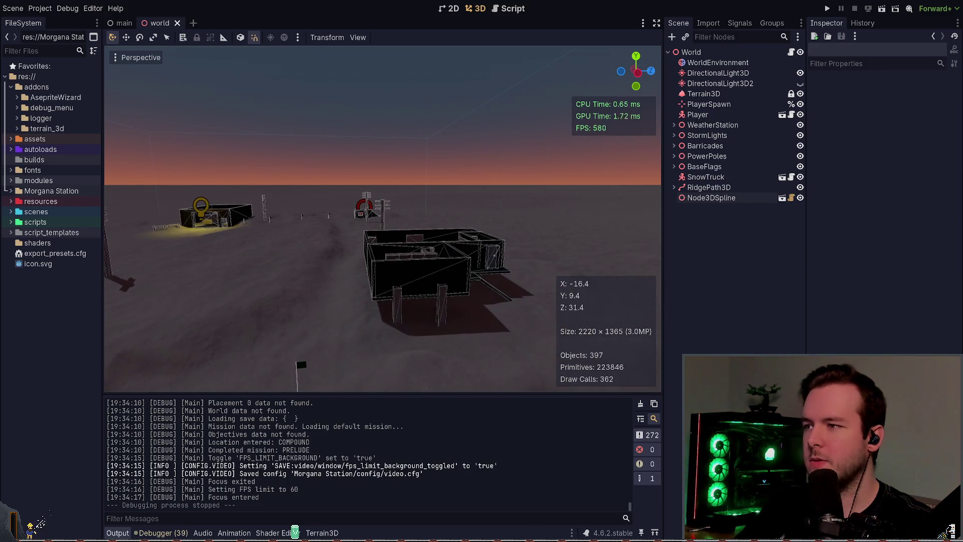
{"action": "left_click_drag", "start_coordinate": [550, 166], "coordinate": [481, 163]}
{"action": "key", "text": "w"}
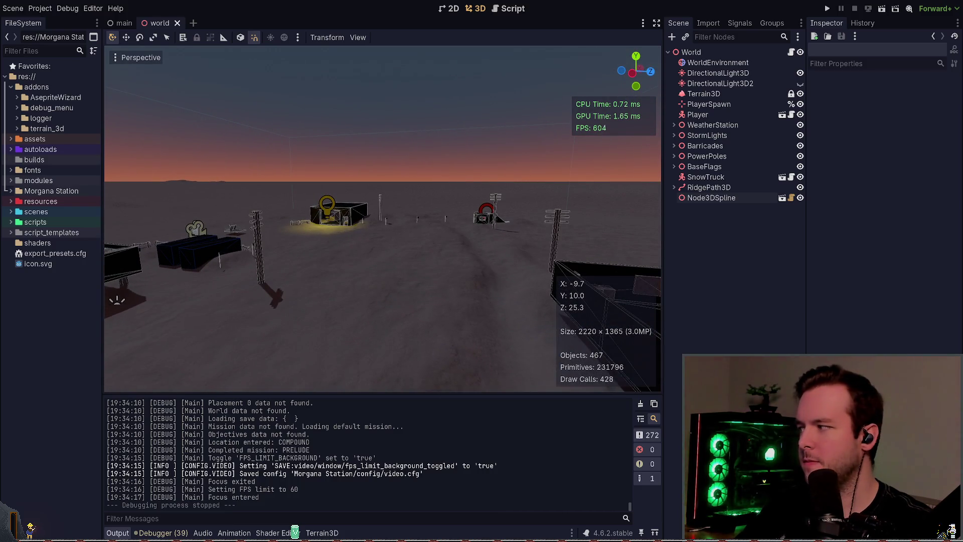
Inspect Node3DSpline along the fence line, then deselect it and create a new Path3D node.
{"action": "left_click", "coordinate": [707, 198]}
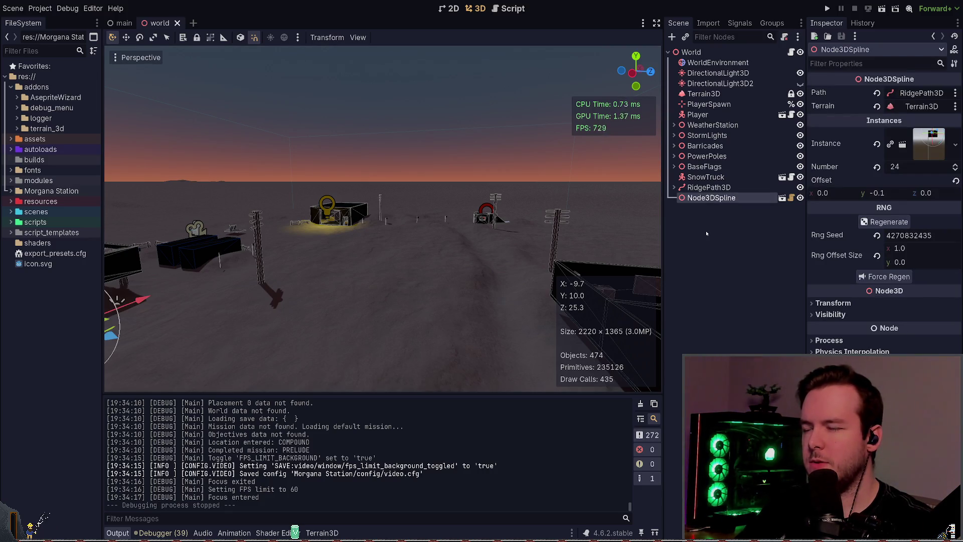
{"action": "key", "text": "a"}
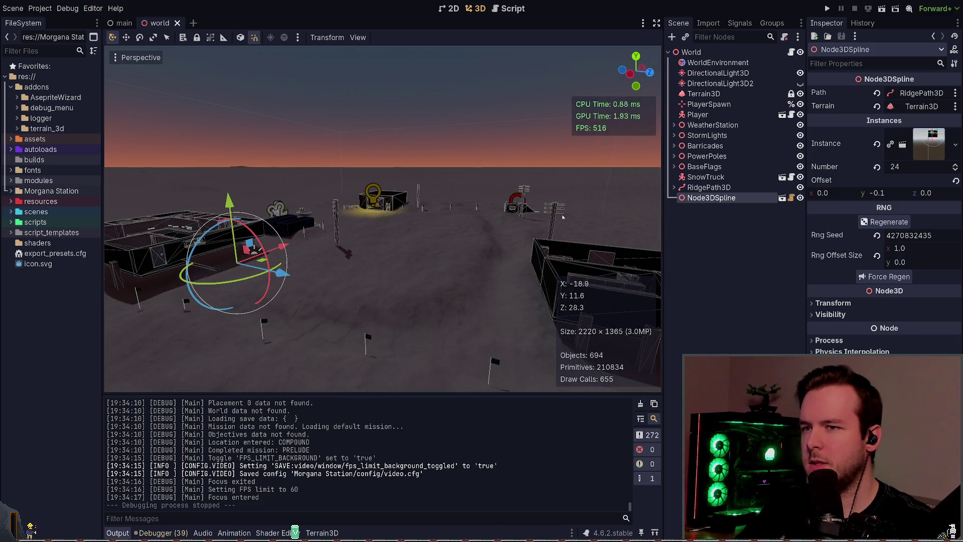
{"action": "key", "text": "d"}
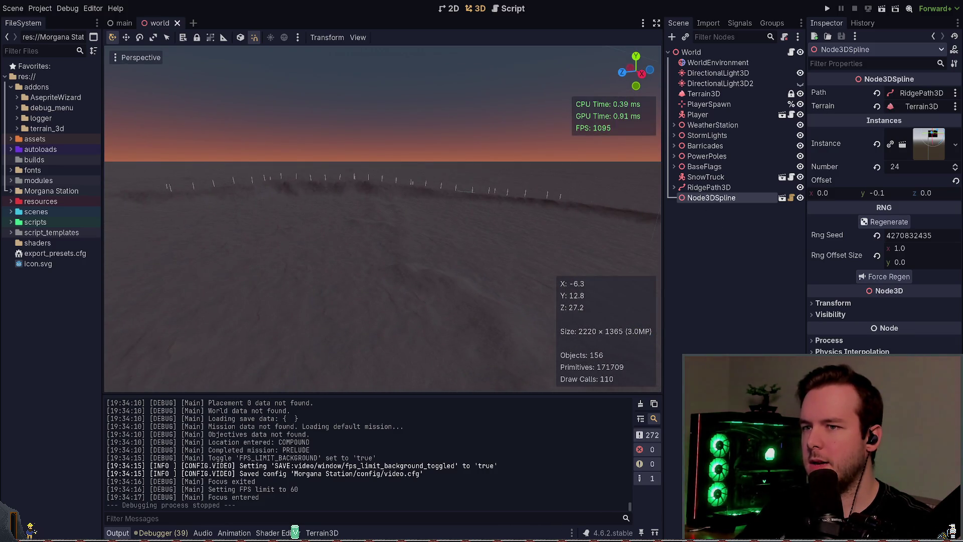
{"action": "left_click_drag", "start_coordinate": [647, 331], "coordinate": [658, 327]}
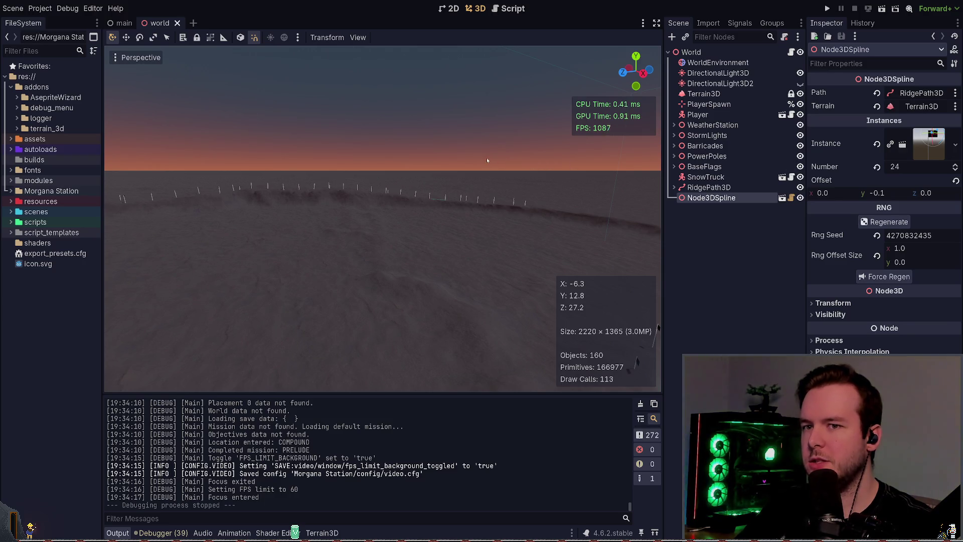
{"action": "left_click_drag", "start_coordinate": [487, 157], "coordinate": [522, 171]}
{"action": "key", "text": "w"}
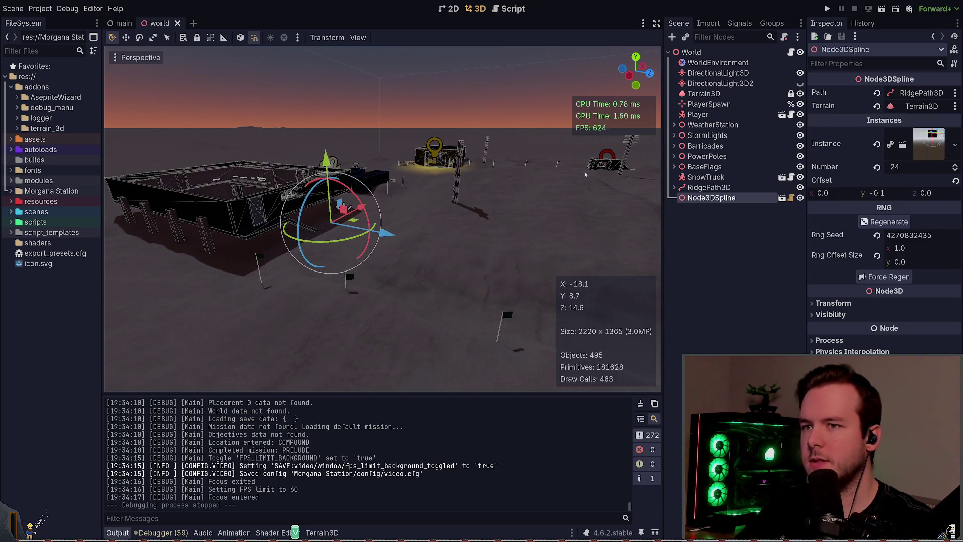
{"action": "left_click", "coordinate": [704, 214]}
{"action": "key", "text": "F5"}
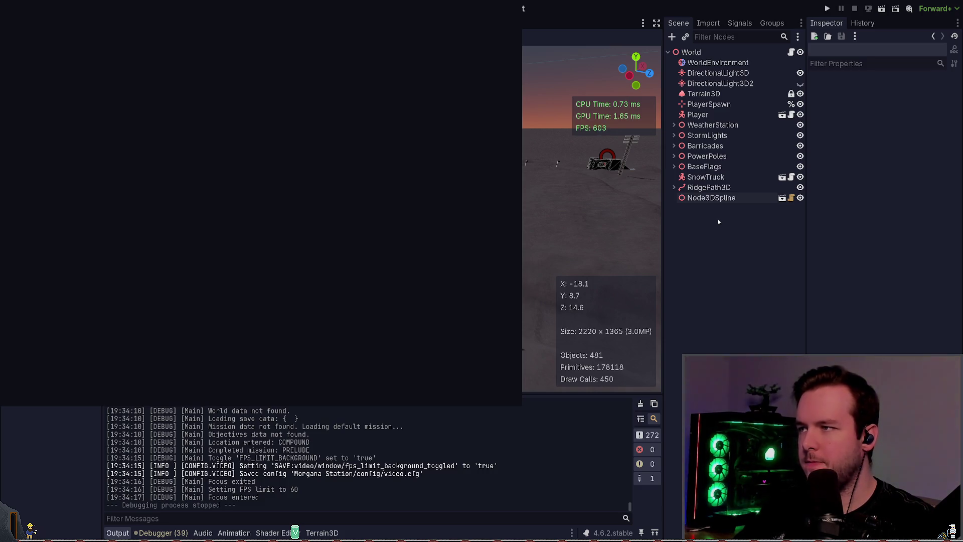
{"action": "key", "text": "Return"}
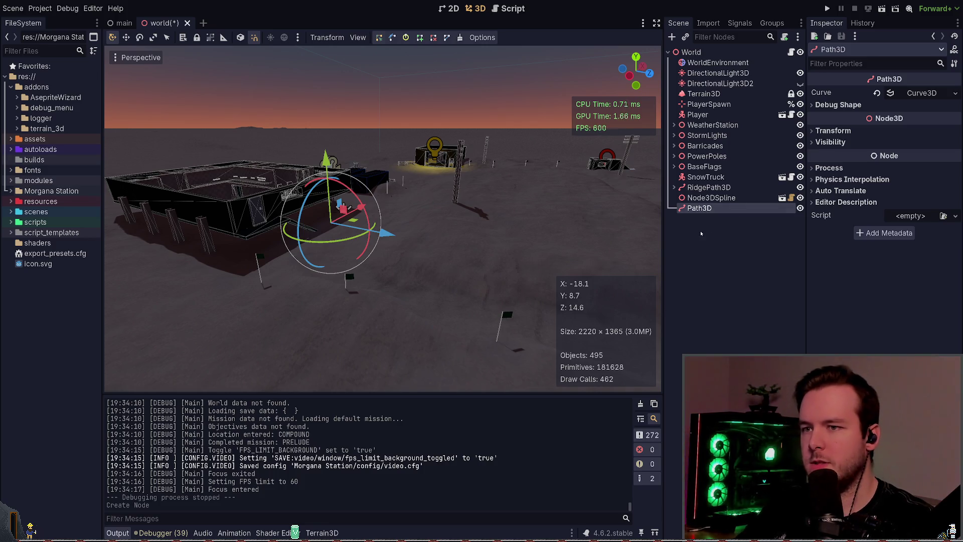
Add a Node3D, move it up to World level as BaseFlags2, and save.
{"action": "key", "text": "ctrl+a"}
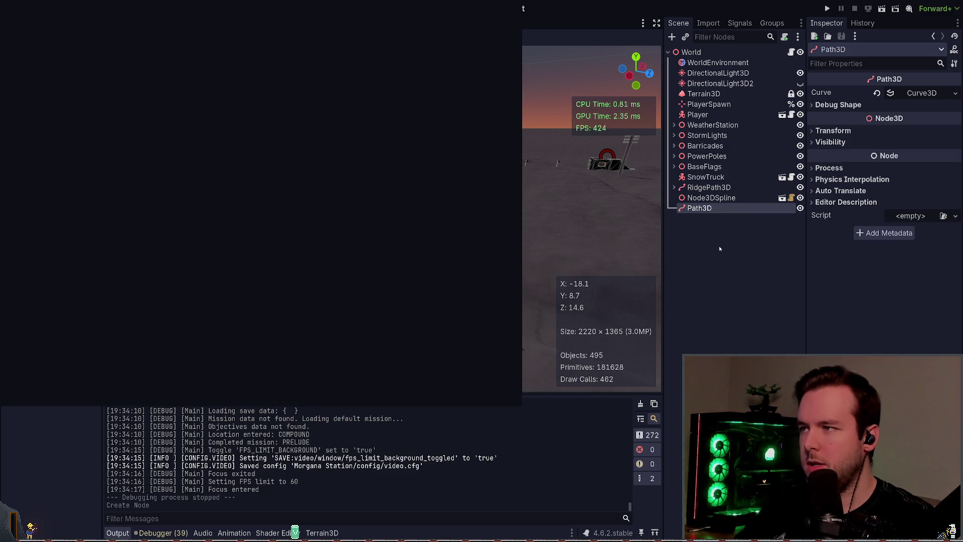
{"action": "key", "text": "Return"}
{"action": "left_click_drag", "start_coordinate": [707, 218], "coordinate": [702, 202]}
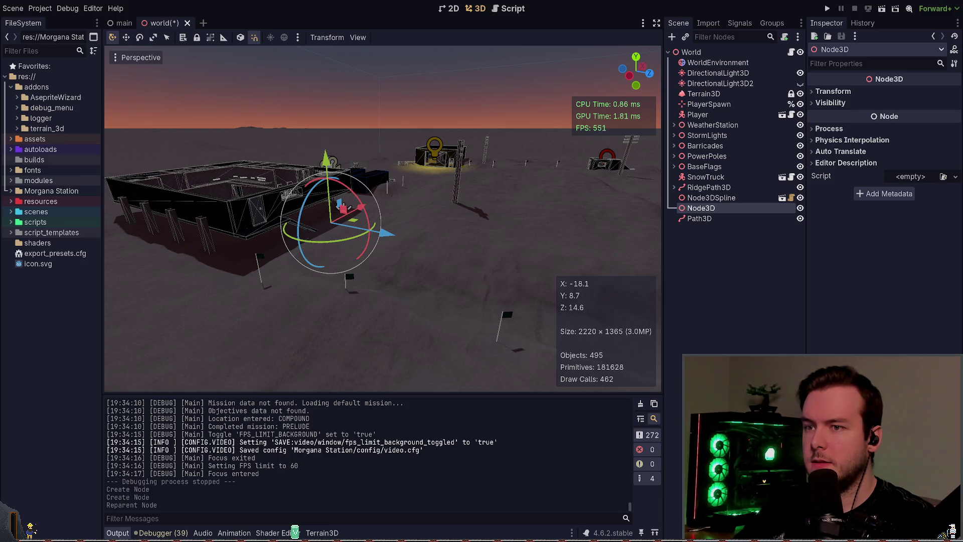
{"action": "key", "text": "ctrl+s"}
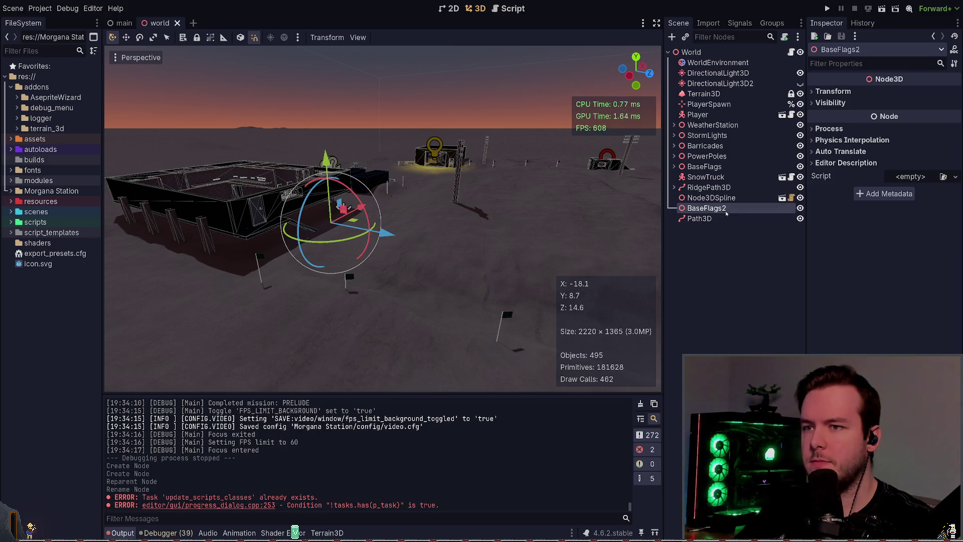
Expand BaseFlags, check its MarkerFlag children, and move Path3D inside BaseFlags.
{"action": "left_click", "coordinate": [704, 166]}
{"action": "left_click", "coordinate": [673, 167]}
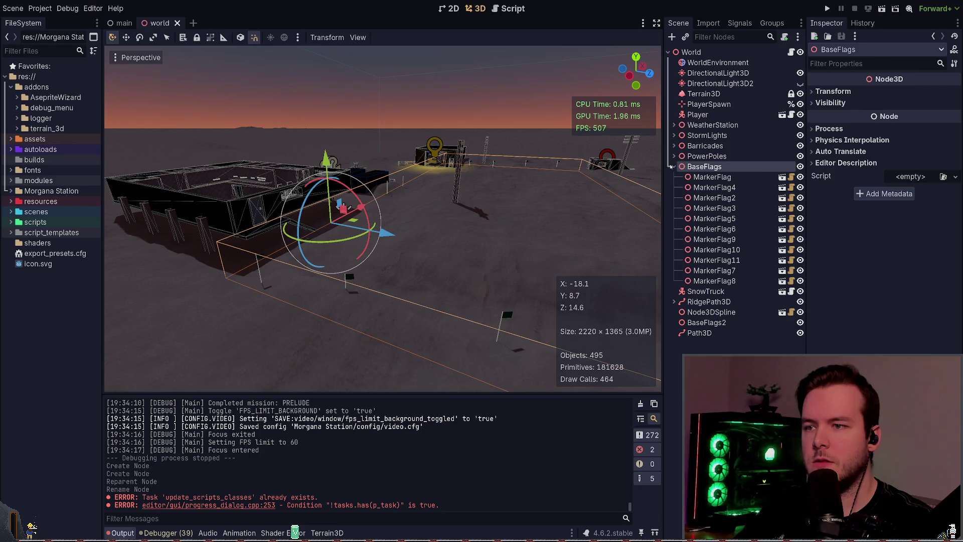
{"action": "left_click", "coordinate": [678, 187]}
{"action": "left_click", "coordinate": [676, 168]}
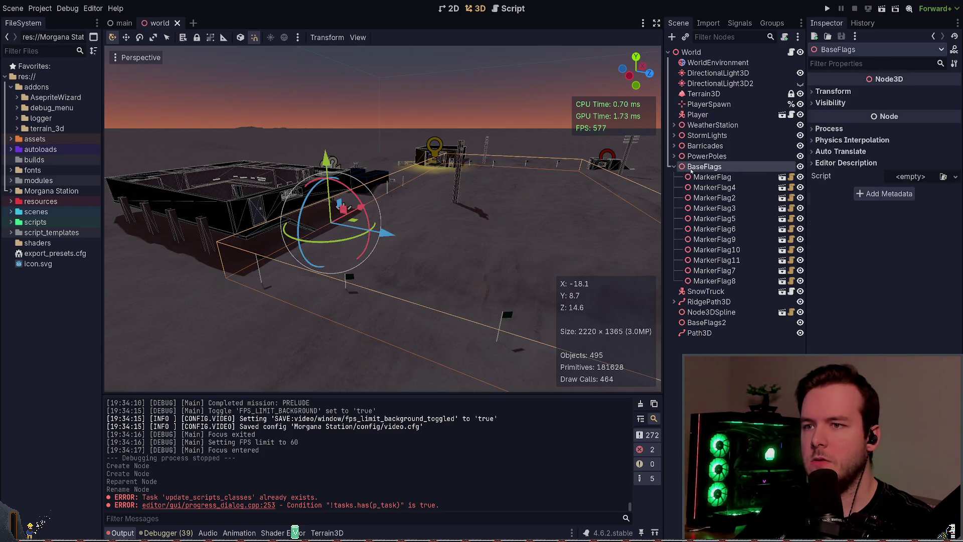
{"action": "left_click", "coordinate": [673, 167]}
{"action": "left_click_drag", "start_coordinate": [699, 218], "coordinate": [707, 174]}
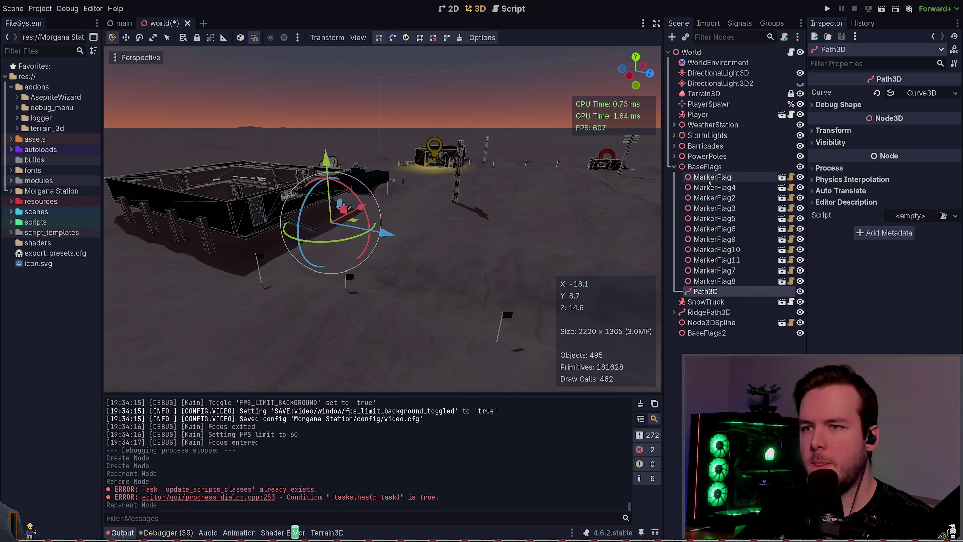
Delete the empty BaseFlags2 node and point Node3DSpline's Path at the new Path3D.
{"action": "left_click", "coordinate": [706, 332]}
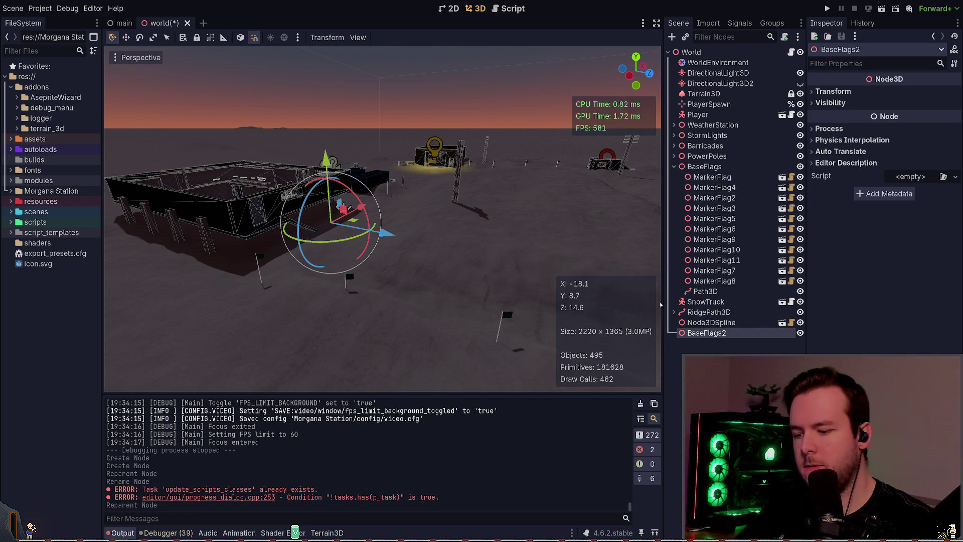
{"action": "key", "text": "Delete"}
{"action": "key", "text": "Return"}
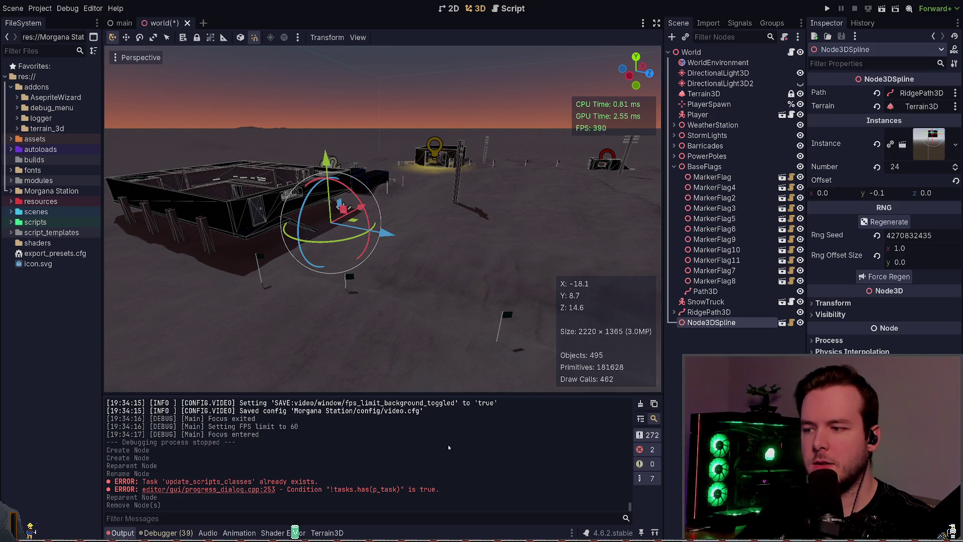
{"action": "left_click_drag", "start_coordinate": [705, 291], "coordinate": [922, 92]}
Select the new Path3D, orbit to the flags, and focus on the first original MarkerFlag.
{"action": "left_click", "coordinate": [704, 291]}
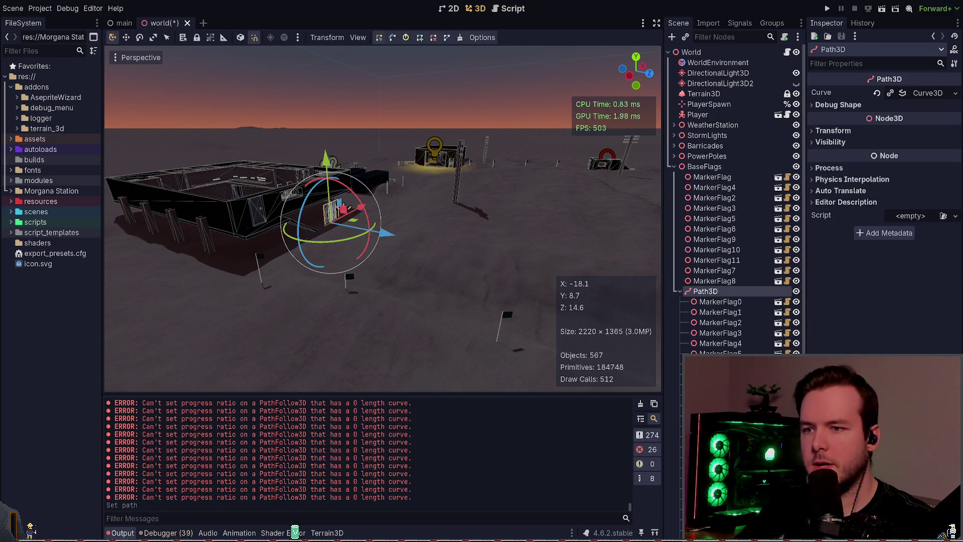
{"action": "mouse_move", "coordinate": [577, 230]}
{"action": "left_mouse_down"}
{"action": "mouse_move", "coordinate": [542, 216]}
{"action": "mouse_move", "coordinate": [451, 231]}
{"action": "mouse_move", "coordinate": [401, 215]}
{"action": "mouse_move", "coordinate": [341, 258]}
{"action": "left_mouse_up"}
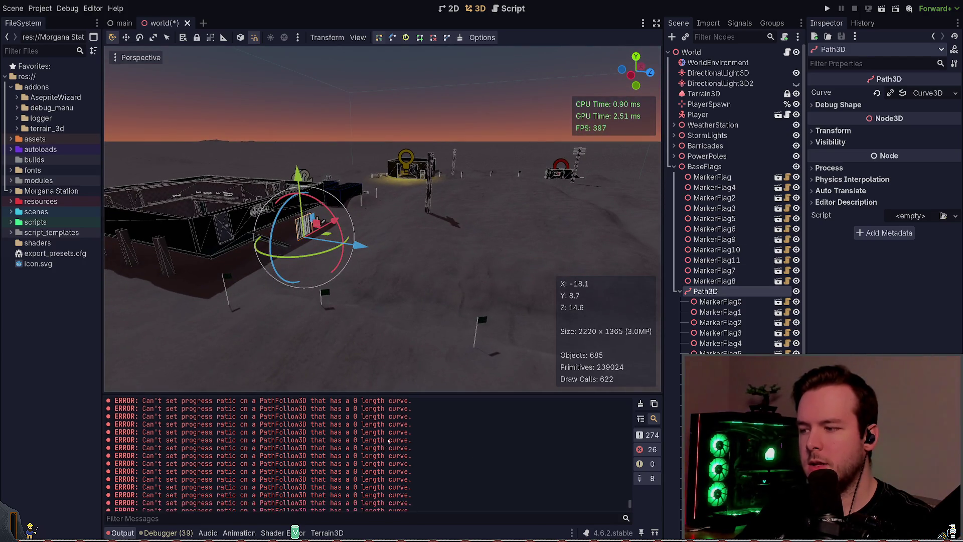
{"action": "left_click", "coordinate": [712, 177]}
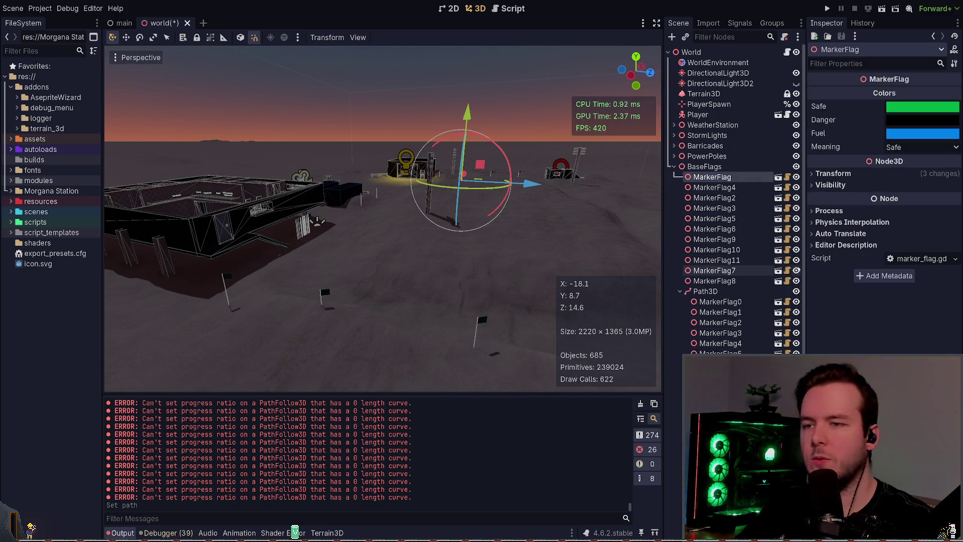
{"action": "key", "text": "f"}
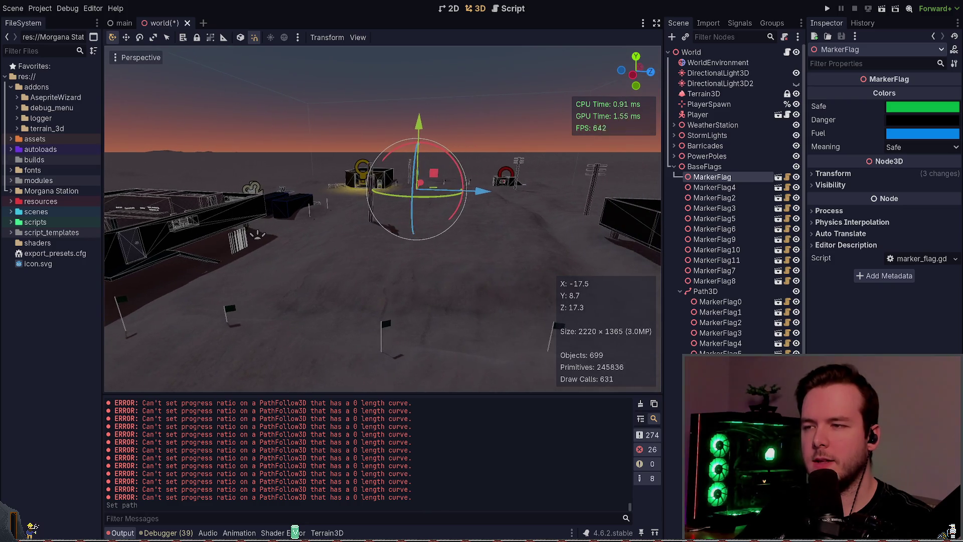
Delete the original MarkerFlag through MarkerFlag8, undo and redo it, and collapse Path3D's flag list.
{"action": "left_click", "coordinate": [740, 281], "text": "shift"}
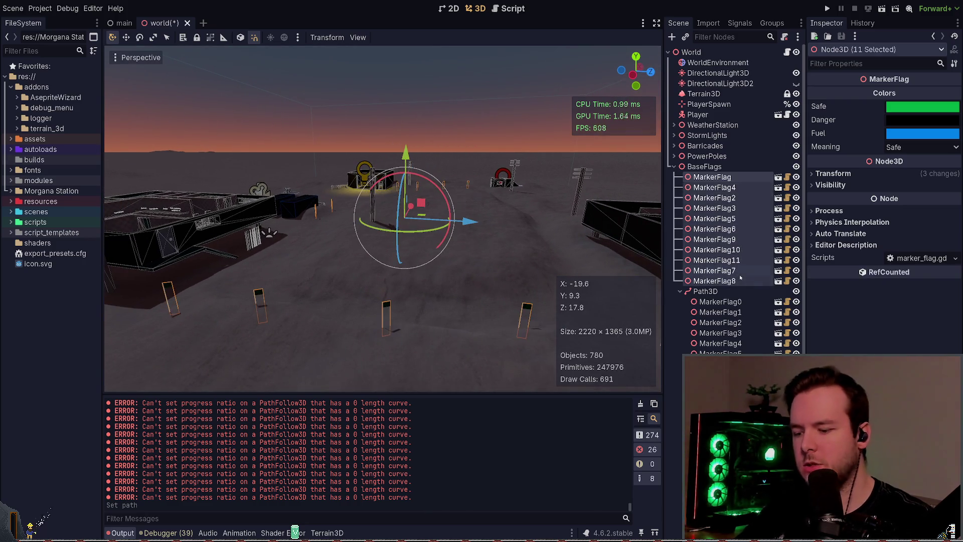
{"action": "key", "text": "Delete"}
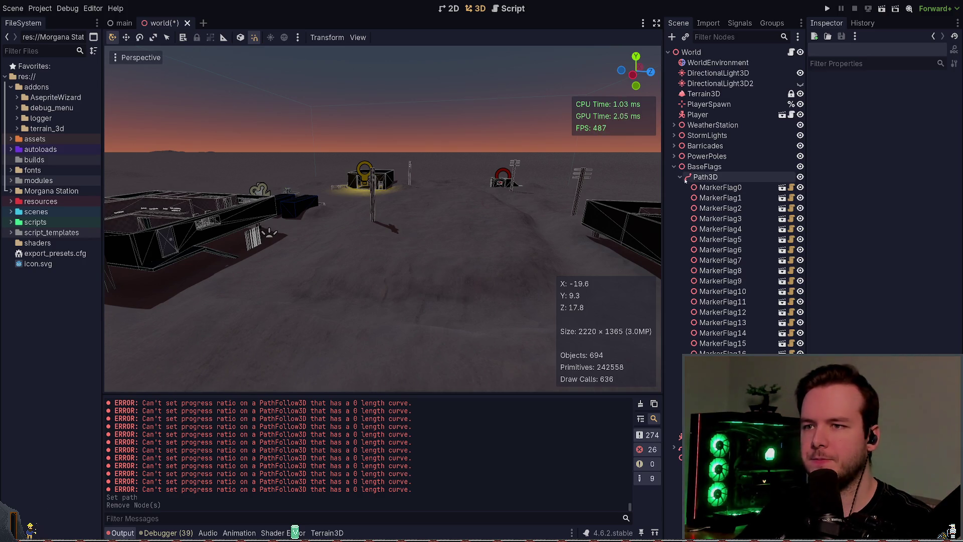
{"action": "key", "text": "ctrl+z"}
{"action": "key", "text": "ctrl+shift+z"}
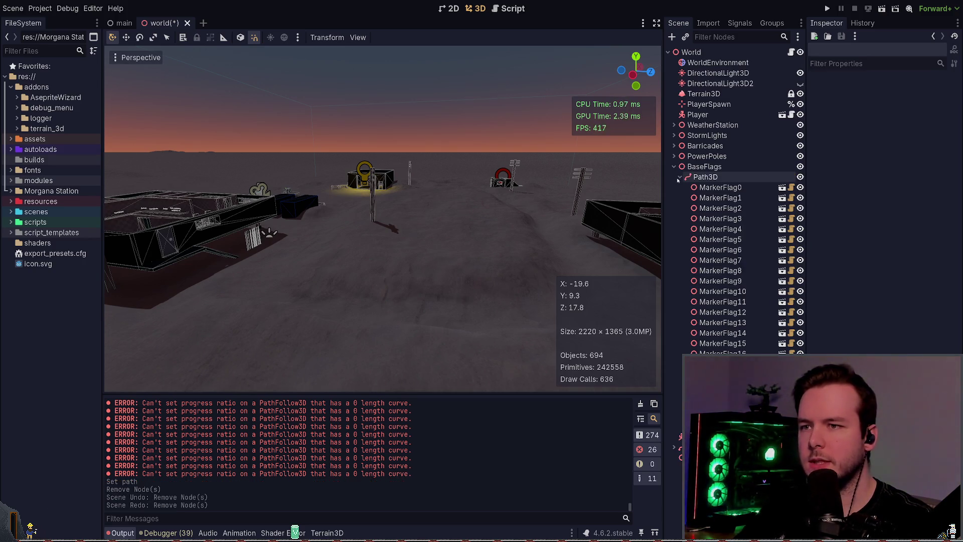
{"action": "left_click", "coordinate": [680, 176]}
{"action": "left_click", "coordinate": [680, 176]}
{"action": "left_click", "coordinate": [680, 176]}
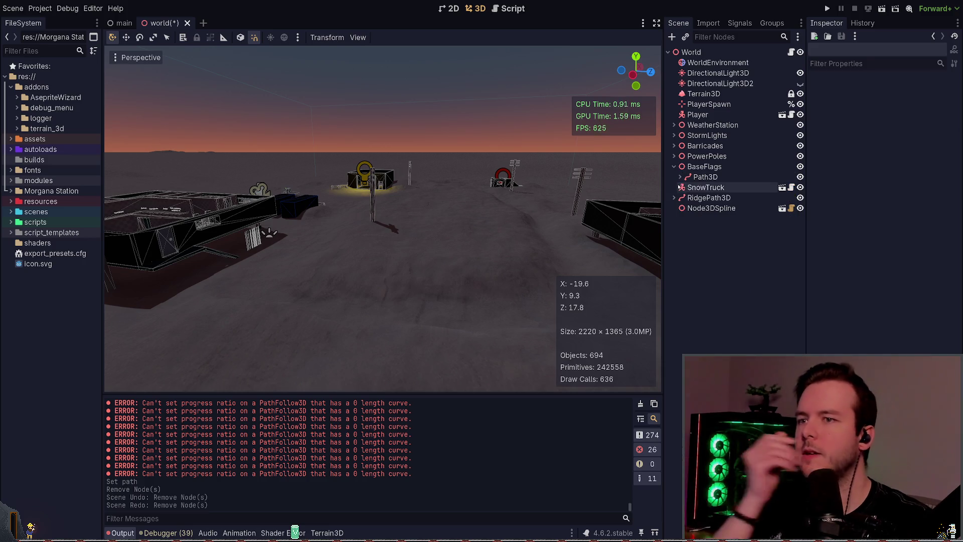
{"action": "left_click", "coordinate": [680, 176]}
{"action": "left_click", "coordinate": [680, 177]}
Rename Path3D to NorthPath and save the scene.
{"action": "left_click", "coordinate": [705, 176]}
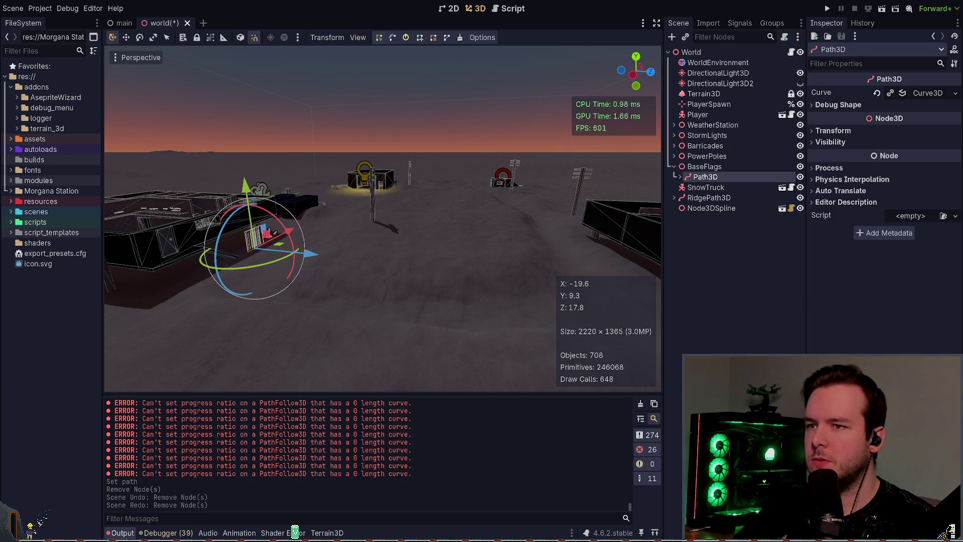
{"action": "key", "text": "F2"}
{"action": "type", "text": "NorthPath"}
{"action": "key", "text": "Return"}
{"action": "key", "text": "ctrl+s"}
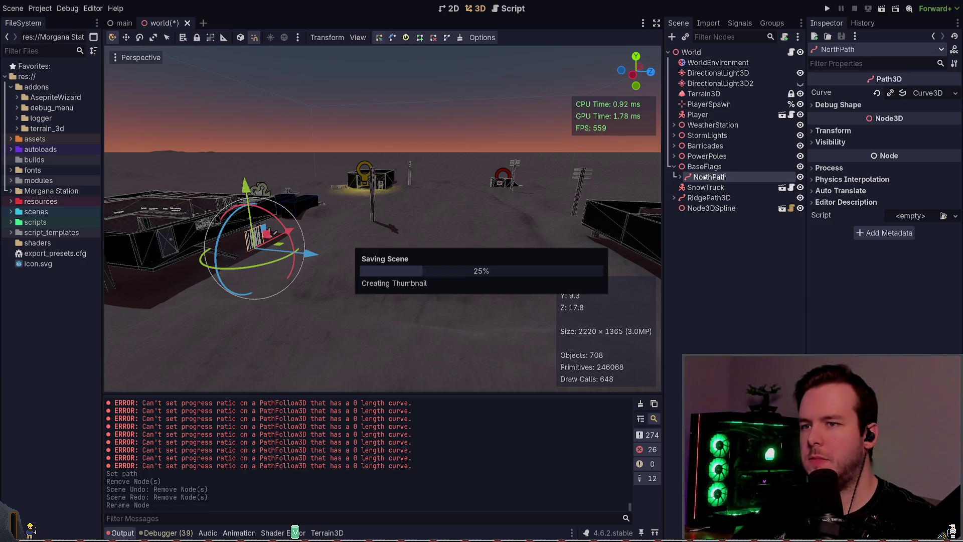
Check Node3DSpline's path, then undo the flag deletion and the NorthPath rename.
{"action": "left_click", "coordinate": [680, 177]}
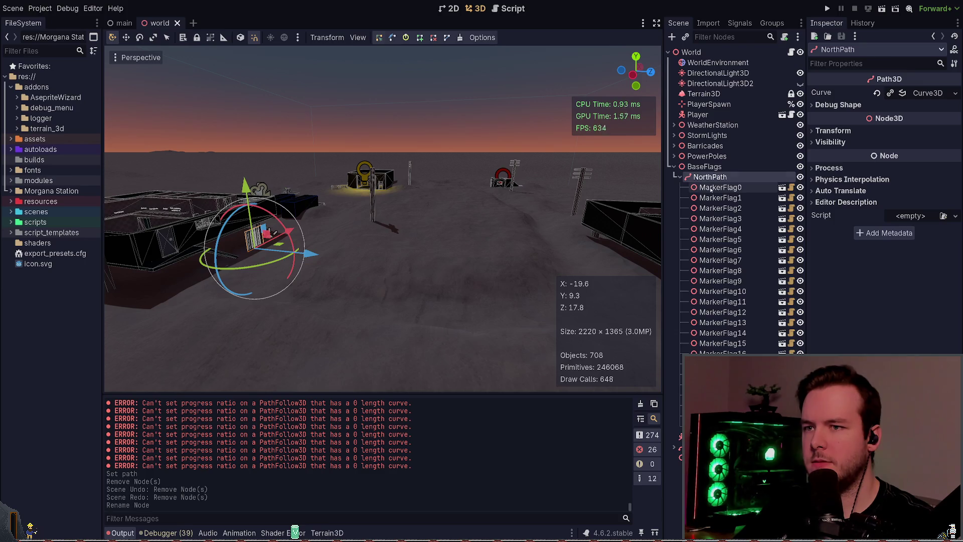
{"action": "left_click", "coordinate": [680, 176]}
{"action": "left_click", "coordinate": [716, 208]}
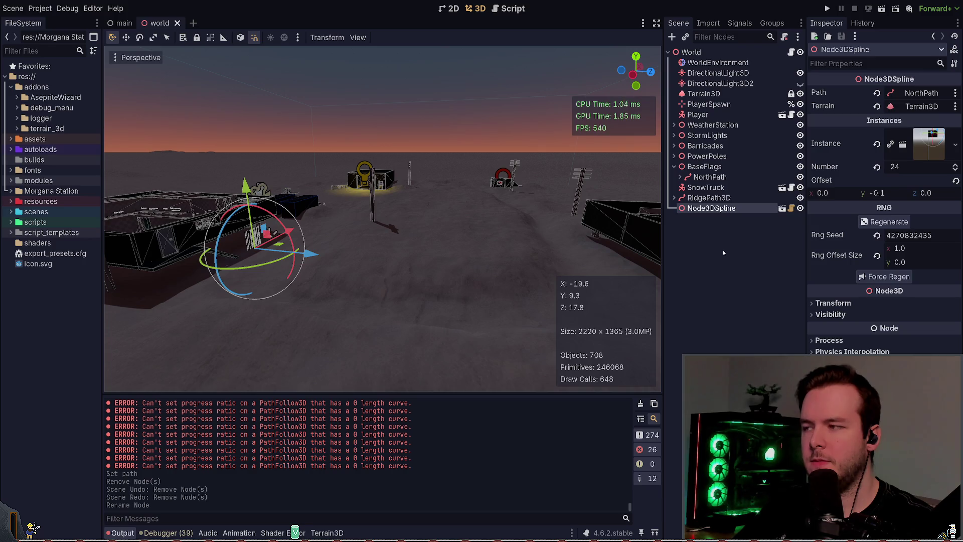
{"action": "key", "text": "f"}
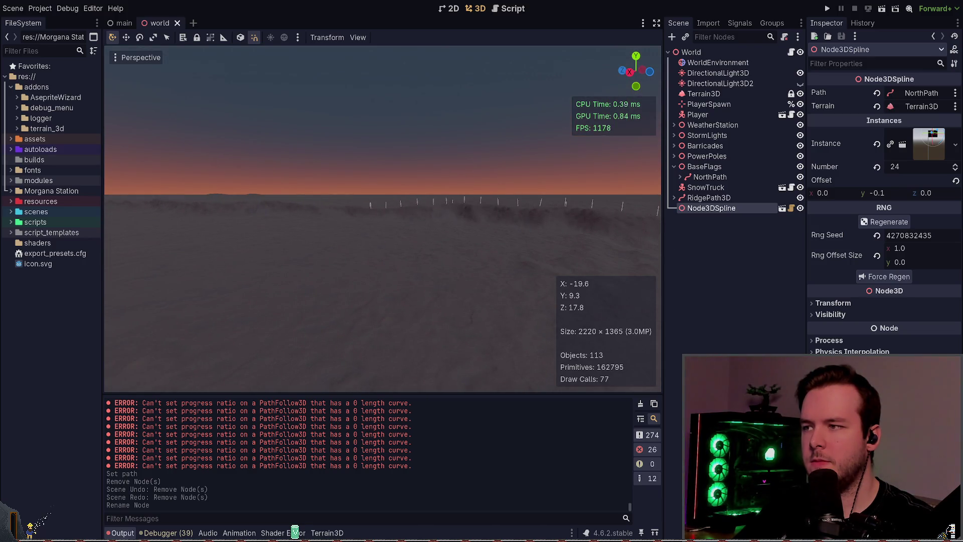
{"action": "key", "text": "ctrl+z"}
{"action": "key", "text": "ctrl+z"}
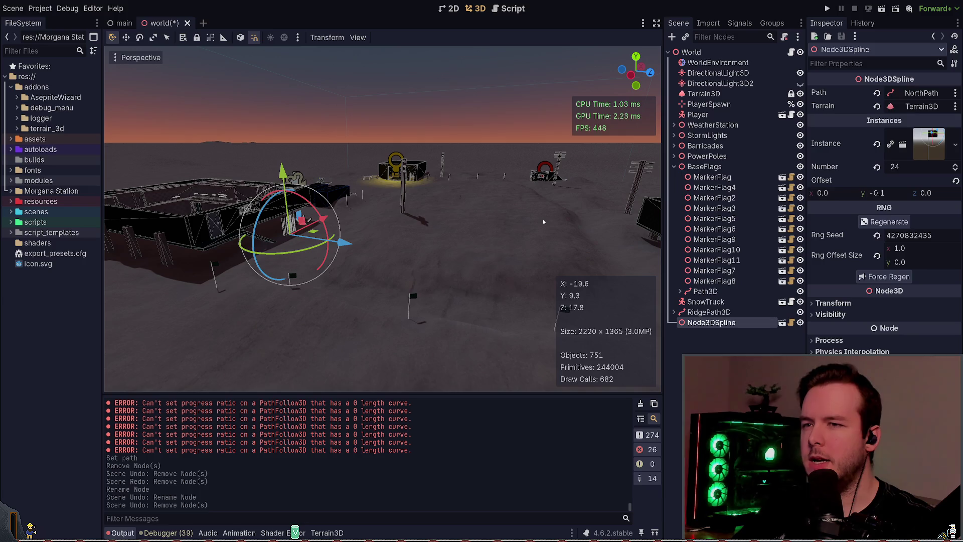
Point the spline back at RidgePath3D and delete the 24 spawned flags under Path3D.
{"action": "key", "text": "ctrl+z"}
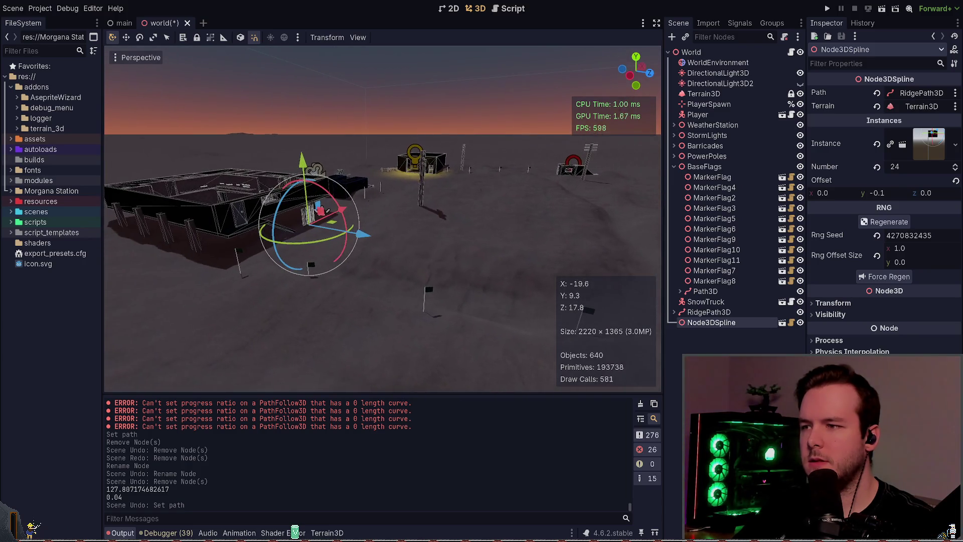
{"action": "left_click", "coordinate": [679, 290]}
{"action": "left_click", "coordinate": [717, 302]}
{"action": "scroll", "coordinate": [717, 281], "scroll_direction": "down", "scroll_amount": 2}
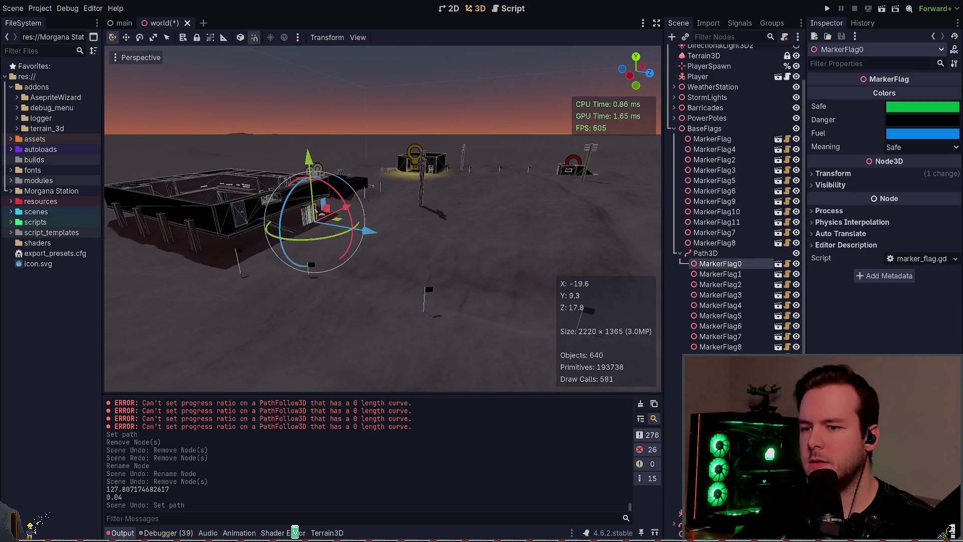
{"action": "left_click", "coordinate": [721, 501], "text": "shift"}
{"action": "key", "text": "Delete"}
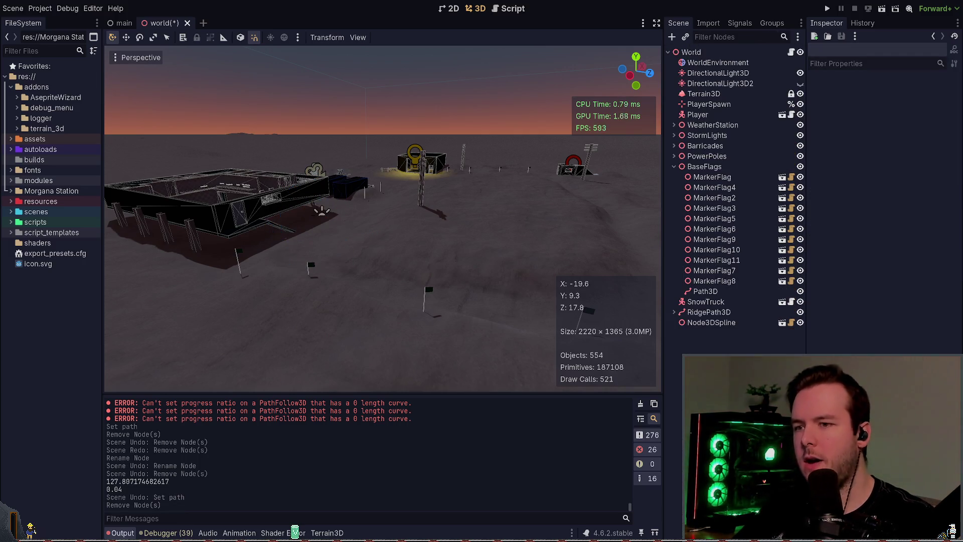
Rename Node3DSpline to RidgeSpline, save, and duplicate it as RidgeSpline2.
{"action": "left_click", "coordinate": [707, 322]}
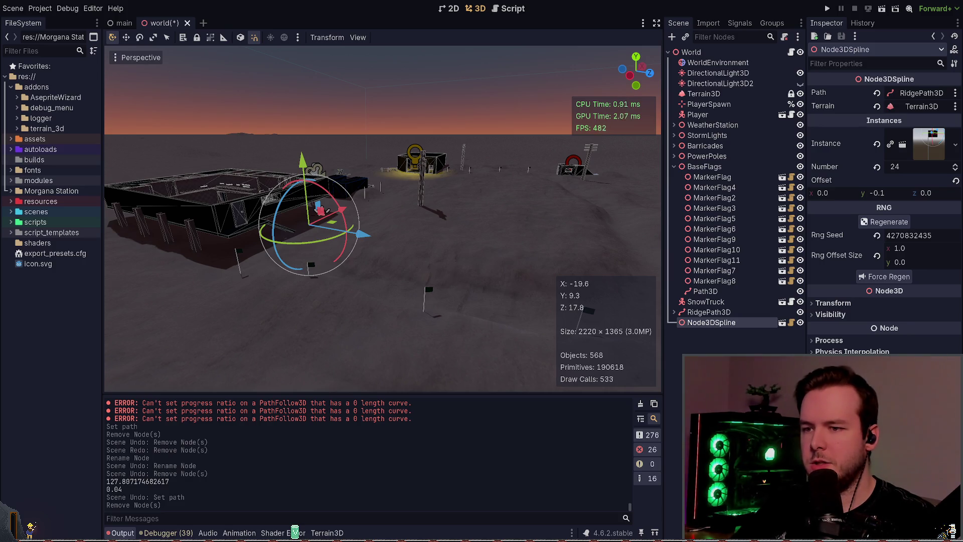
{"action": "type", "text": "RidgeSpline"}
{"action": "key", "text": "Return"}
{"action": "key", "text": "ctrl+s"}
{"action": "key", "text": "ctrl+d"}
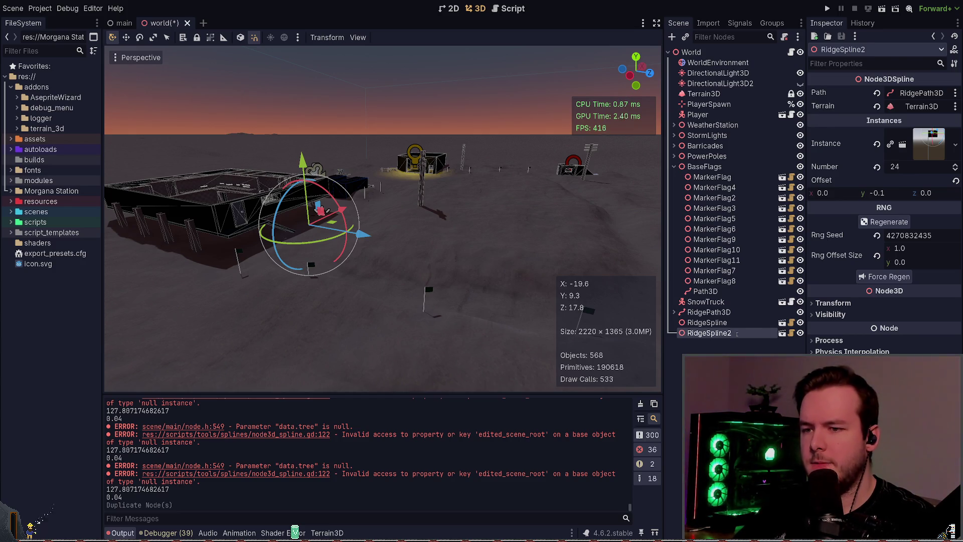
Rename the duplicate to NorthSpline and keep it at World's top level.
{"action": "type", "text": "NorthSpline"}
{"action": "key", "text": "Return"}
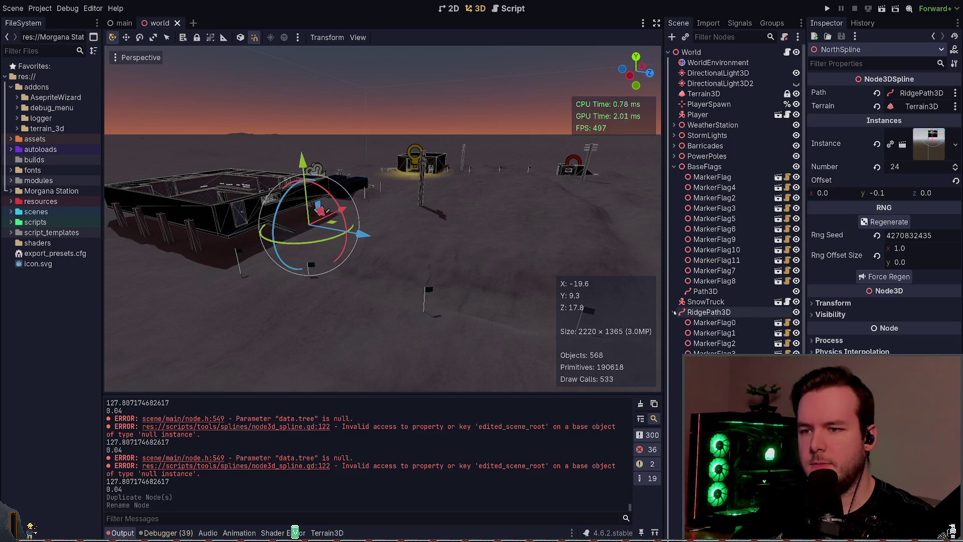
{"action": "left_click_drag", "start_coordinate": [706, 335], "coordinate": [705, 168]}
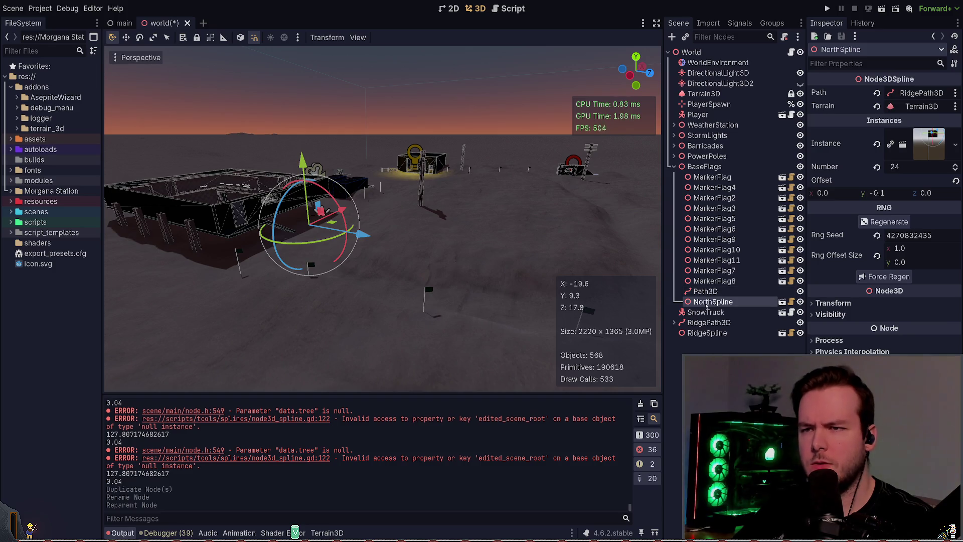
{"action": "left_click_drag", "start_coordinate": [709, 303], "coordinate": [702, 346]}
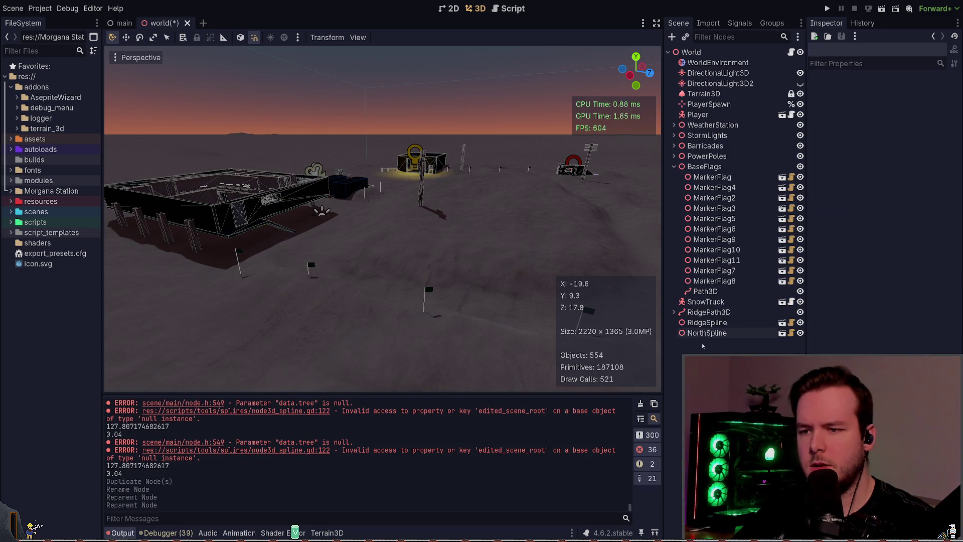
Add a Node3D named Splines and move RidgeSpline and NorthSpline under it.
{"action": "key", "text": "ctrl+a"}
{"action": "key", "text": "Return"}
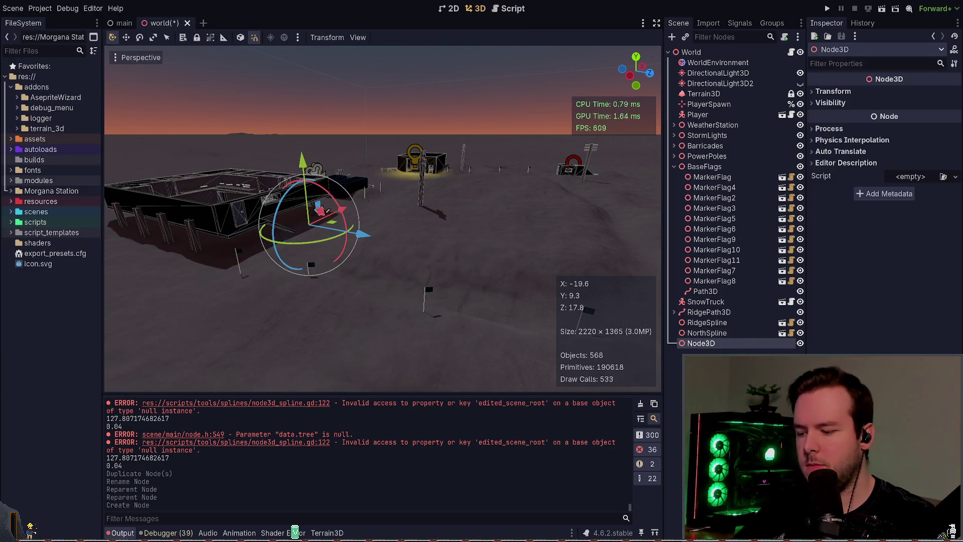
{"action": "key", "text": "F2"}
{"action": "type", "text": "Splines"}
{"action": "key", "text": "Return"}
{"action": "left_click", "coordinate": [707, 322]}
{"action": "left_click", "coordinate": [707, 332], "text": "shift"}
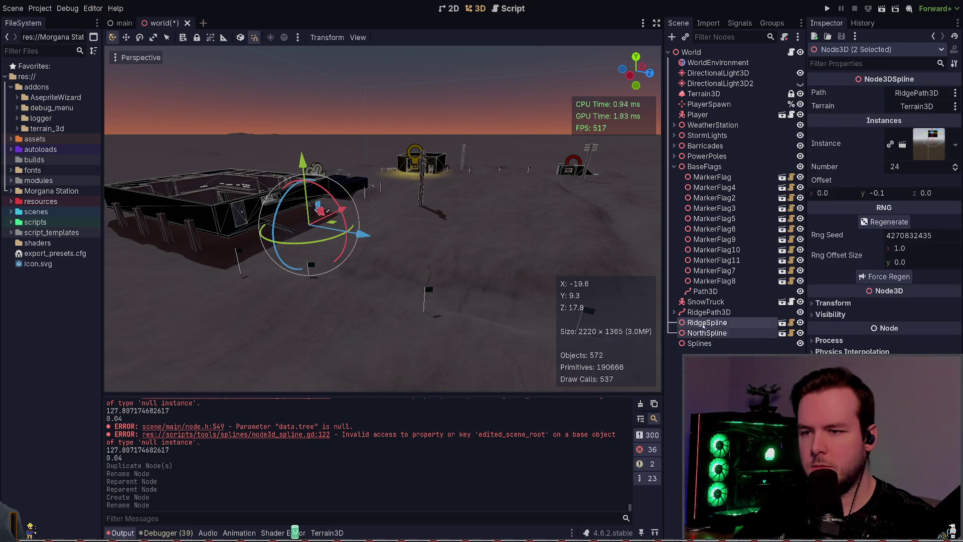
{"action": "left_click_drag", "start_coordinate": [707, 332], "coordinate": [703, 343]}
Undo and redo the Splines rename and reparent, then save the world scene.
{"action": "left_click", "coordinate": [702, 322]}
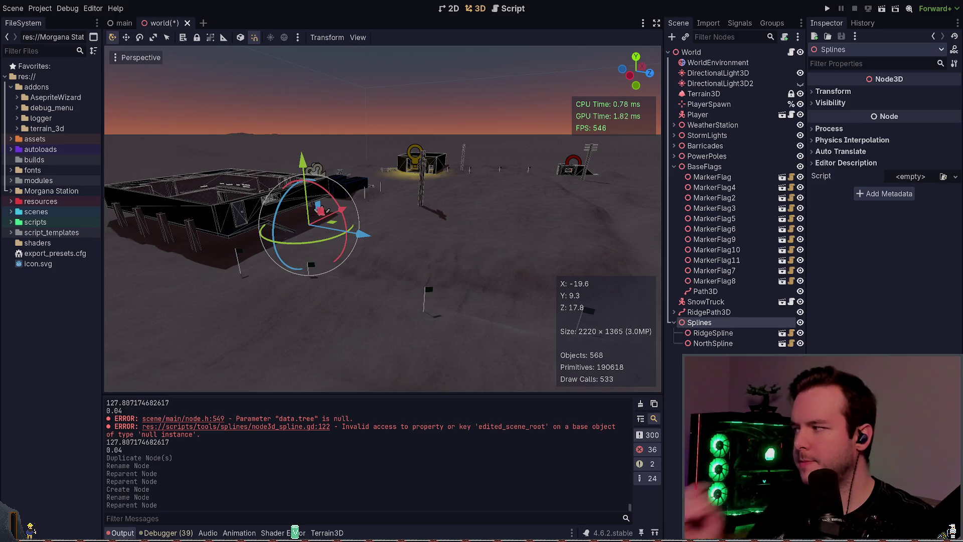
{"action": "key", "text": "ctrl+z"}
{"action": "key", "text": "ctrl+z"}
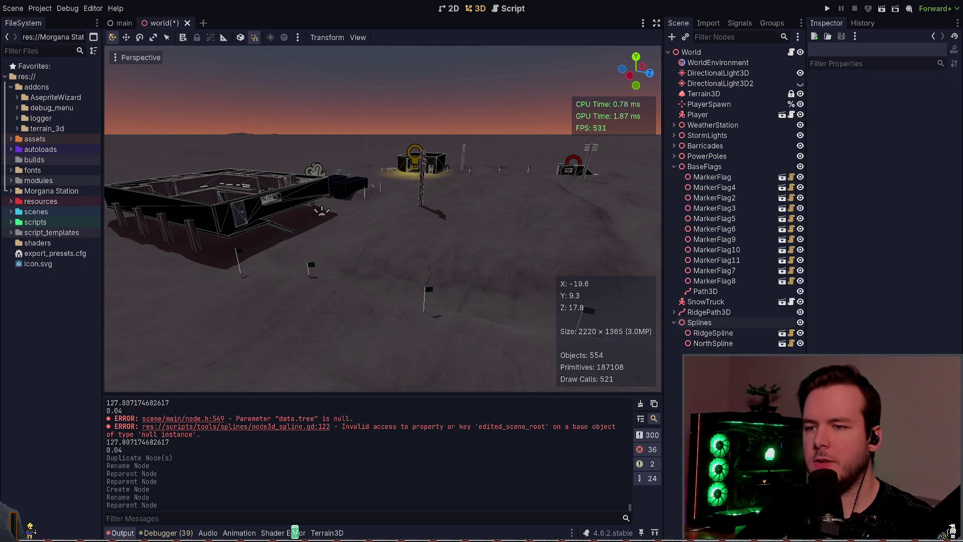
{"action": "key", "text": "ctrl+shift+z"}
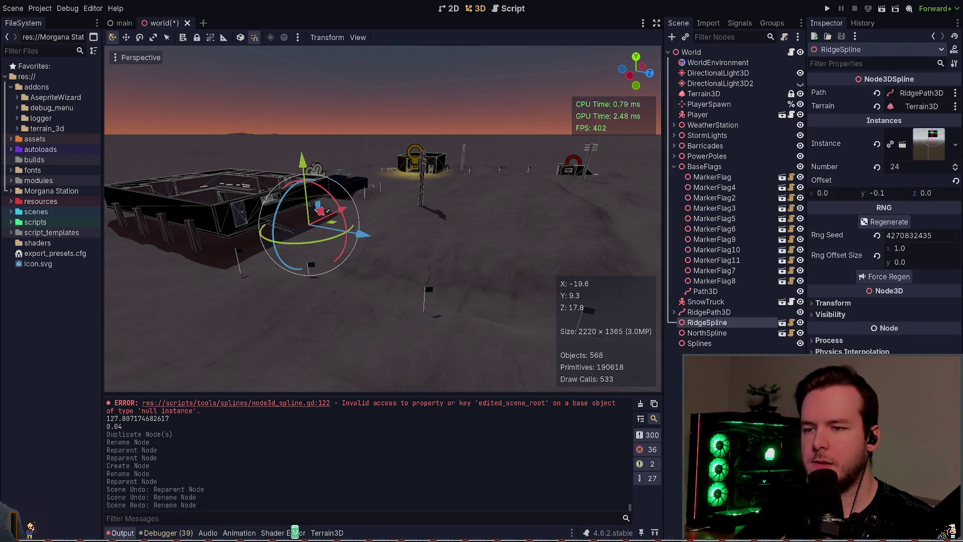
{"action": "key", "text": "ctrl+shift+z"}
{"action": "key", "text": "ctrl+s"}
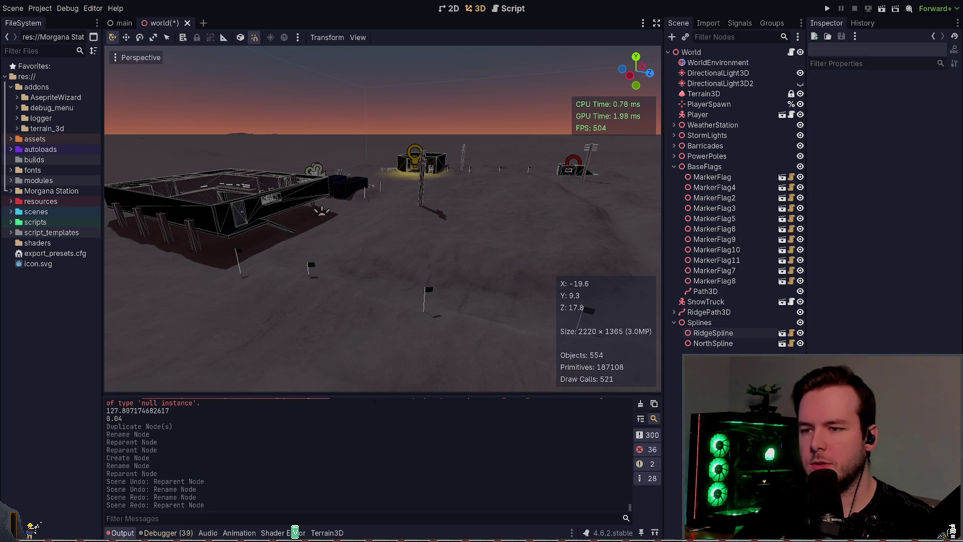
Check NorthSpline, then delete the original MarkerFlag through MarkerFlag8 nodes.
{"action": "left_click", "coordinate": [714, 343]}
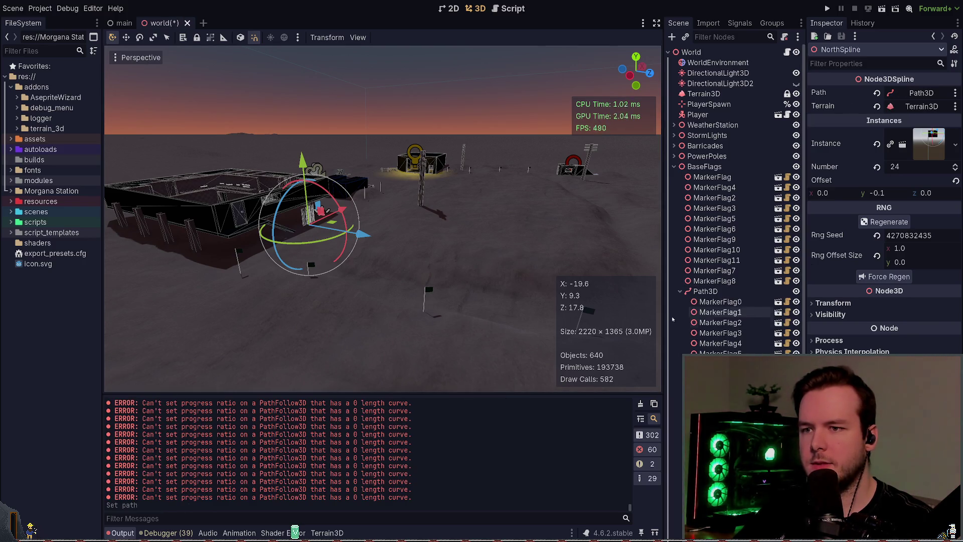
{"action": "left_click", "coordinate": [712, 177]}
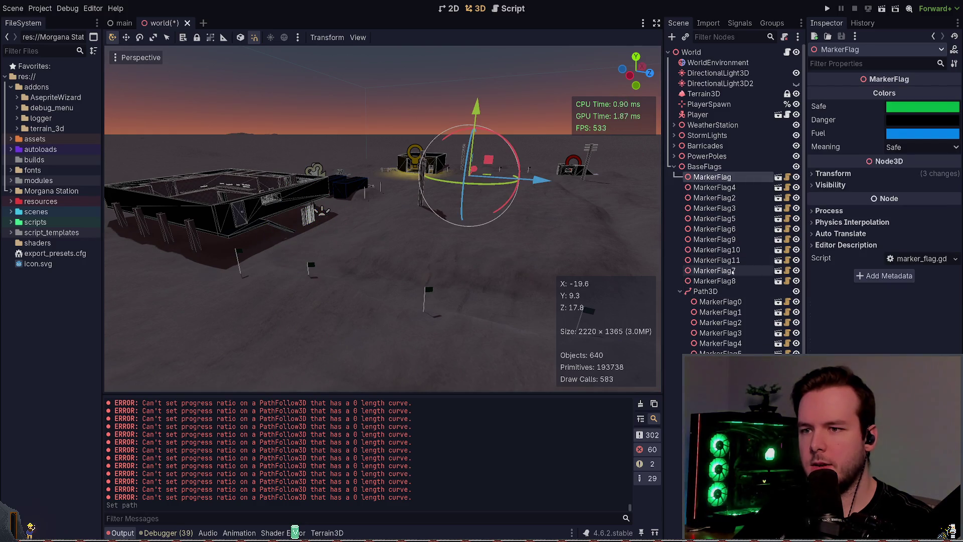
{"action": "left_click", "coordinate": [733, 281], "text": "shift"}
{"action": "key", "text": "Delete"}
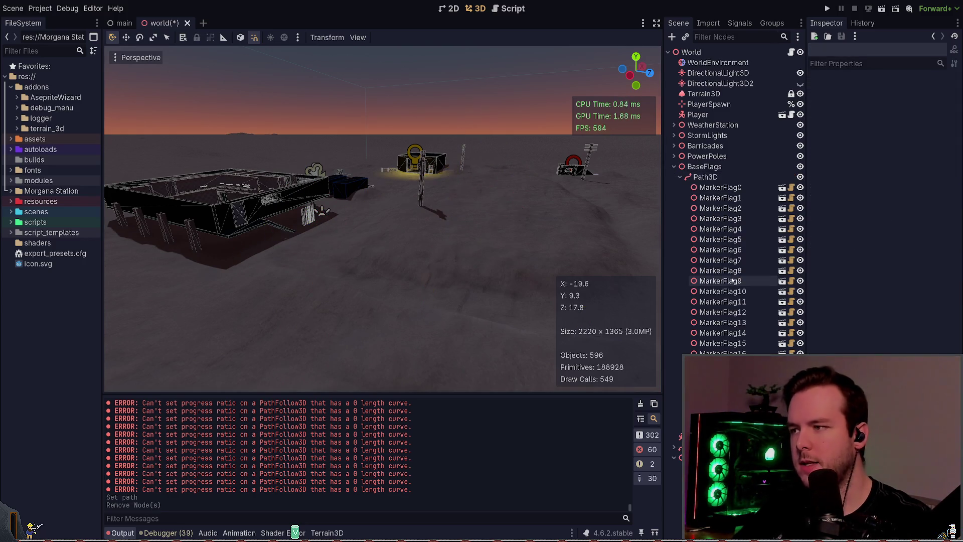
Select Path3D, expand its curve properties, and try two ground points before undoing them.
{"action": "left_click", "coordinate": [677, 177]}
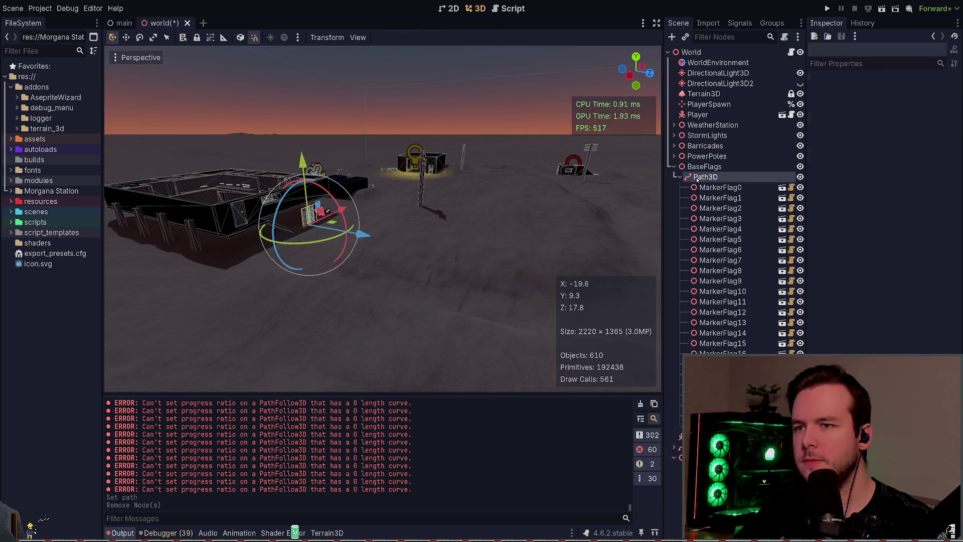
{"action": "left_click", "coordinate": [922, 93]}
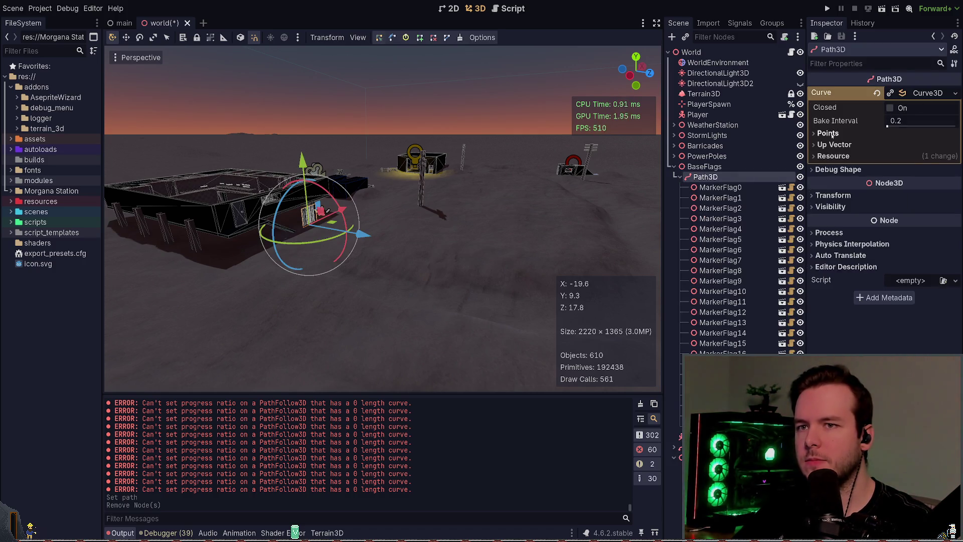
{"action": "mouse_move", "coordinate": [413, 89]}
{"action": "left_mouse_down"}
{"action": "mouse_move", "coordinate": [413, 118]}
{"action": "mouse_move", "coordinate": [330, 293]}
{"action": "left_mouse_up"}
{"action": "left_click", "coordinate": [342, 269]}
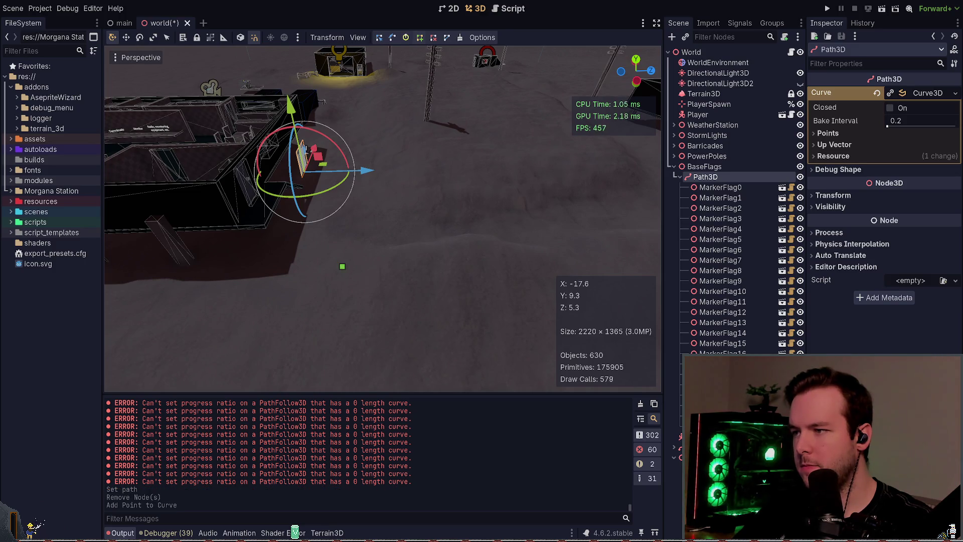
{"action": "left_click", "coordinate": [402, 267]}
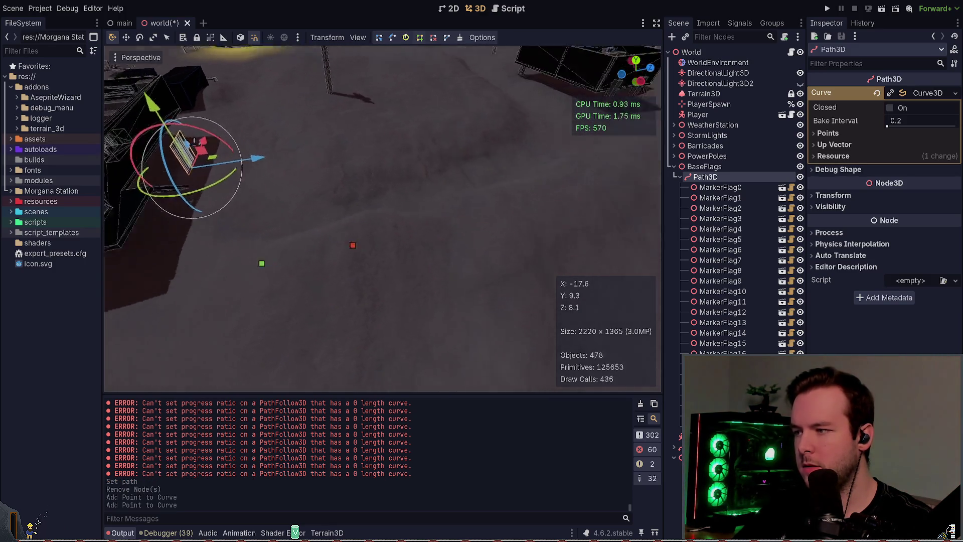
{"action": "key", "text": "ctrl+z"}
{"action": "key", "text": "ctrl+z"}
{"action": "key", "text": "s"}
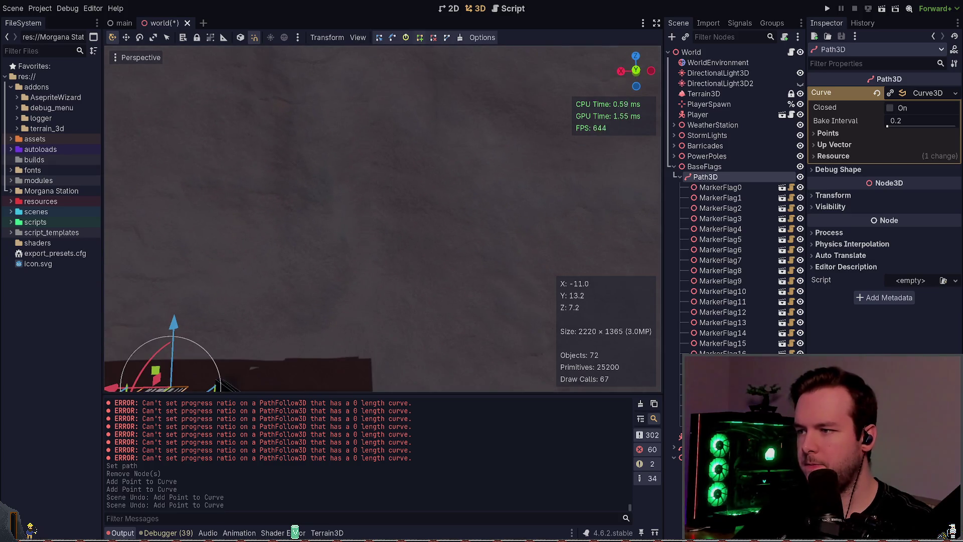
Add six curve points in a row across the terrain.
{"action": "left_click", "coordinate": [375, 328]}
{"action": "left_click", "coordinate": [396, 251]}
{"action": "key", "text": "s"}
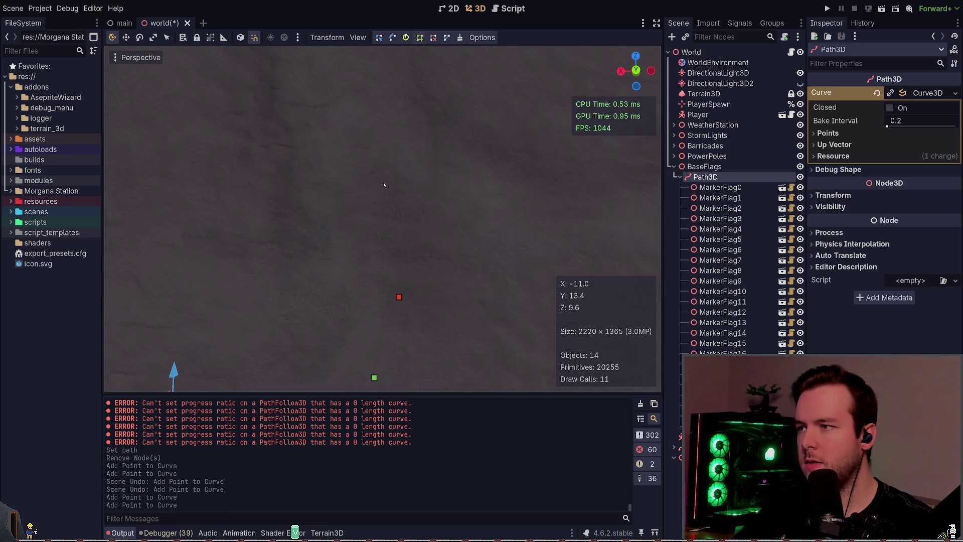
{"action": "left_click", "coordinate": [386, 195]}
{"action": "key", "text": "s"}
{"action": "left_click", "coordinate": [378, 162]}
{"action": "key", "text": "s"}
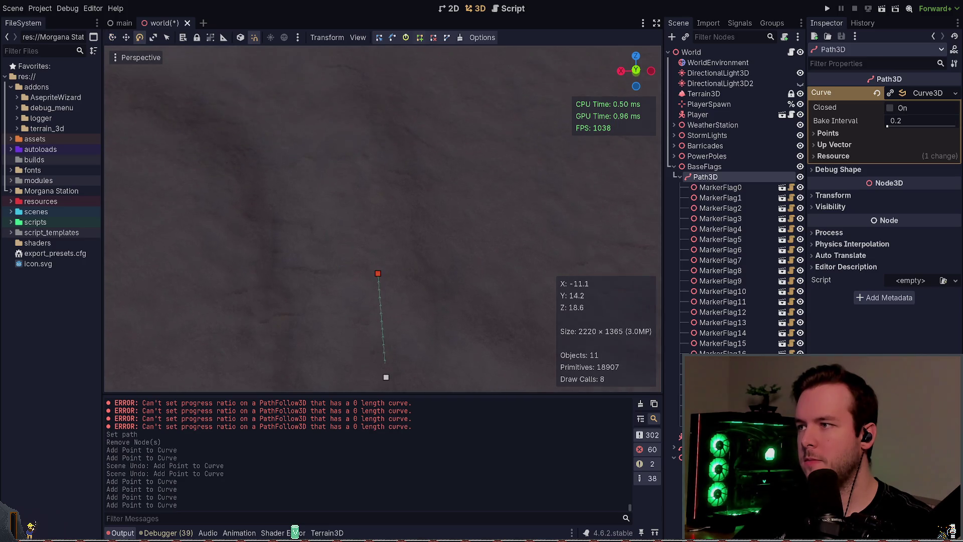
{"action": "left_click", "coordinate": [380, 152]}
{"action": "key", "text": "s"}
{"action": "key", "text": "e"}
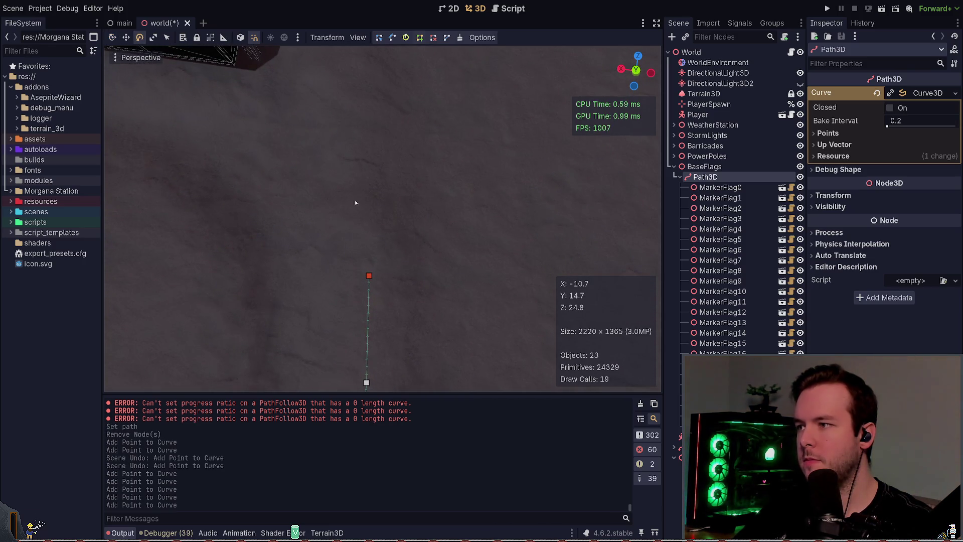
{"action": "left_click", "coordinate": [355, 202]}
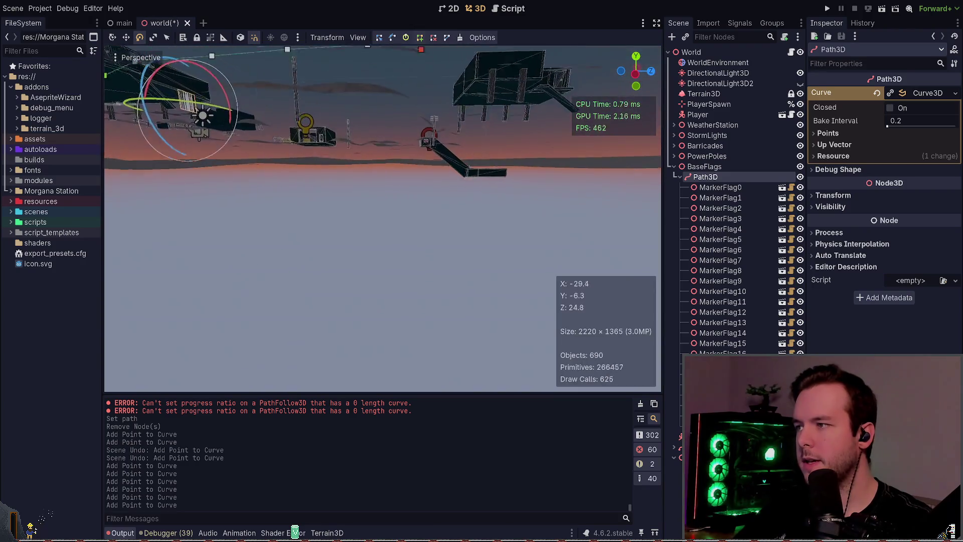
{"action": "key", "text": "f"}
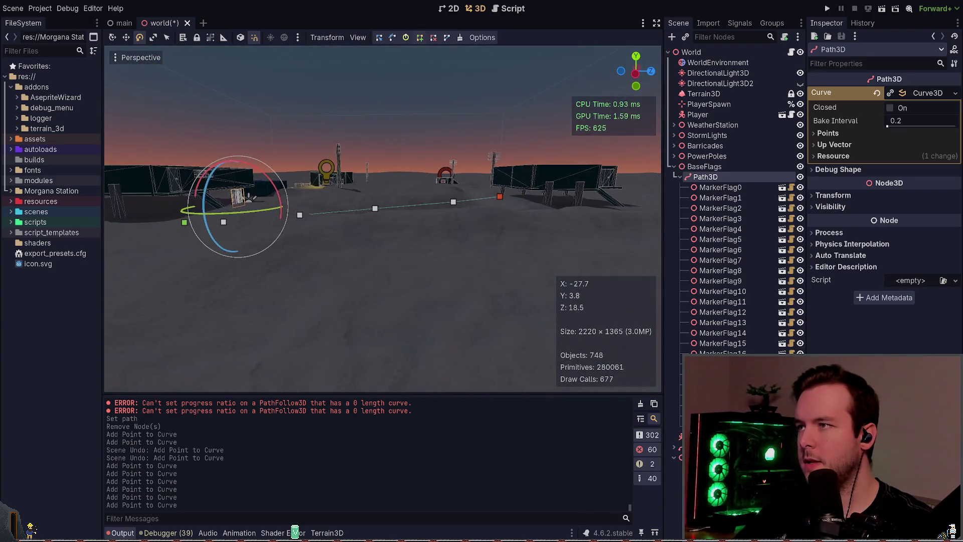
Lower the selected curve points onto the terrain with the Move gizmo and save.
{"action": "left_click_drag", "start_coordinate": [491, 175], "coordinate": [430, 213]}
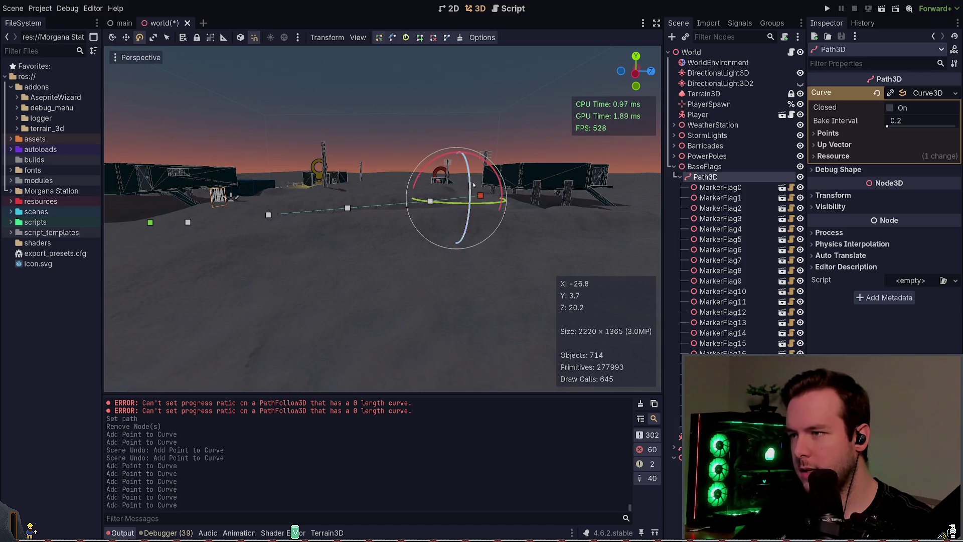
{"action": "key", "text": "w"}
{"action": "left_click_drag", "start_coordinate": [459, 141], "coordinate": [459, 155]}
{"action": "left_click_drag", "start_coordinate": [301, 201], "coordinate": [396, 238]}
{"action": "left_click_drag", "start_coordinate": [352, 143], "coordinate": [352, 162]}
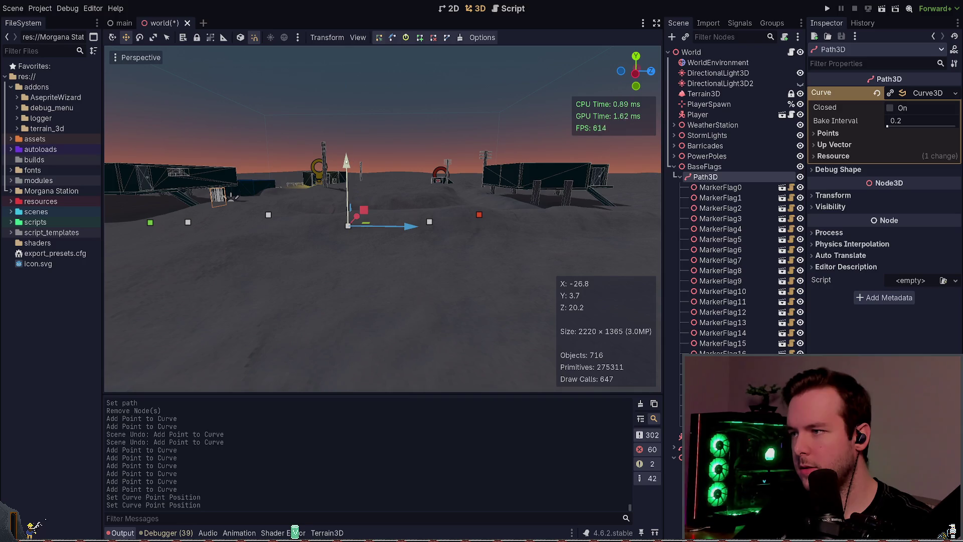
{"action": "left_click", "coordinate": [268, 215]}
{"action": "left_click_drag", "start_coordinate": [263, 153], "coordinate": [264, 162]}
{"action": "left_click_drag", "start_coordinate": [501, 204], "coordinate": [501, 204]}
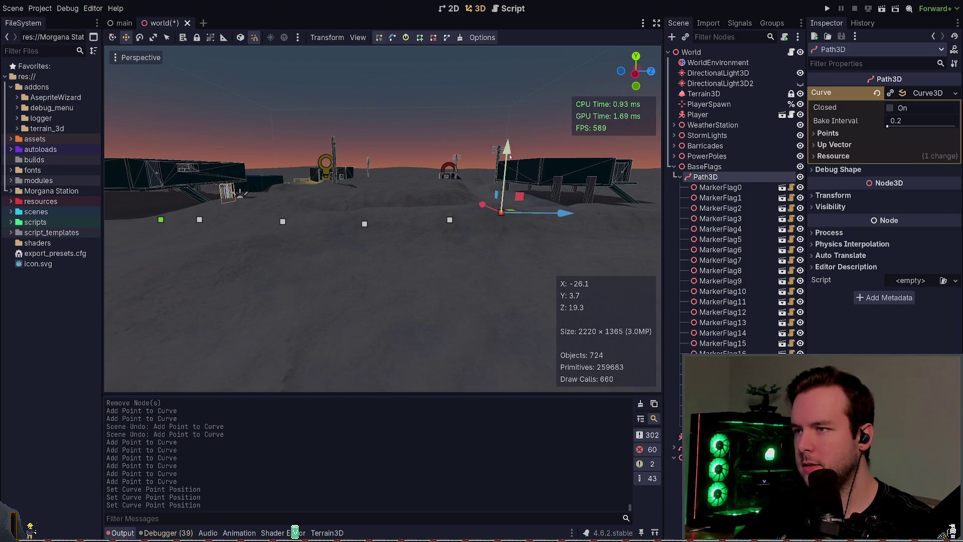
{"action": "left_click", "coordinate": [474, 125]}
{"action": "key", "text": "ctrl+s"}
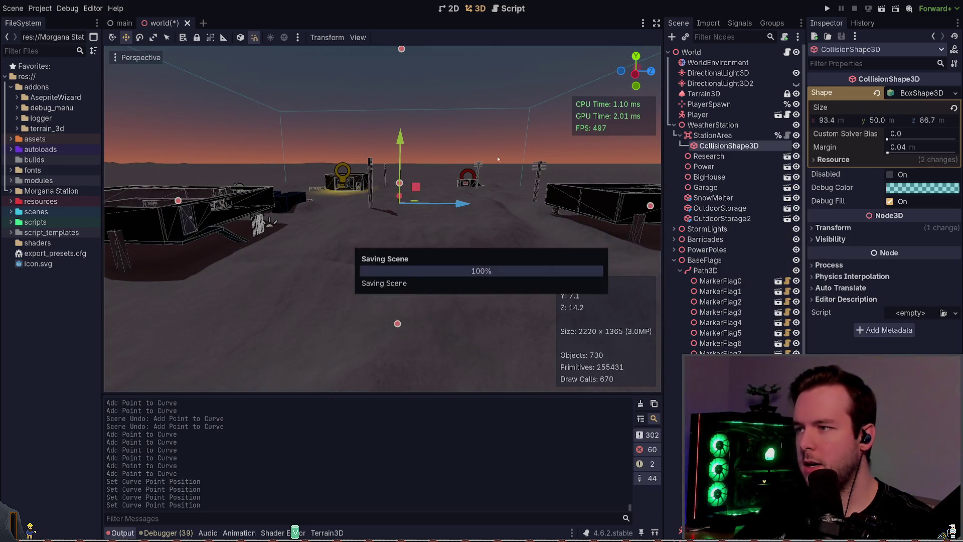
Force-regenerate NorthSpline's flags along Path3D, then drag its Number down from 24 to -1.
{"action": "left_click", "coordinate": [674, 125]}
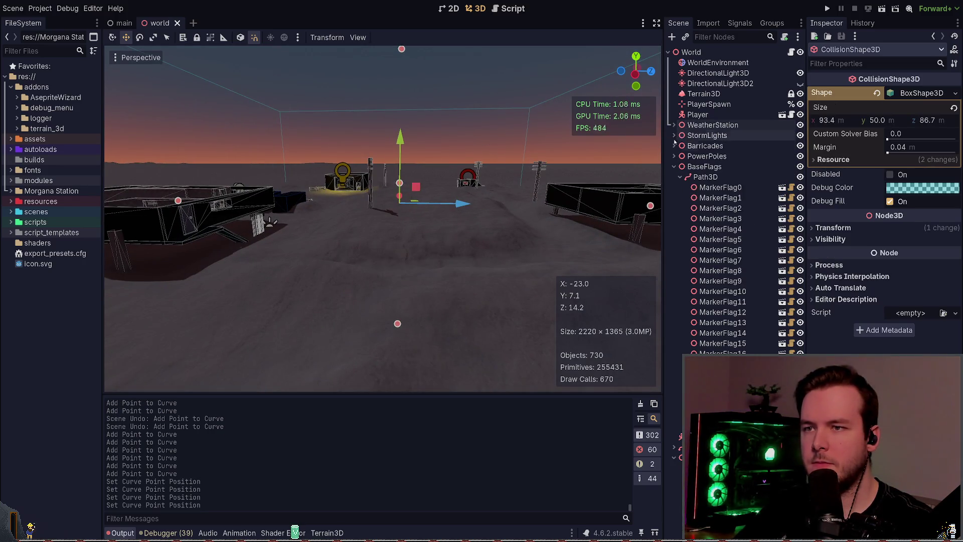
{"action": "left_click", "coordinate": [704, 177]}
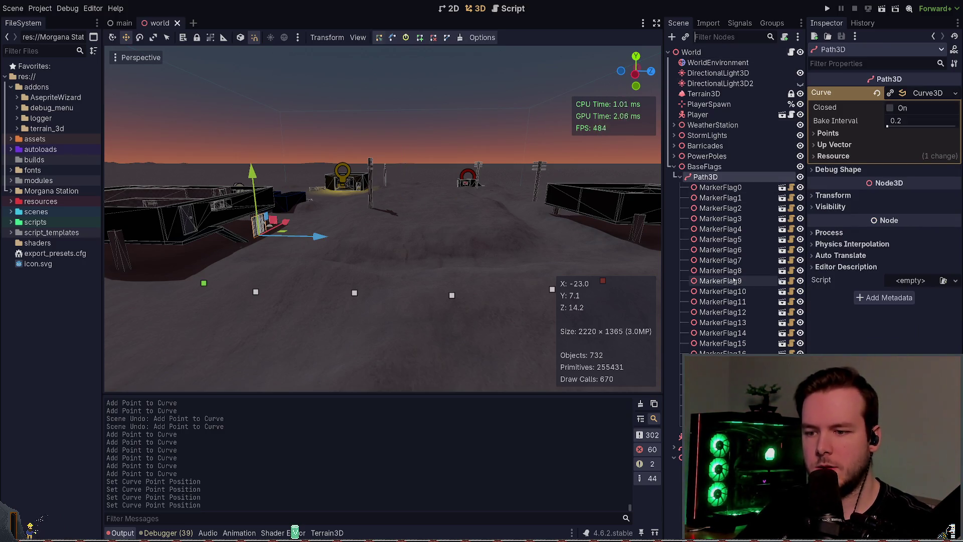
{"action": "left_click", "coordinate": [702, 457]}
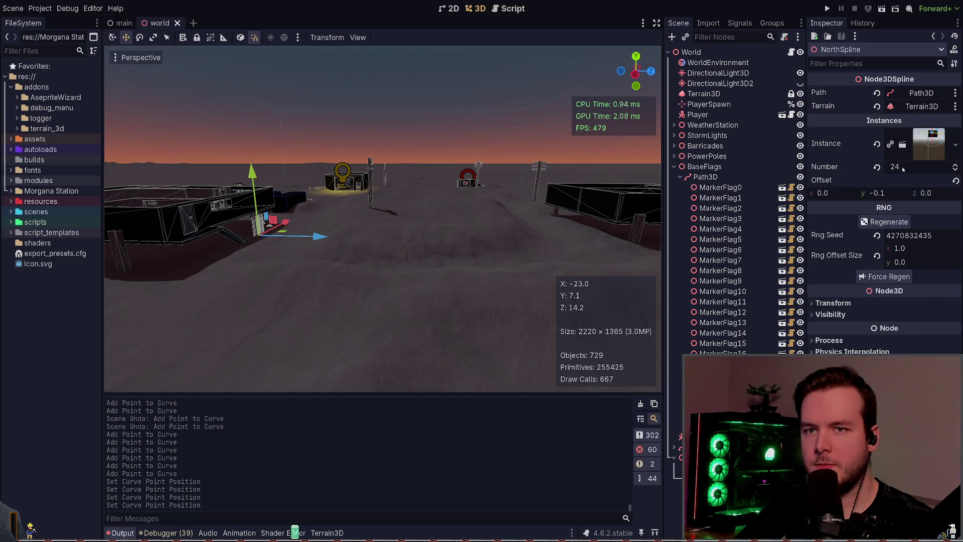
{"action": "left_click", "coordinate": [881, 276]}
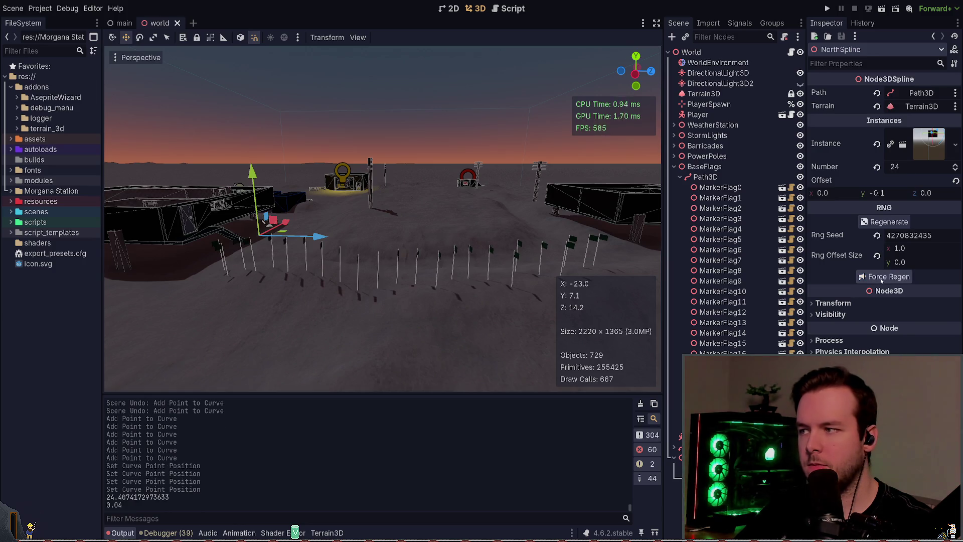
{"action": "key", "text": "s"}
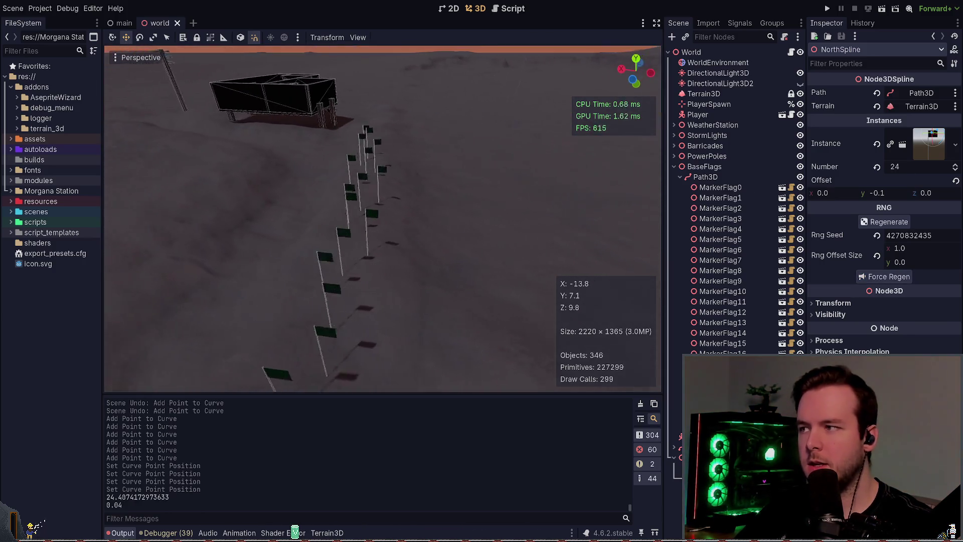
{"action": "key", "text": "w"}
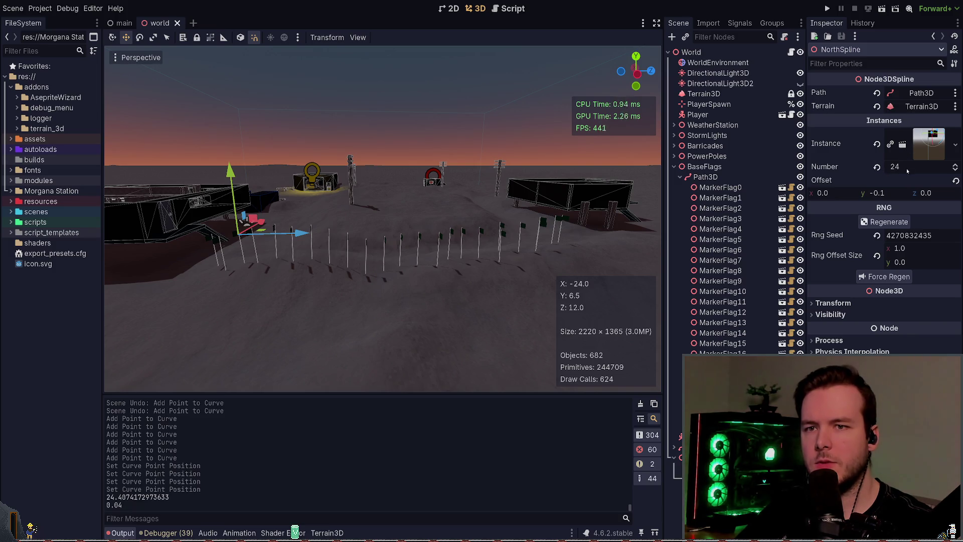
{"action": "left_click_drag", "start_coordinate": [956, 171], "coordinate": [956, 193]}
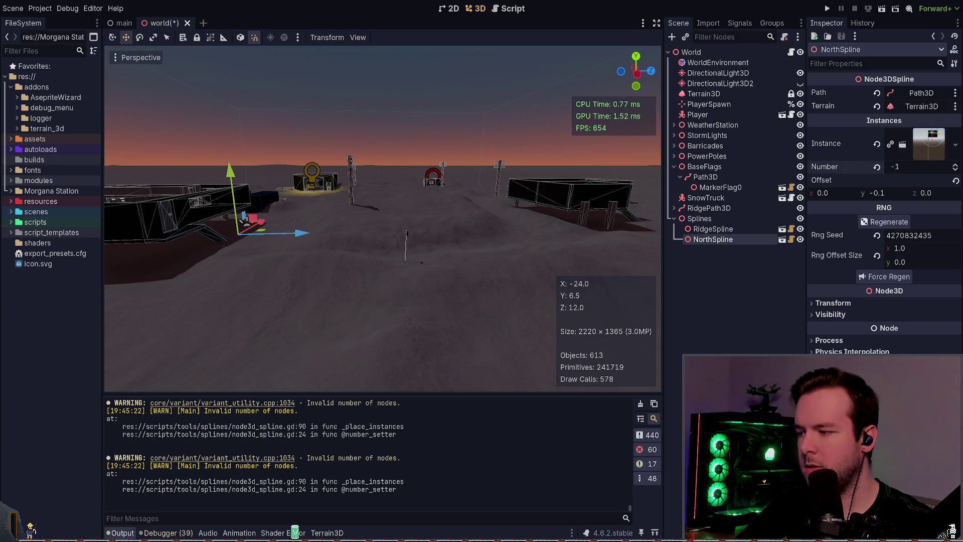
Raise NorthSpline's flag count back up and fly around to inspect the flag line.
{"action": "left_click_drag", "start_coordinate": [955, 193], "coordinate": [955, 160]}
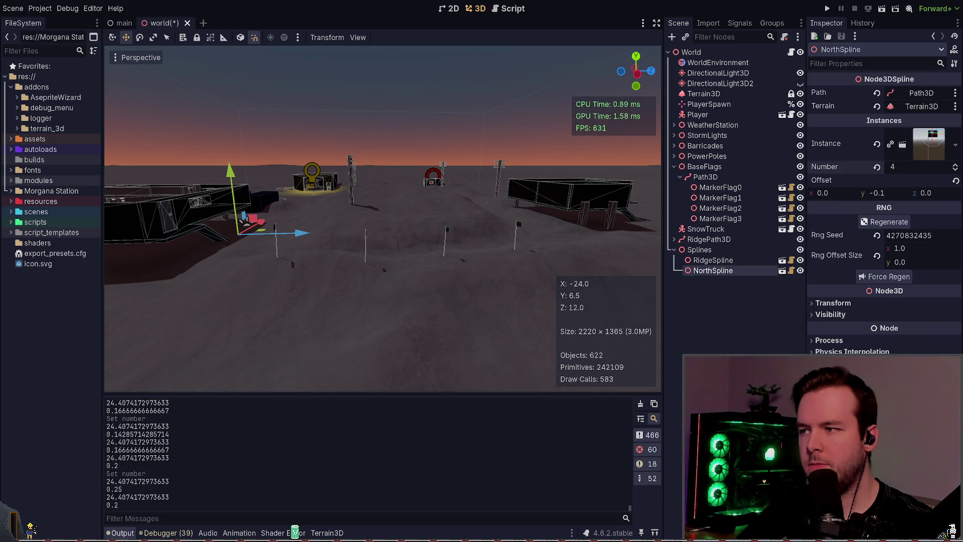
{"action": "key", "text": "w"}
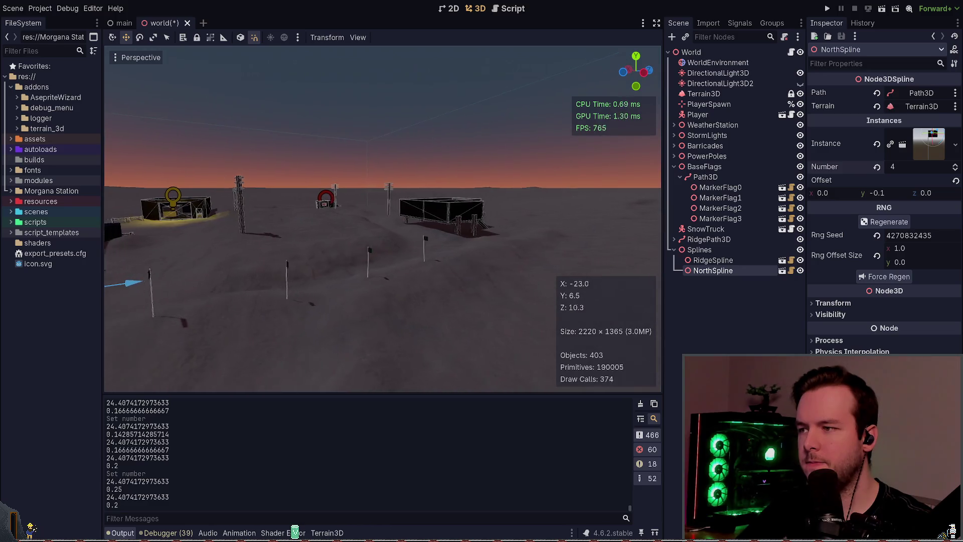
{"action": "key", "text": "w"}
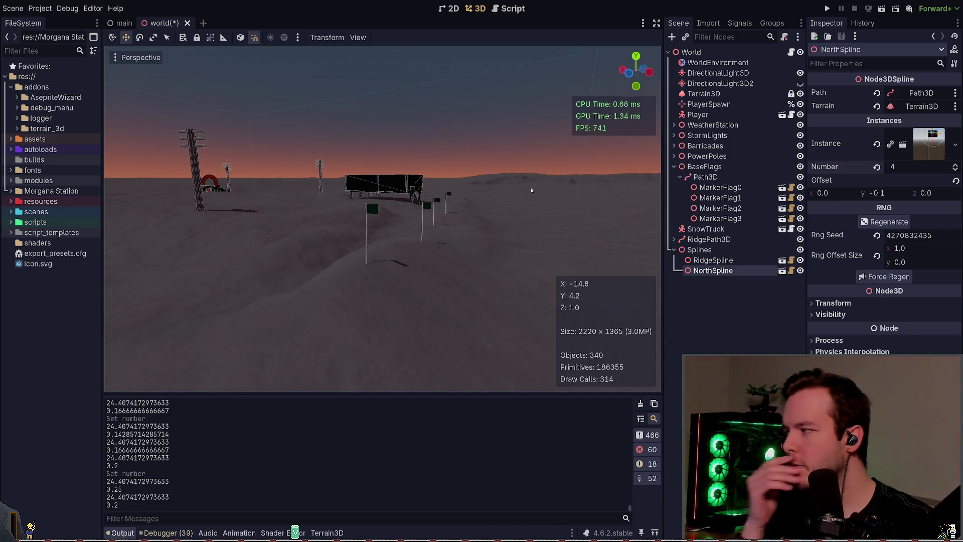
{"action": "key", "text": "w"}
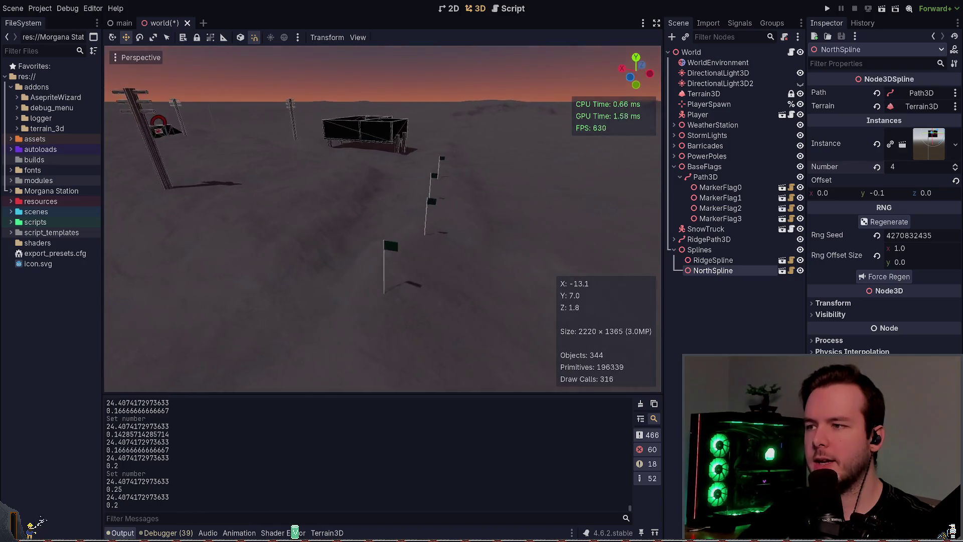
{"action": "key", "text": "s"}
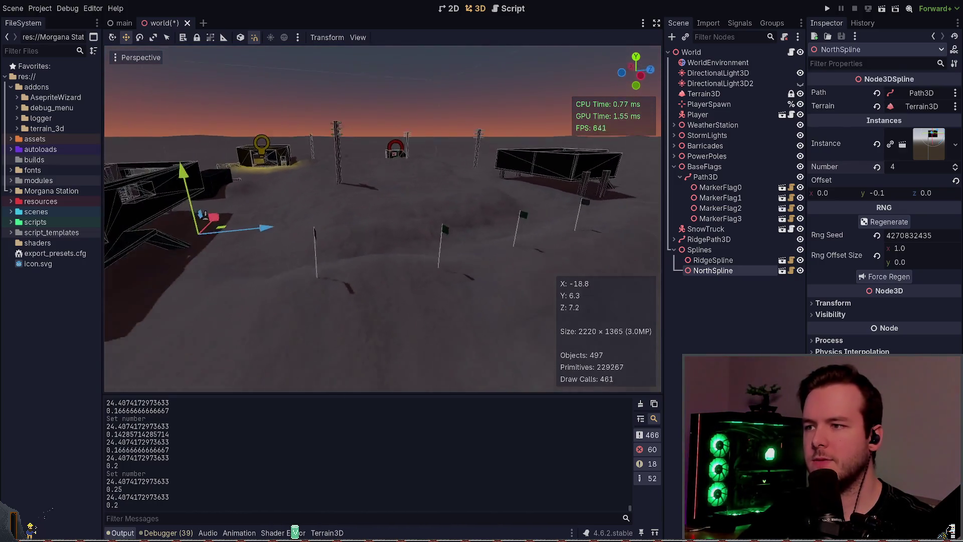
{"action": "key", "text": "s"}
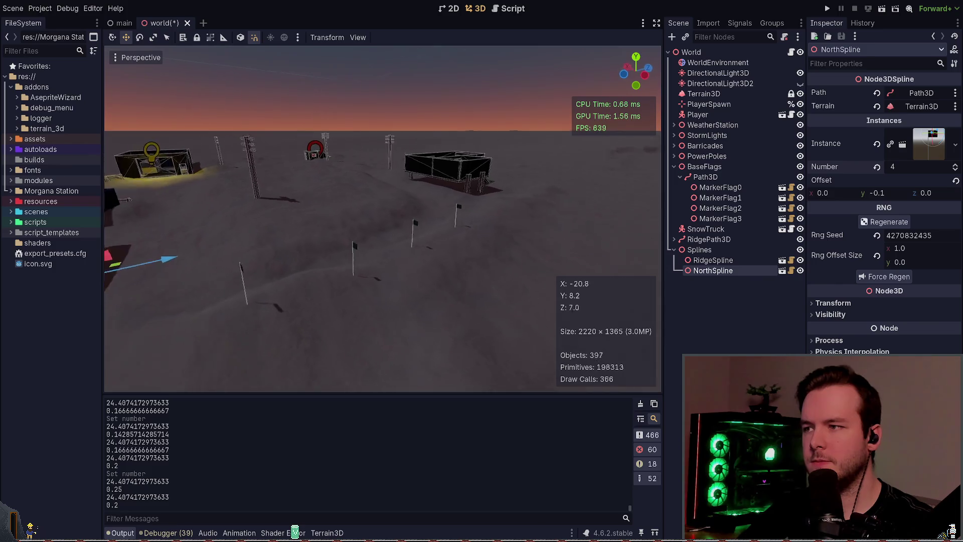
{"action": "key", "text": "s"}
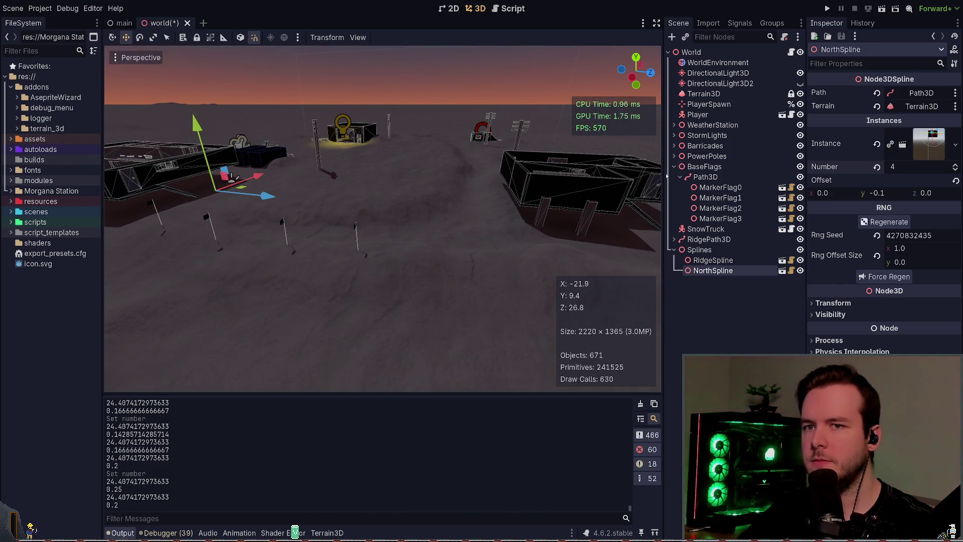
Set the flag Number to 6, compare RidgeSpline, and select the Path3D under BaseFlags.
{"action": "left_click", "coordinate": [955, 166]}
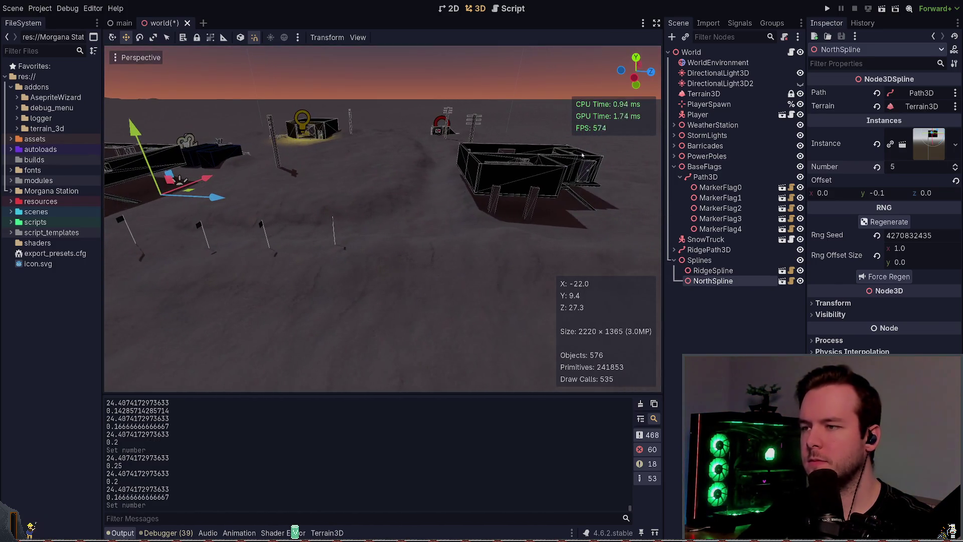
{"action": "left_click", "coordinate": [953, 166]}
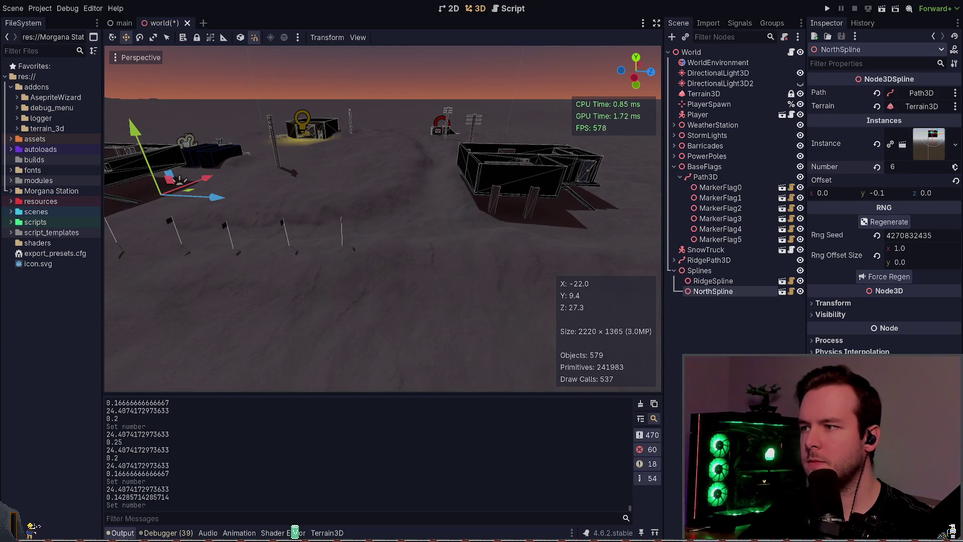
{"action": "left_click", "coordinate": [755, 272]}
{"action": "left_click", "coordinate": [722, 260]}
{"action": "left_click", "coordinate": [722, 281]}
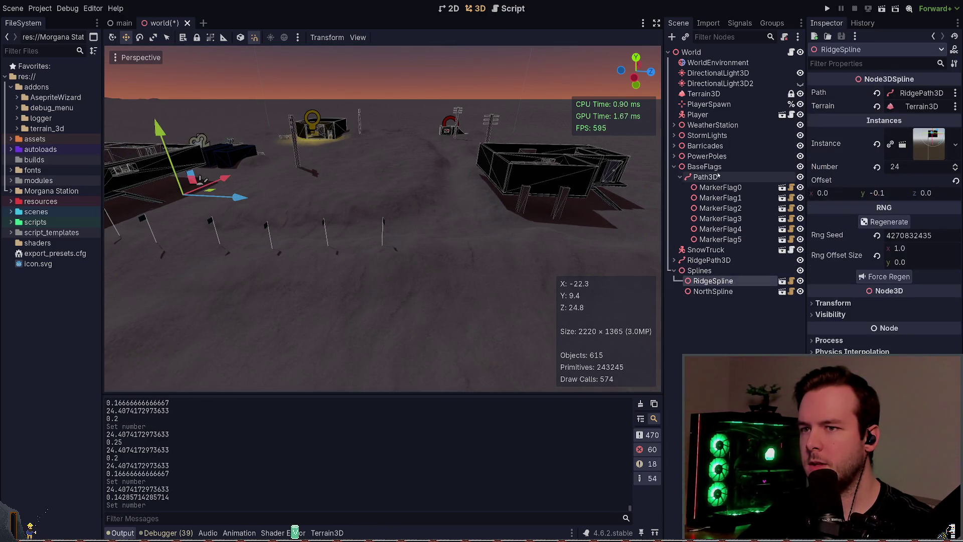
{"action": "left_click", "coordinate": [721, 179]}
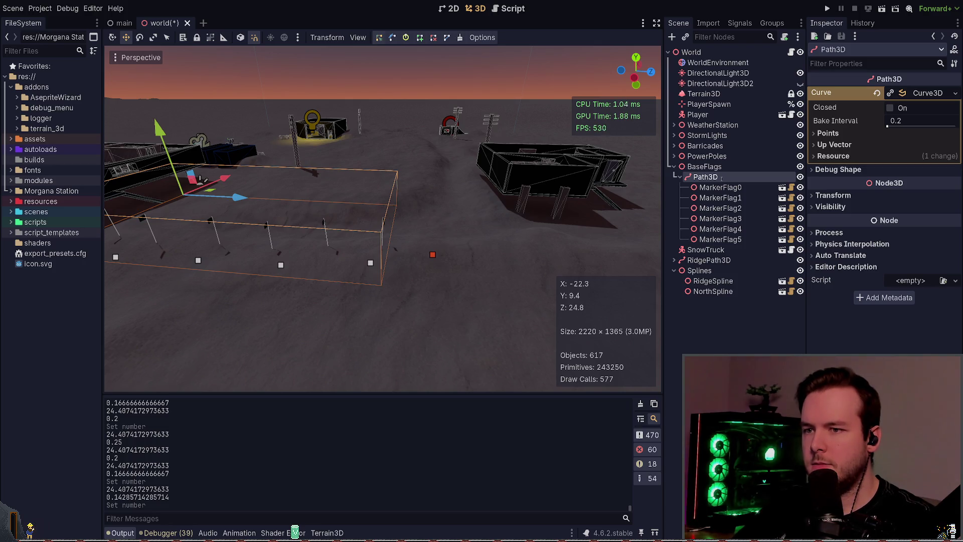
Rename the Path3D node to NorthFlags and save the world scene.
{"action": "type", "text": "NorthFlags"}
{"action": "key", "text": "Return"}
{"action": "key", "text": "ctrl+s"}
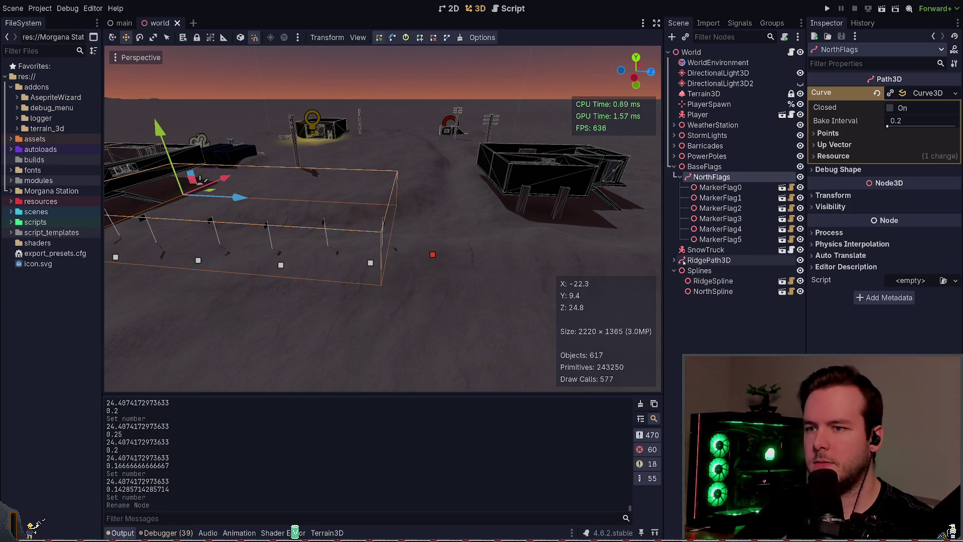
Check RidgePath3D's flags, then add a point to the NorthFlags curve and undo it.
{"action": "left_click", "coordinate": [673, 260]}
{"action": "left_click", "coordinate": [672, 260]}
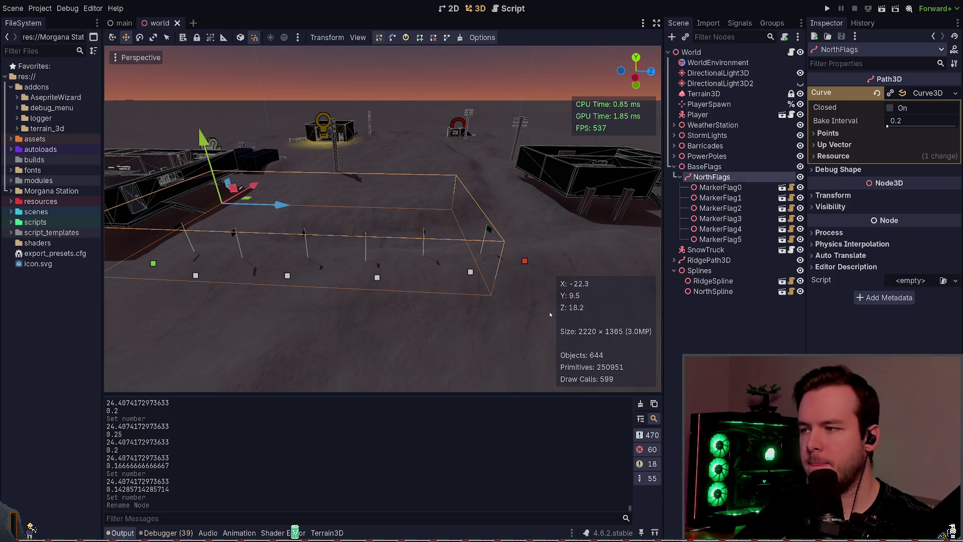
{"action": "left_click_drag", "start_coordinate": [550, 314], "coordinate": [495, 304]}
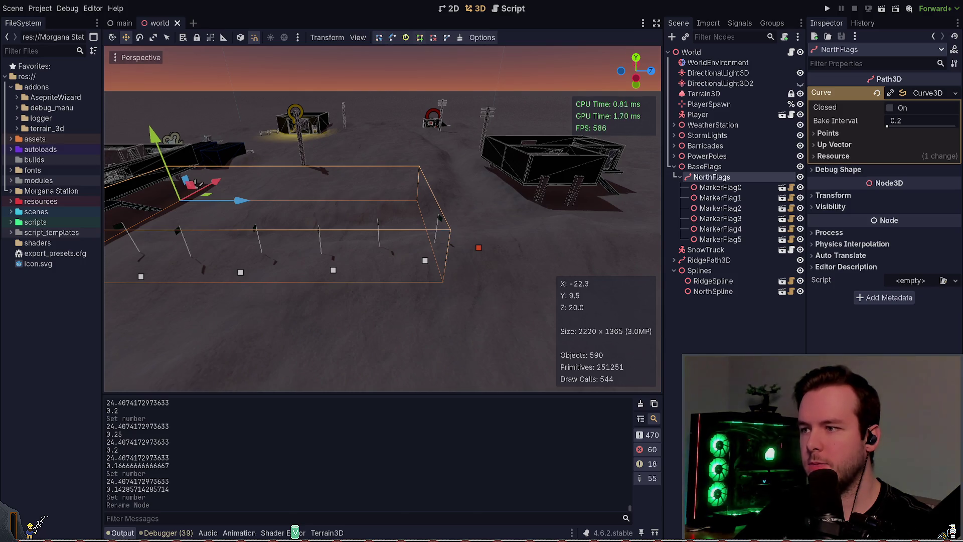
{"action": "left_click", "coordinate": [456, 229]}
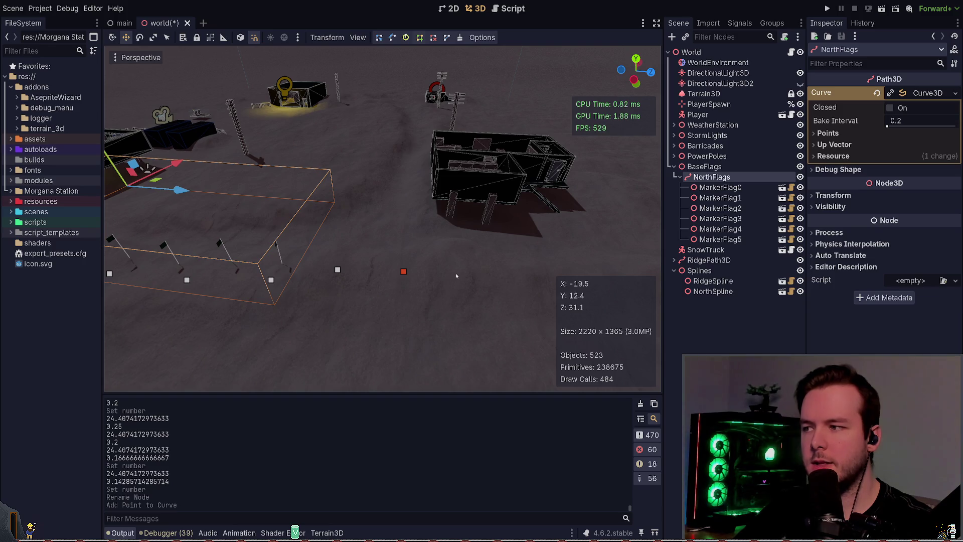
{"action": "key", "text": "ctrl+z"}
Inspect RidgePath3D, RidgeSpline and NorthSpline, confirming NorthSpline follows NorthFlags.
{"action": "left_click", "coordinate": [705, 249]}
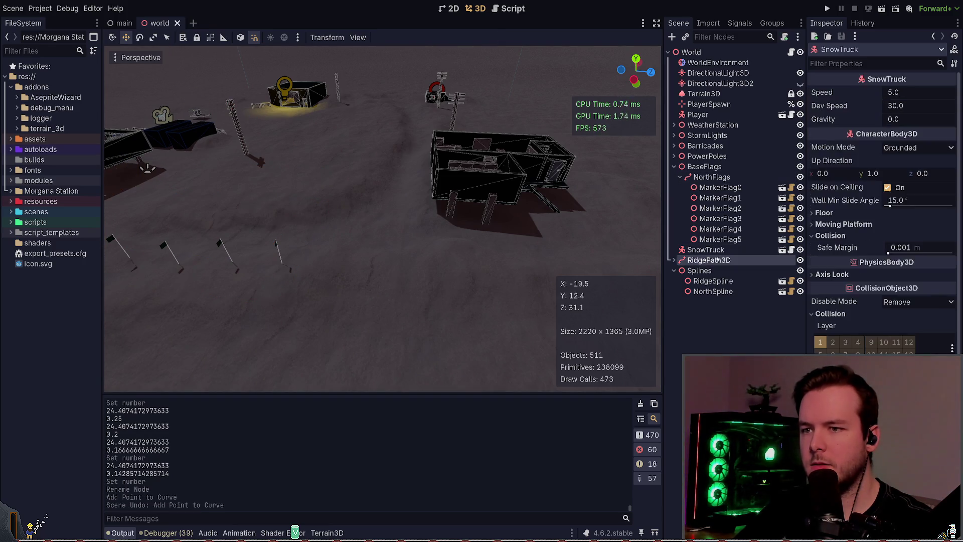
{"action": "left_click", "coordinate": [717, 260]}
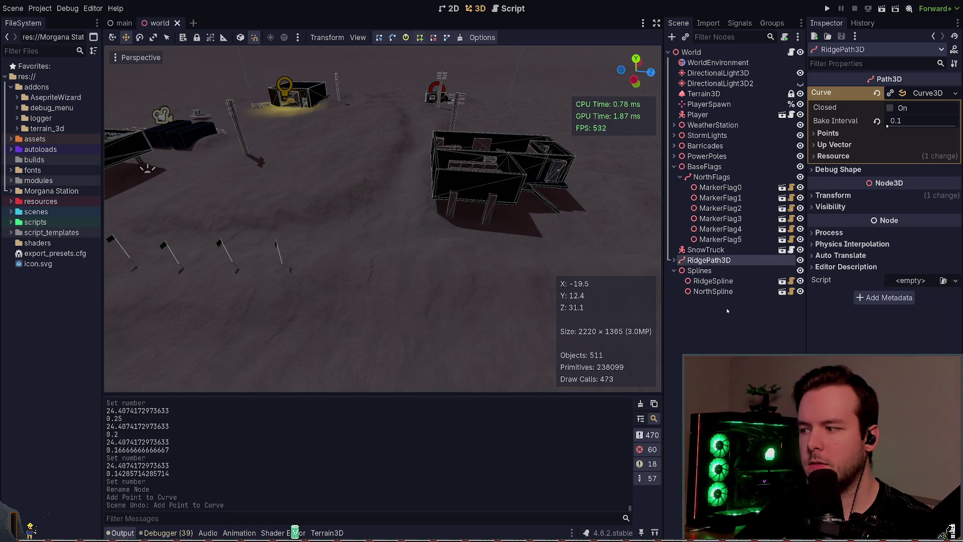
{"action": "left_click", "coordinate": [712, 281]}
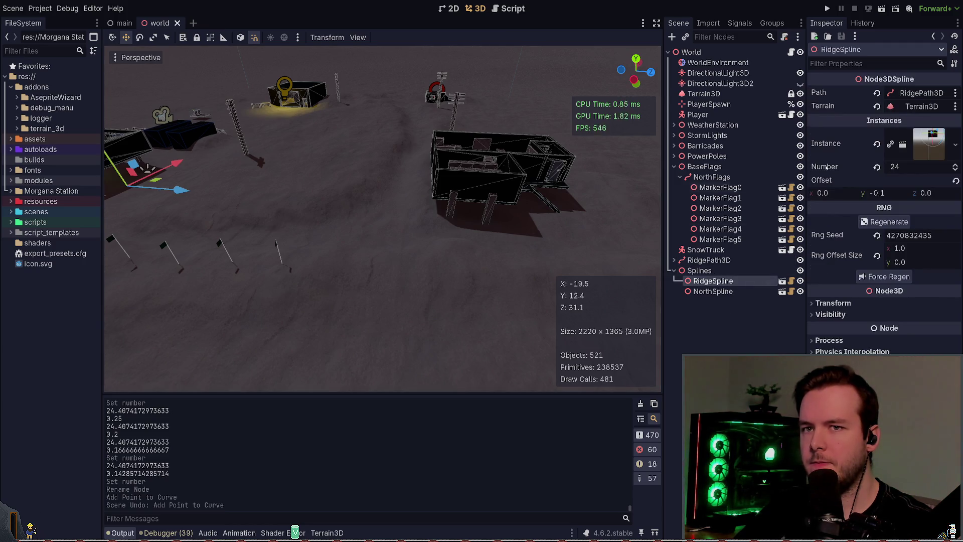
{"action": "left_click", "coordinate": [712, 291]}
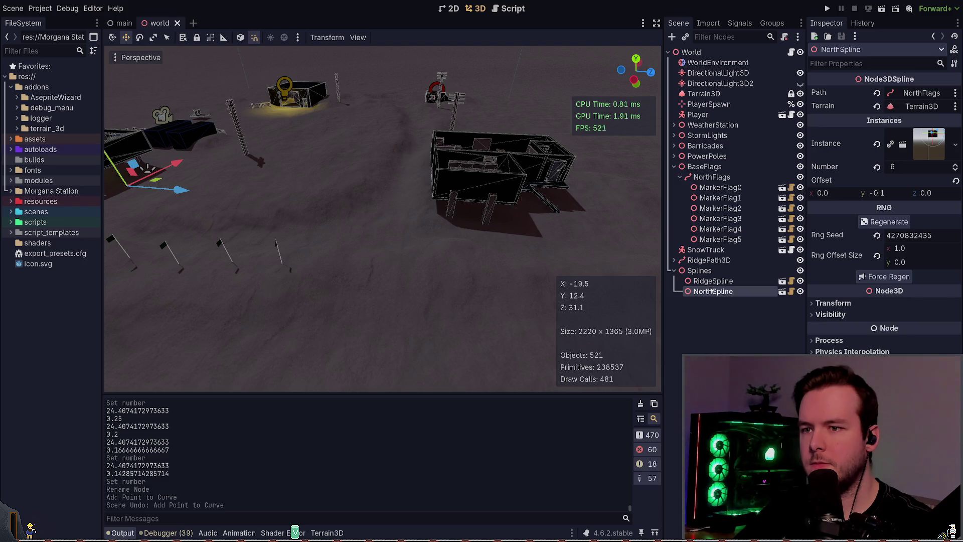
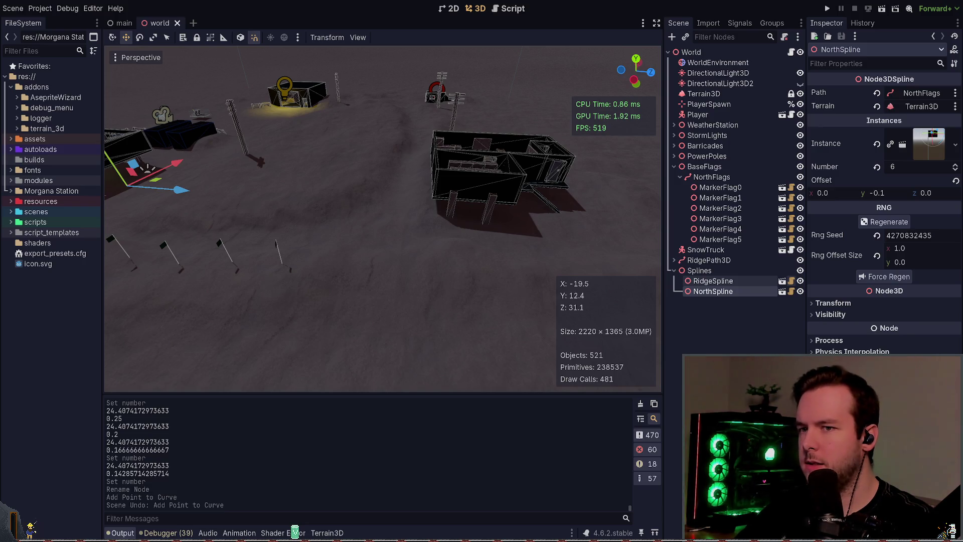
Switch from the Godot editor to the Neovim code editor.
{"action": "key", "text": "alt+Tab"}
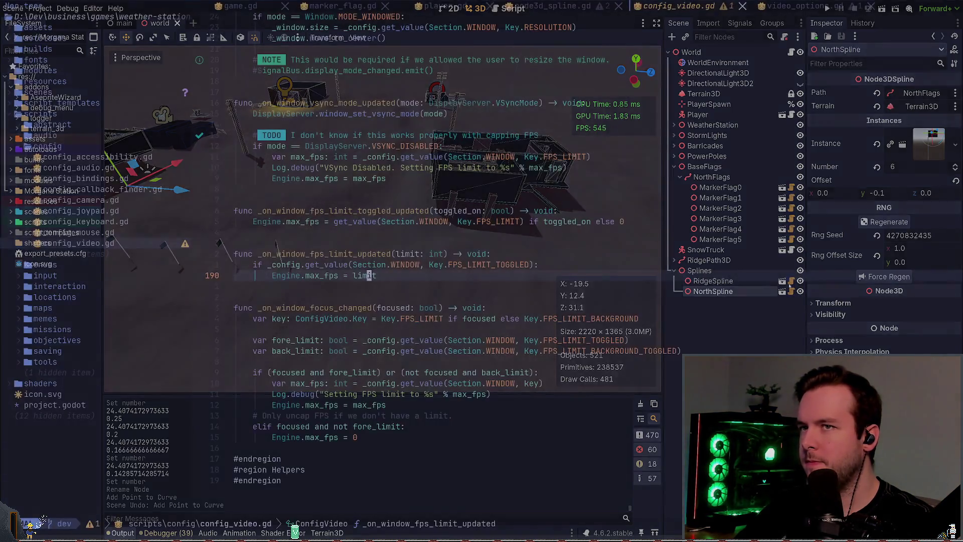
Close the config_video.gd and video_options.gd buffers.
{"action": "key", "text": "space"}
{"action": "key", "text": "b"}
{"action": "key", "text": "d"}
{"action": "key", "text": "space"}
{"action": "key", "text": "b"}
{"action": "key", "text": "d"}
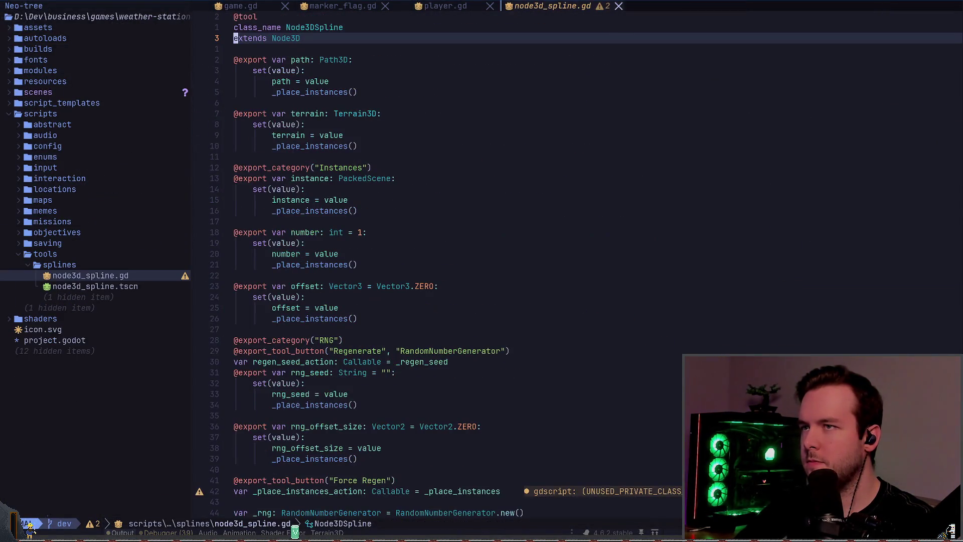
Move down node3d_spline.gd to _connect_signals, checking the _place_instances documentation on the way.
{"action": "key", "text": "j"}
{"action": "key", "text": "j"}
{"action": "key", "text": "j"}
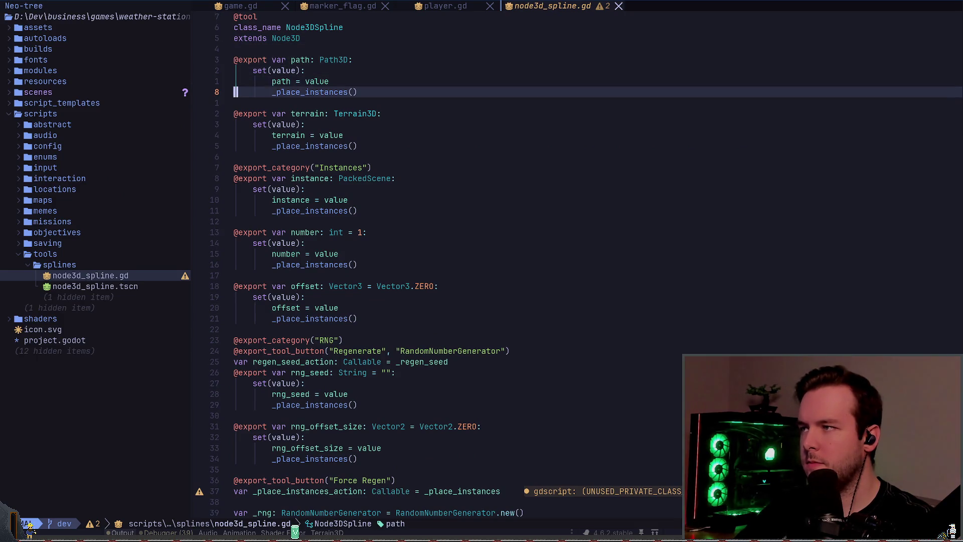
{"action": "key", "text": "shift+k"}
{"action": "key", "text": "k"}
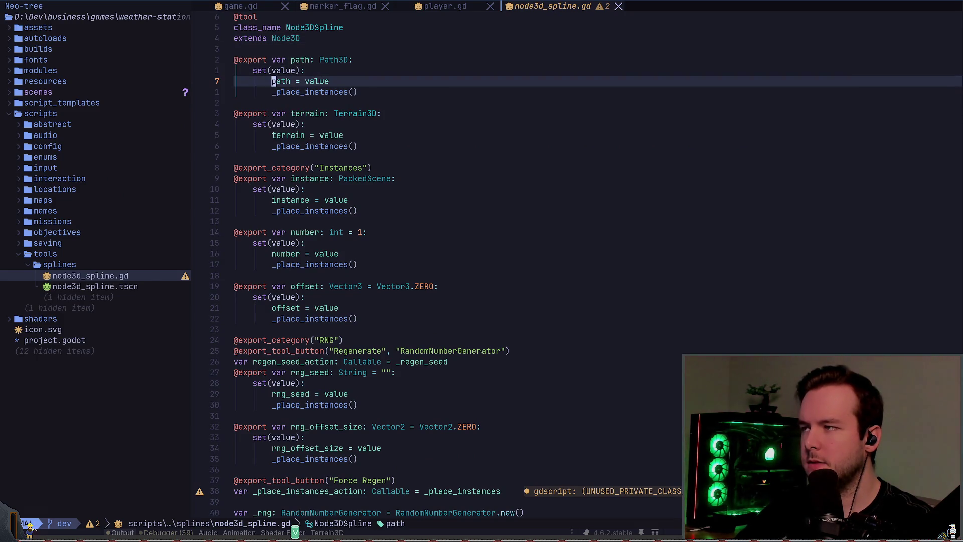
{"action": "key", "text": "j"}
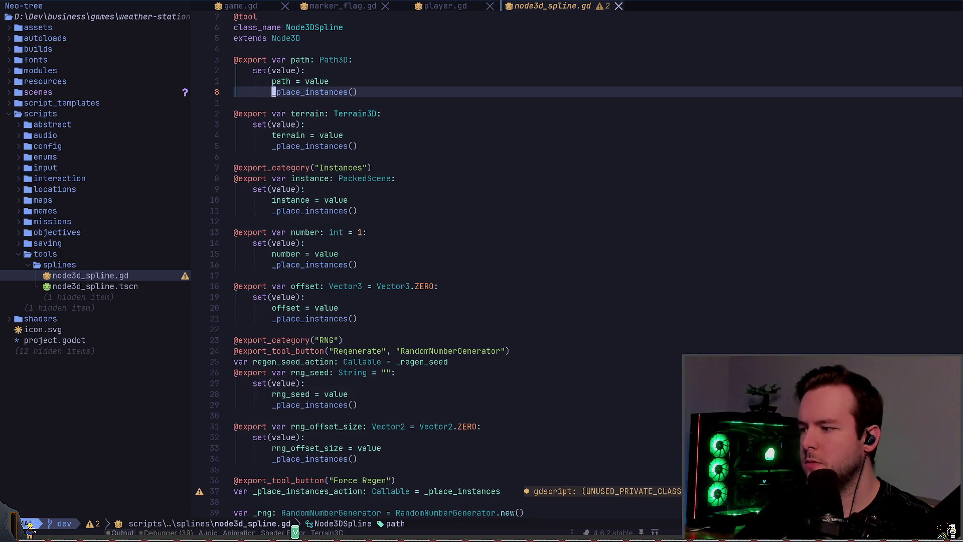
{"action": "key", "text": "ctrl+d"}
{"action": "key", "text": "j"}
{"action": "key", "text": "j"}
{"action": "key", "text": "j"}
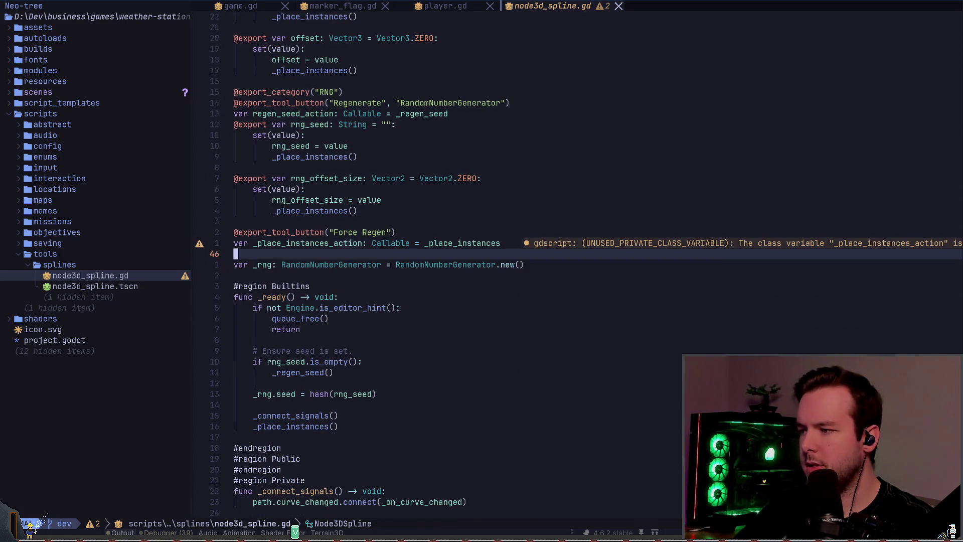
{"action": "key", "text": "z"}
{"action": "key", "text": "z"}
{"action": "key", "text": "j"}
{"action": "key", "text": "j"}
{"action": "key", "text": "j"}
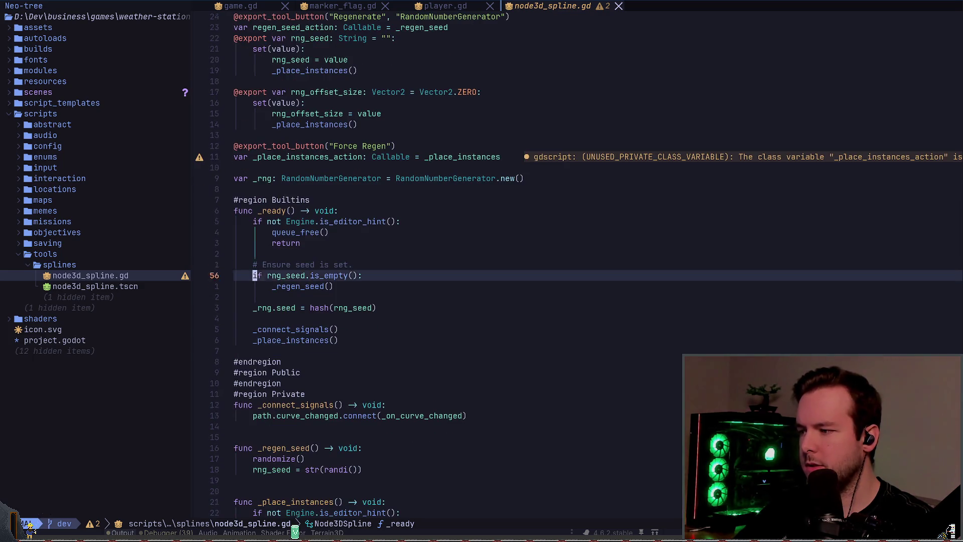
{"action": "key", "text": "z"}
{"action": "key", "text": "z"}
Put the curve_changed connect call under an 'if path != null:' guard and save.
{"action": "type", "text": "o"}
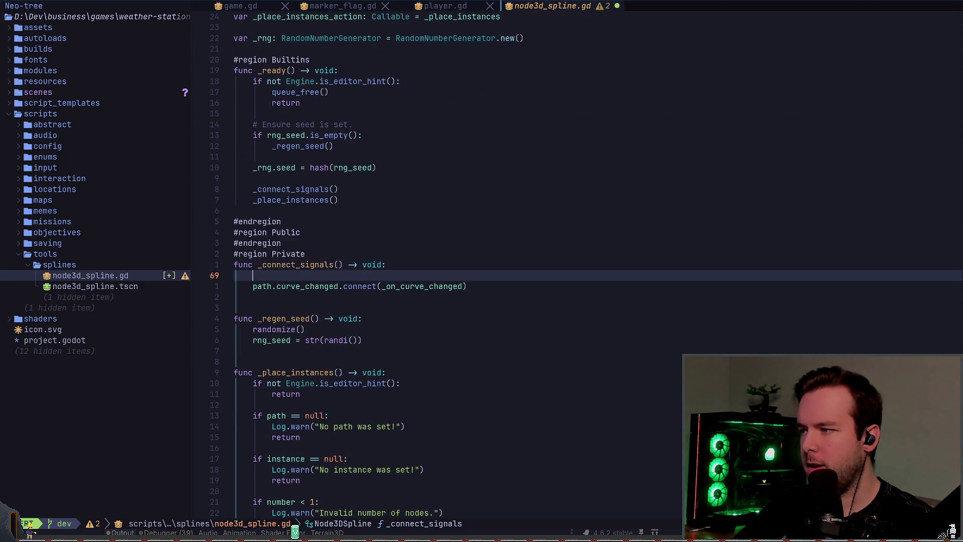
{"action": "type", "text": "if path"}
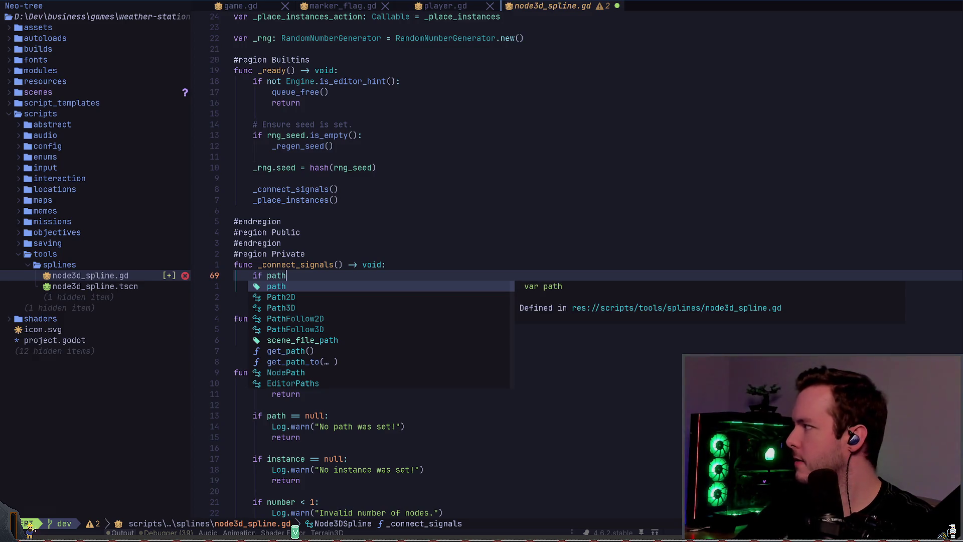
{"action": "type", "text": "."}
{"action": "key", "text": "BackSpace"}
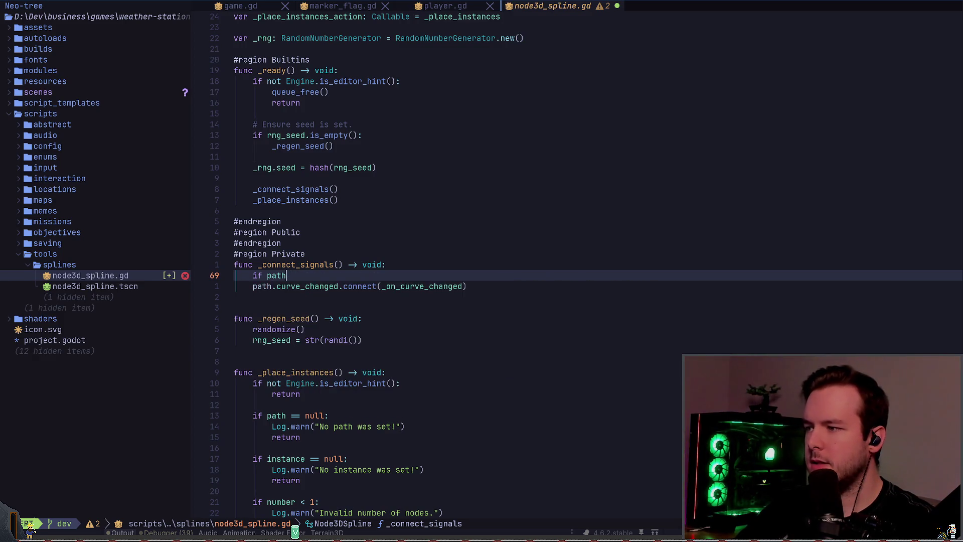
{"action": "type", "text": " != null:"}
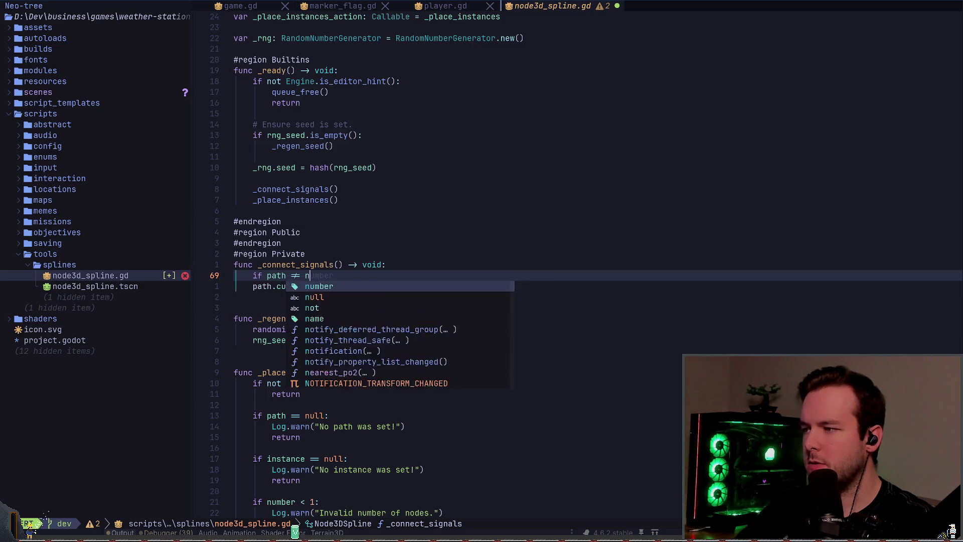
{"action": "key", "text": "Escape"}
{"action": "key", "text": "j"}
{"action": "key", "text": ">"}
{"action": "key", "text": ">"}
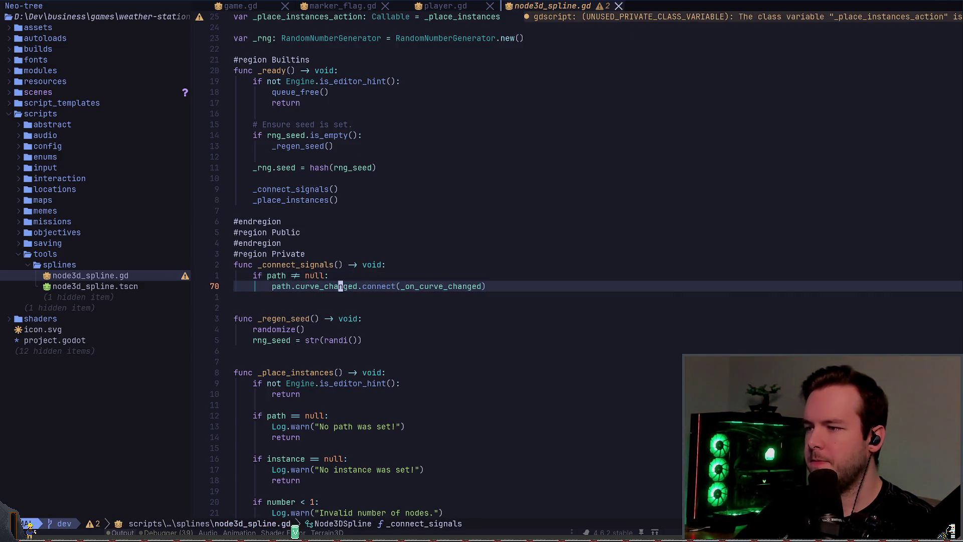
{"action": "key", "text": "ctrl+s"}
Add an if line checking path.is_connected(path.curve_changed, _on_curve_changed) below path = value.
{"action": "key", "text": "g"}
{"action": "key", "text": "g"}
{"action": "key", "text": "j"}
{"action": "key", "text": "j"}
{"action": "key", "text": "j"}
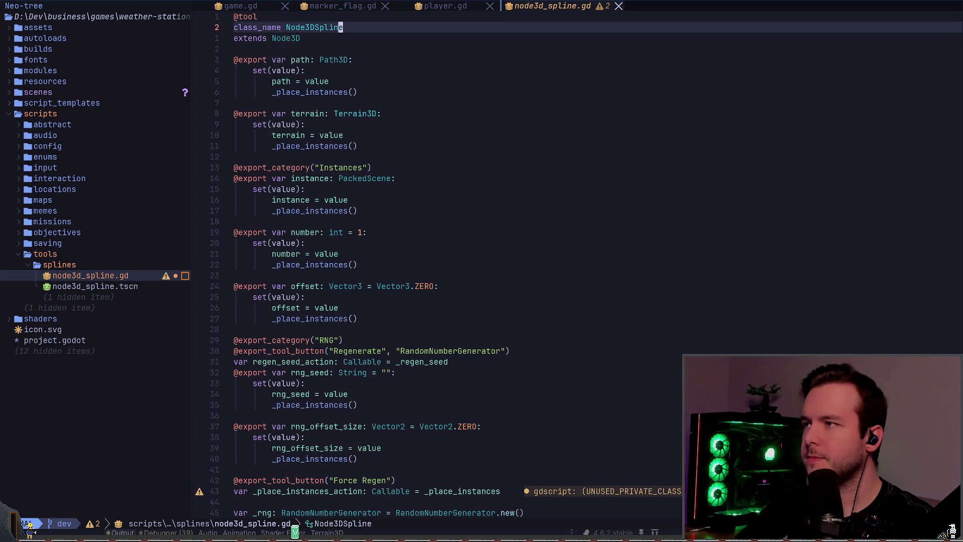
{"action": "key", "text": "A"}
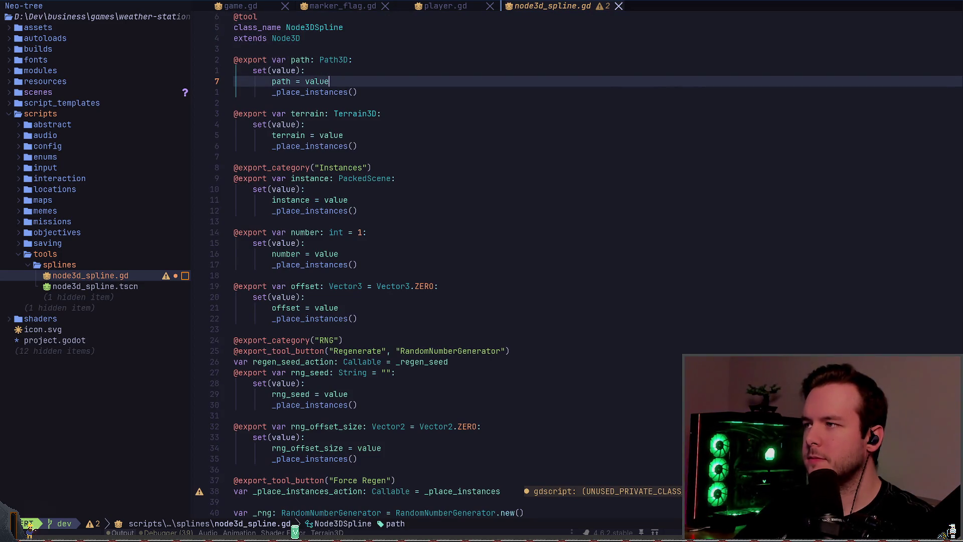
{"action": "key", "text": "Return"}
{"action": "type", "text": "if path !"}
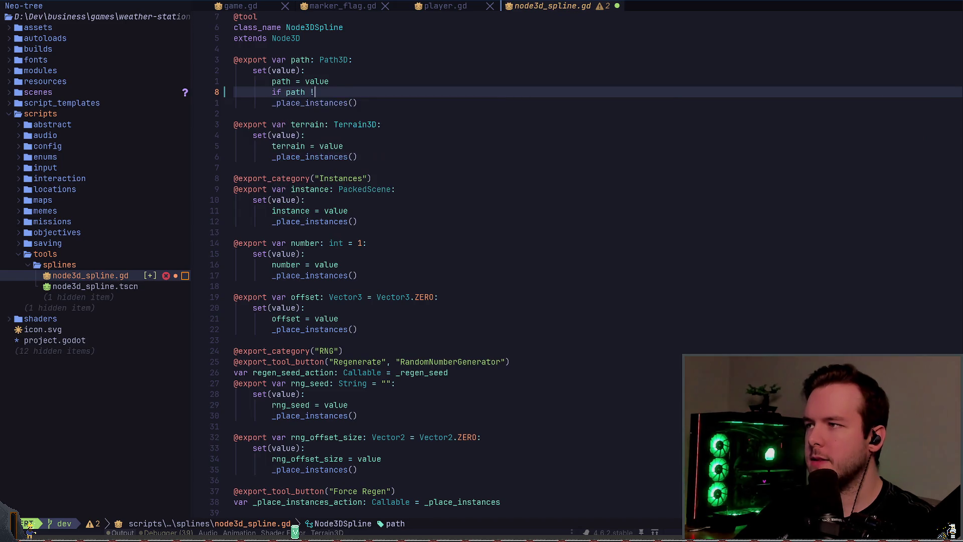
{"action": "type", "text": "= null and"}
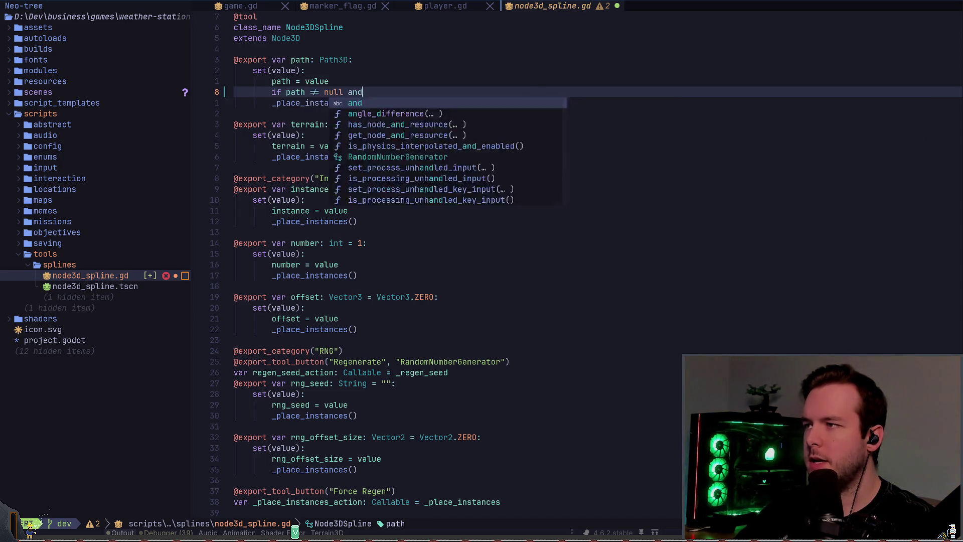
{"action": "type", "text": " path.is_connected("}
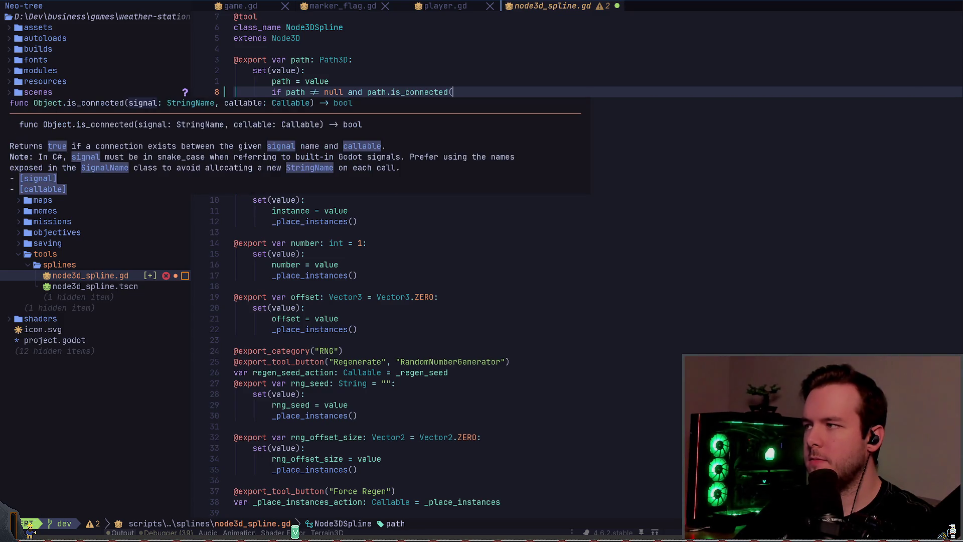
{"action": "type", "text": "path."}
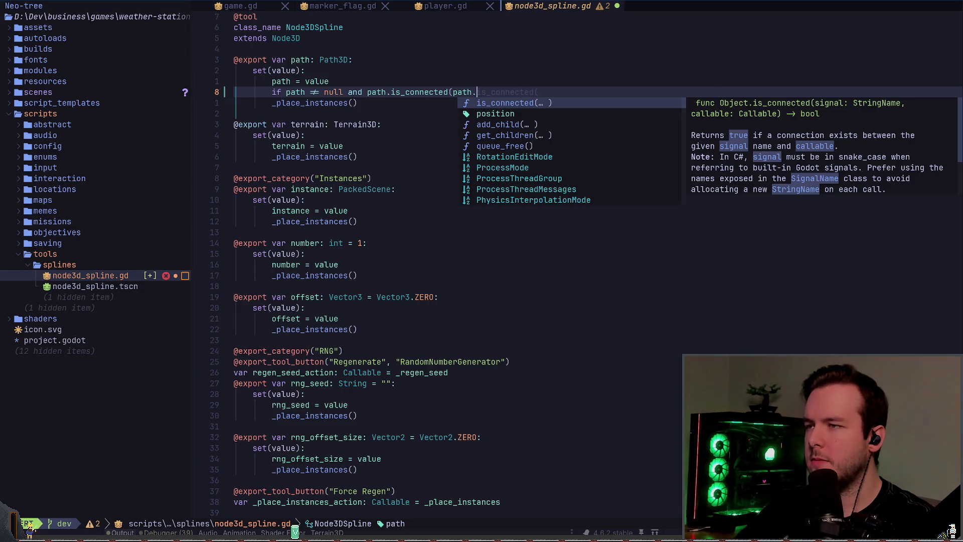
{"action": "type", "text": "c"}
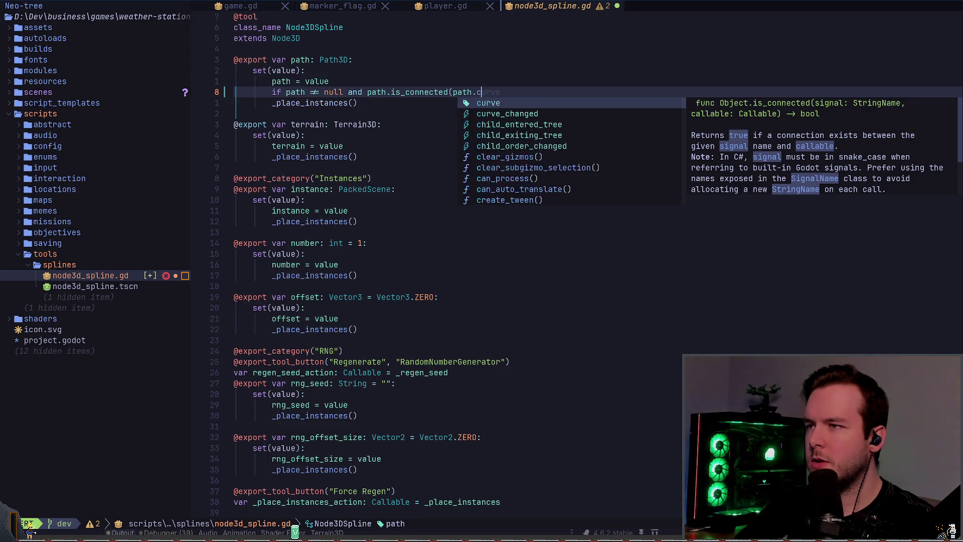
{"action": "key", "text": "Down"}
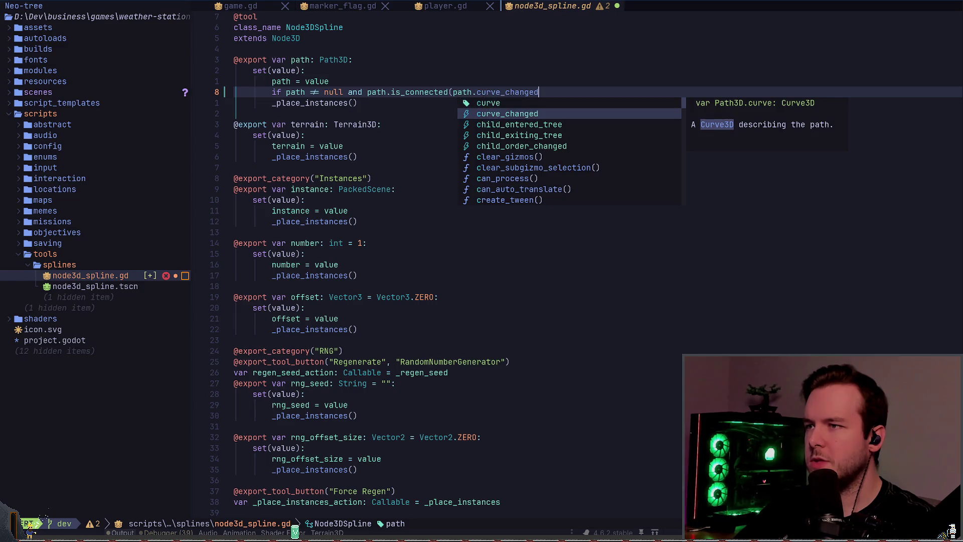
{"action": "type", "text": ", _"}
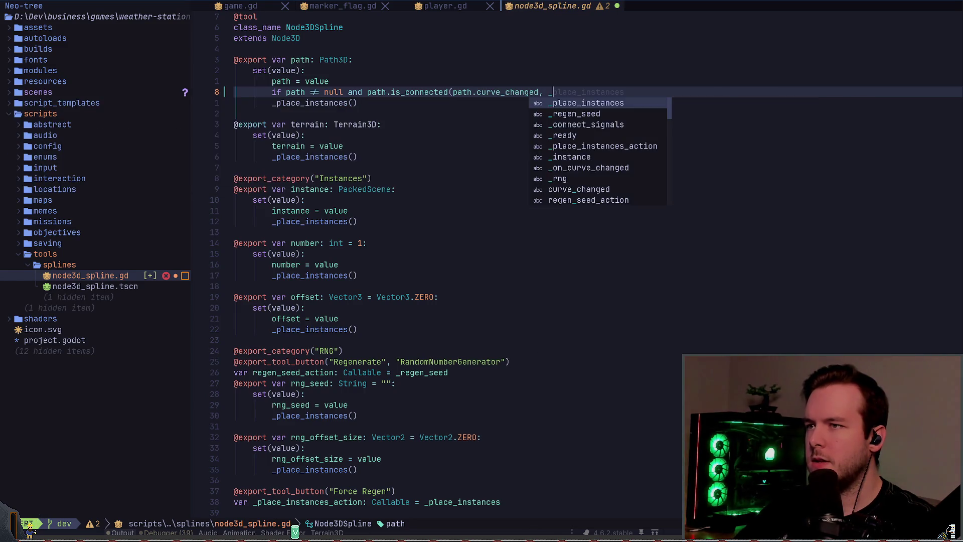
{"action": "type", "text": "curve"}
{"action": "key", "text": "Return"}
{"action": "type", "text": ")"}
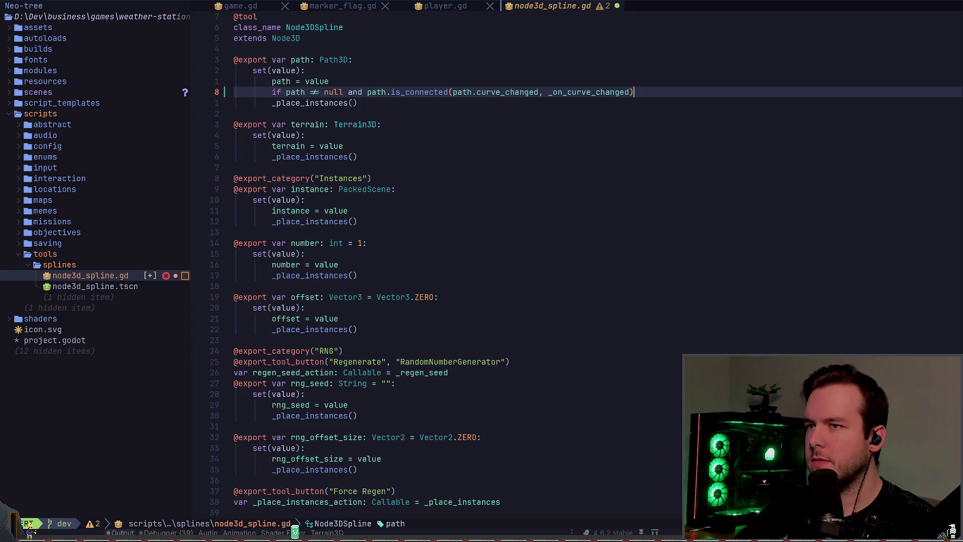
{"action": "type", "text": ":"}
{"action": "key", "text": "Escape"}
Negate the is_connected condition with 'not' and add a blank line beneath it.
{"action": "key", "text": "asciicircum"}
{"action": "key", "text": "w"}
{"action": "key", "text": "w"}
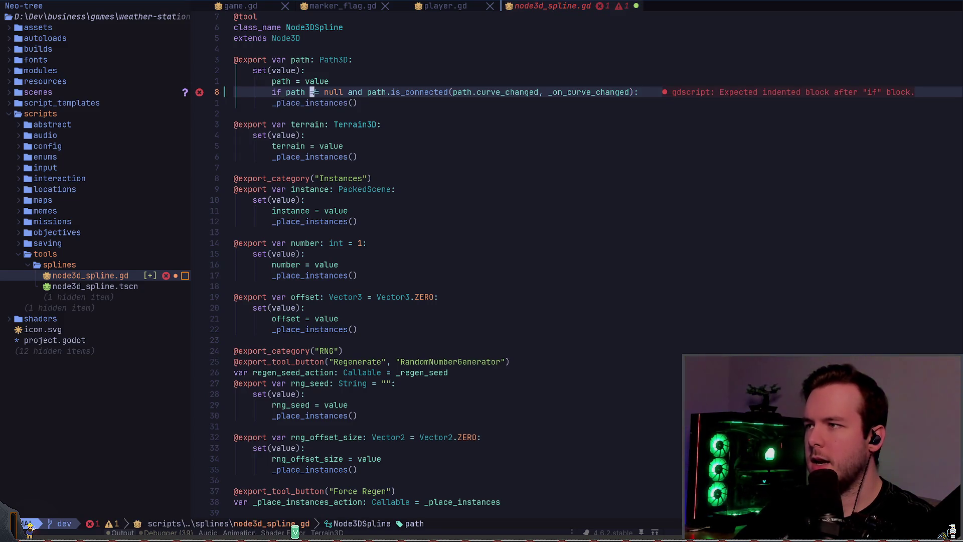
{"action": "type", "text": "inot"}
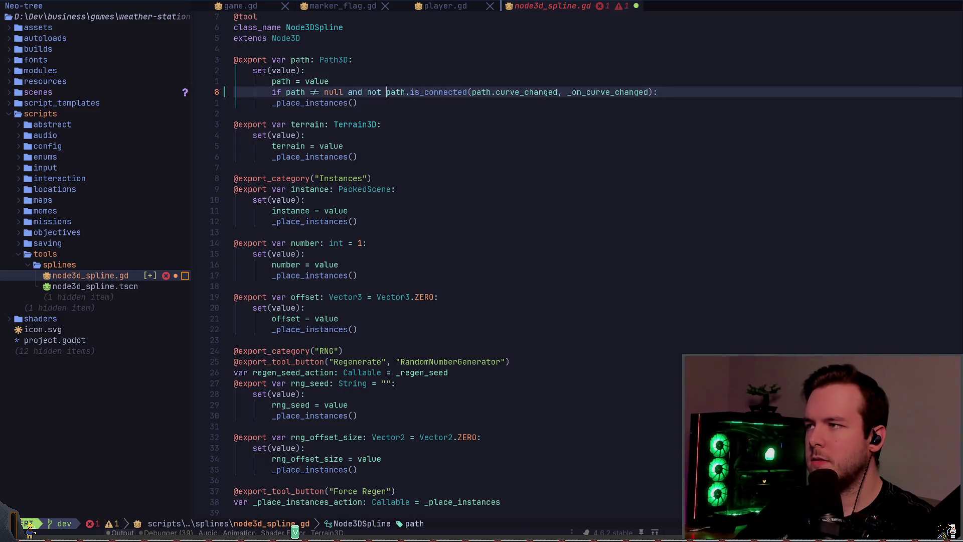
{"action": "key", "text": "End"}
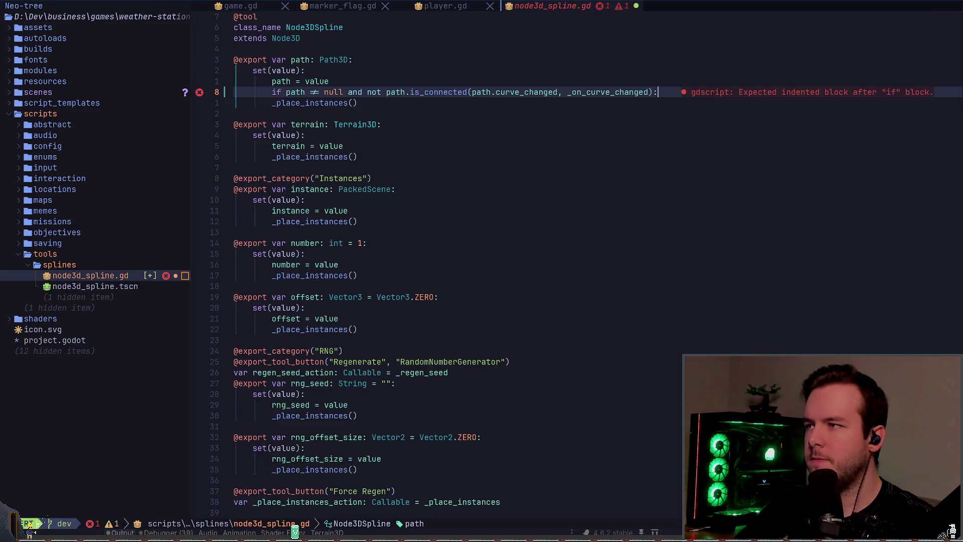
{"action": "key", "text": "Return"}
{"action": "key", "text": "Escape"}
Add a _connect_signals() call on the new line in the path setter.
{"action": "key", "text": "j"}
{"action": "key", "text": "shift+v"}
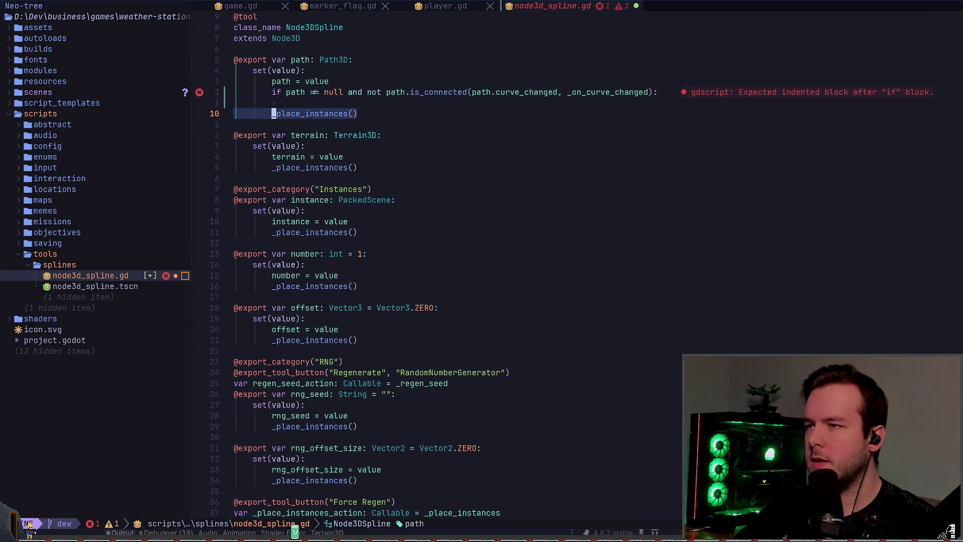
{"action": "key", "text": "Escape"}
{"action": "type", "text": "kS"}
{"action": "type", "text": "_conn"}
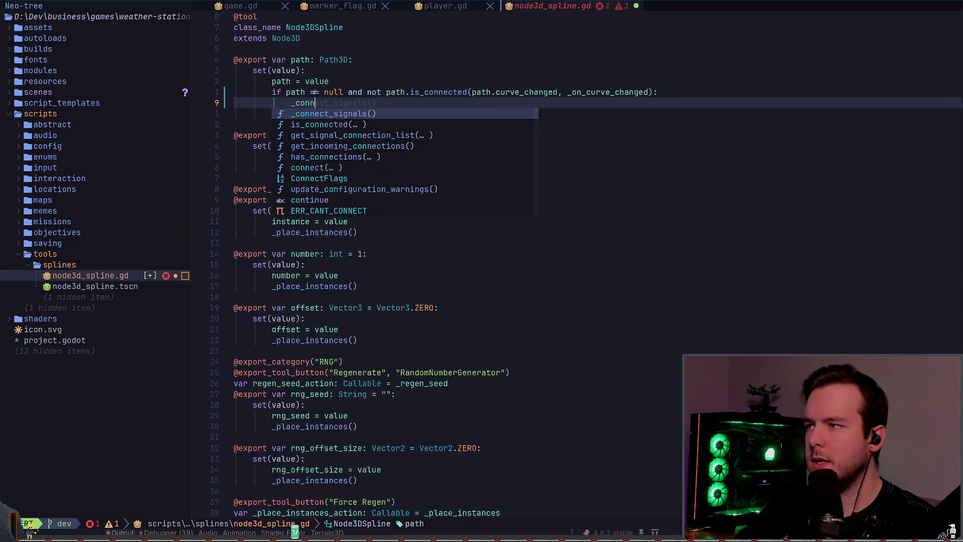
{"action": "key", "text": "BackSpace"}
{"action": "key", "text": "BackSpace"}
{"action": "key", "text": "BackSpace"}
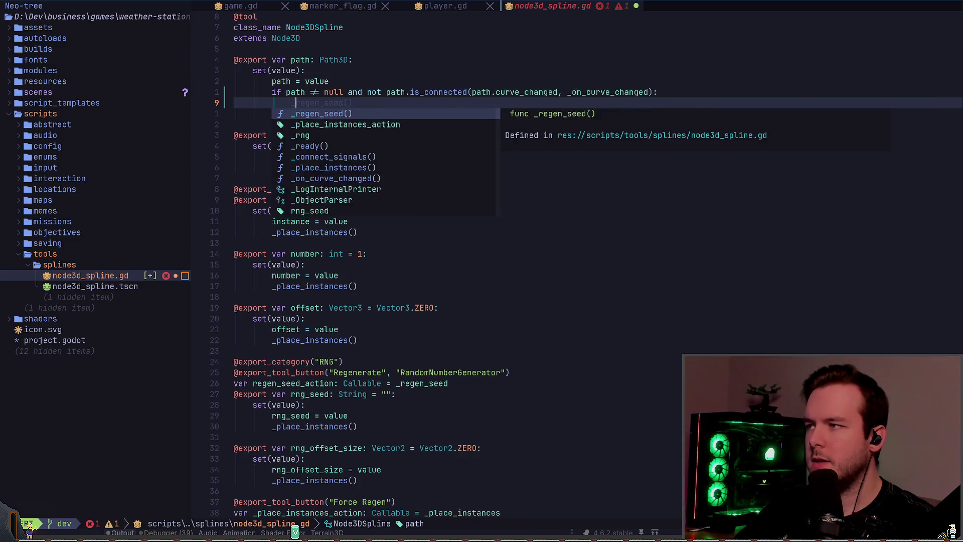
{"action": "type", "text": "path."}
{"action": "key", "text": "BackSpace"}
{"action": "key", "text": "BackSpace"}
{"action": "key", "text": "BackSpace"}
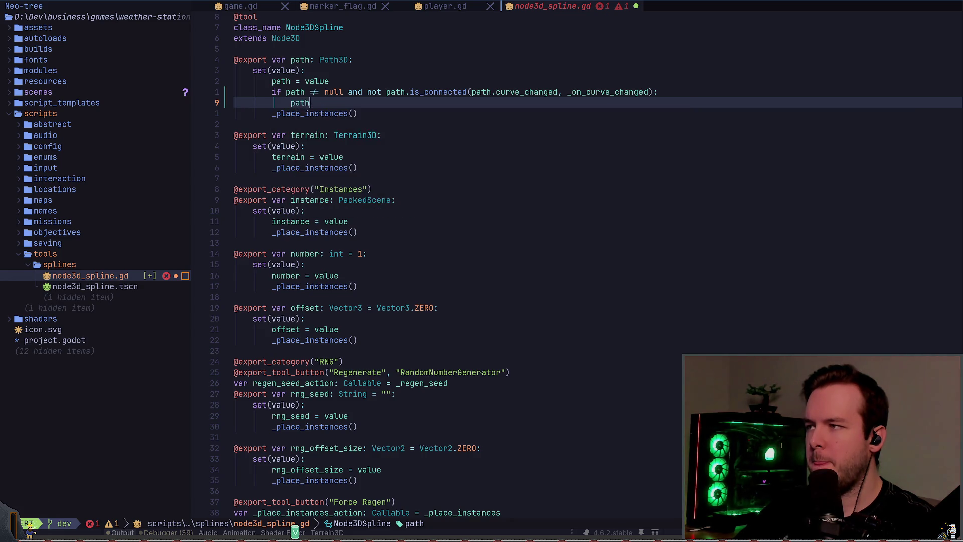
{"action": "type", "text": "_conn"}
{"action": "key", "text": "Return"}
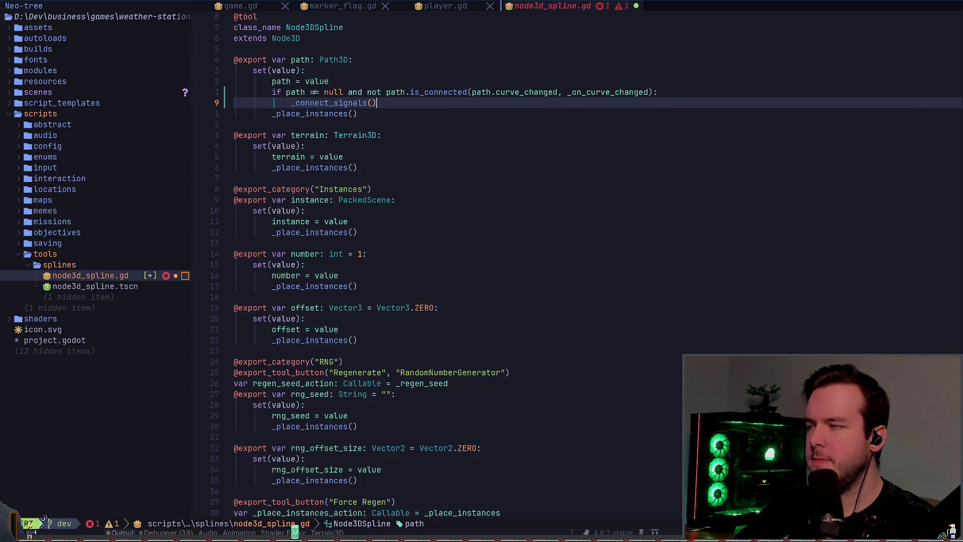
{"action": "key", "text": "Escape"}
Try trimming the null check out of the if condition, then undo those edits.
{"action": "key", "text": "k"}
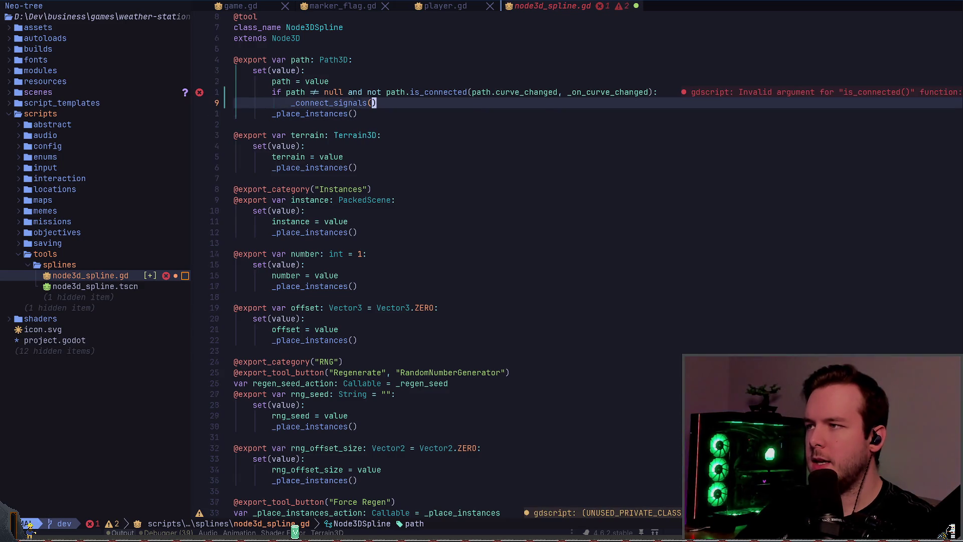
{"action": "key", "text": "b"}
{"action": "key", "text": "b"}
{"action": "key", "text": "b"}
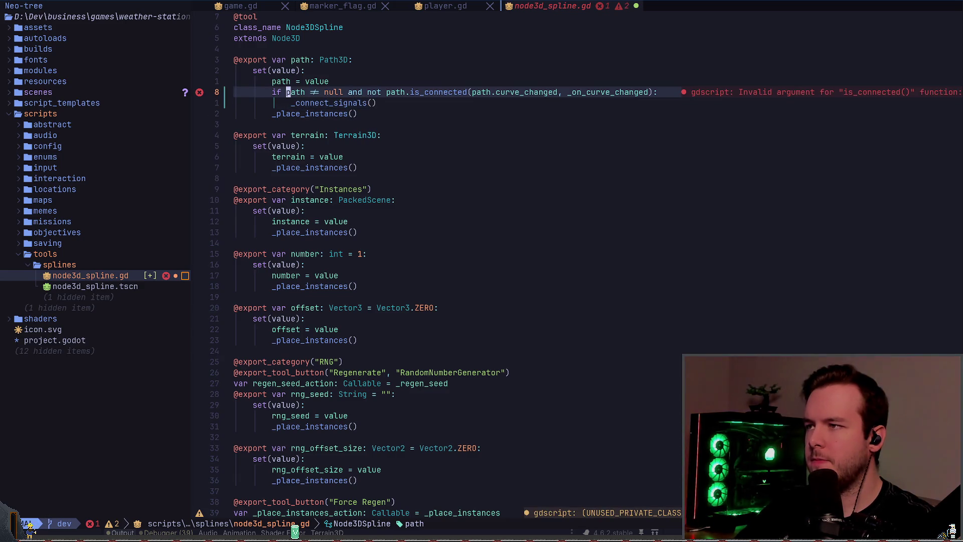
{"action": "key", "text": "d"}
{"action": "key", "text": "5"}
{"action": "key", "text": "w"}
{"action": "key", "text": "u"}
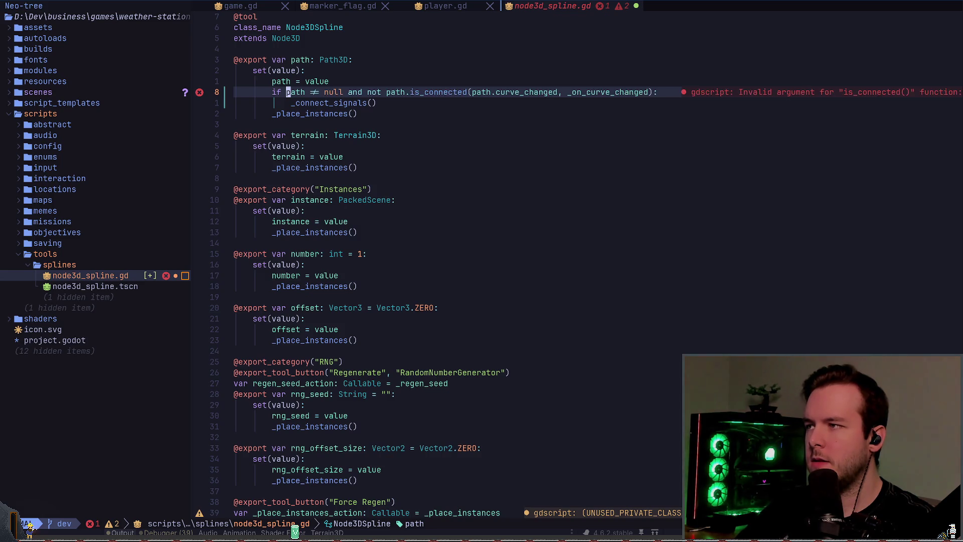
{"action": "key", "text": "d"}
{"action": "key", "text": "2"}
{"action": "key", "text": "w"}
{"action": "key", "text": "n"}
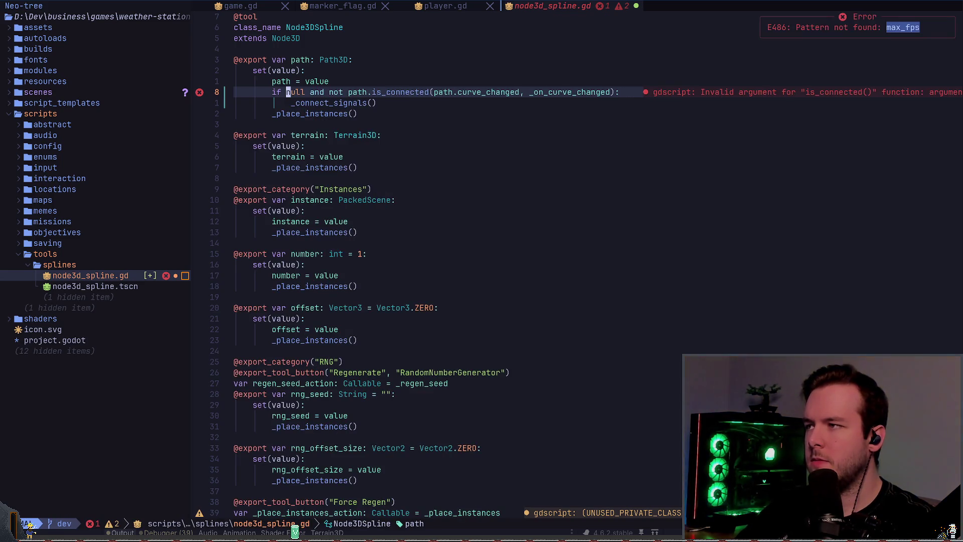
{"action": "key", "text": "d"}
{"action": "key", "text": "t"}
{"action": "key", "text": "n"}
{"action": "key", "text": "d"}
{"action": "key", "text": "w"}
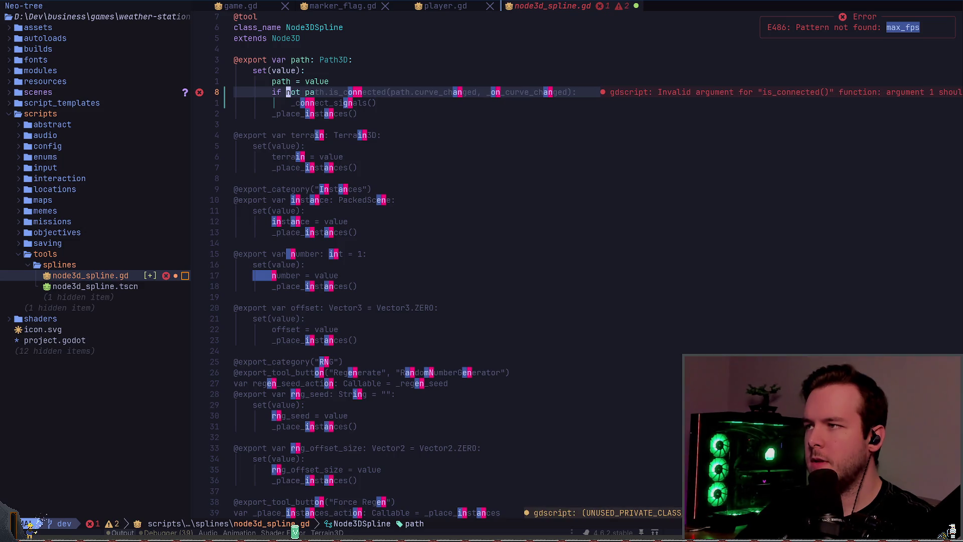
{"action": "key", "text": "Escape"}
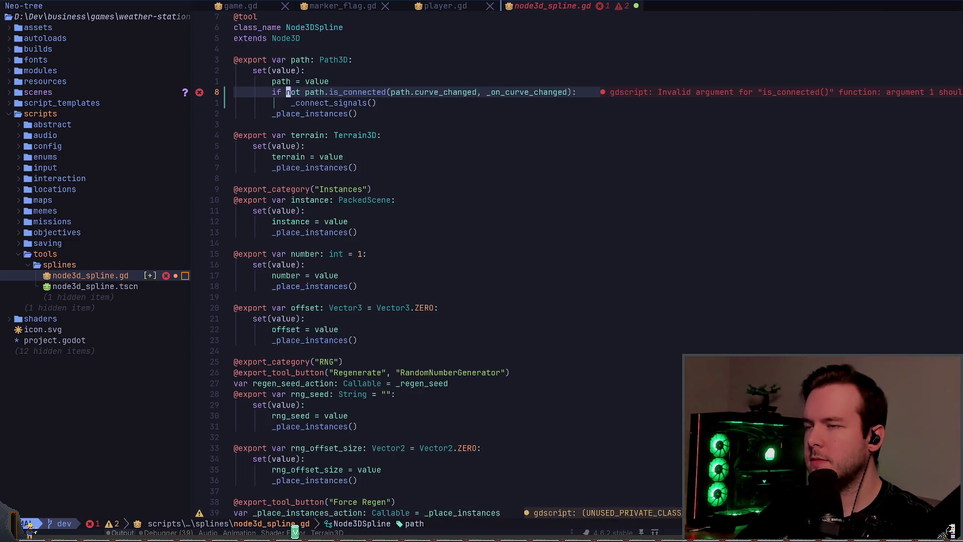
{"action": "key", "text": "u"}
{"action": "key", "text": "u"}
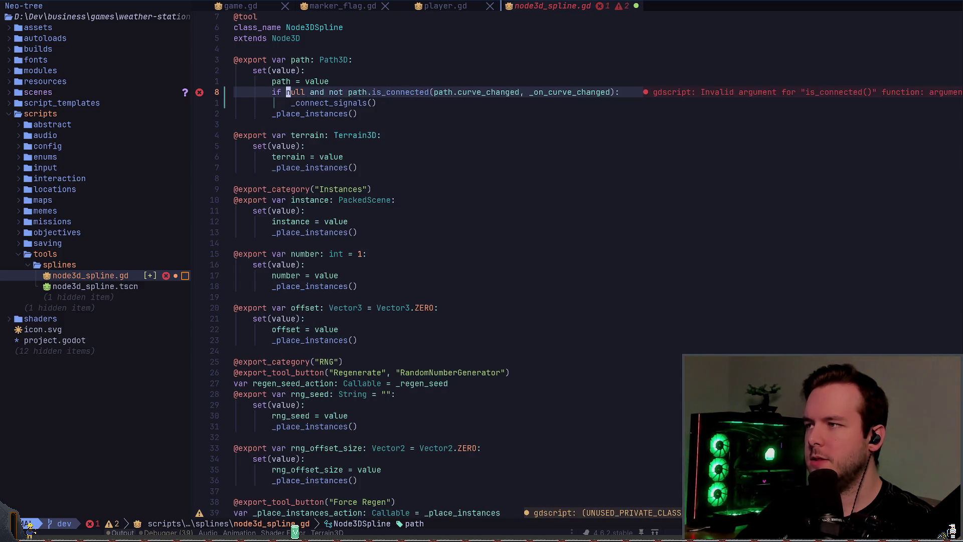
Cut the is_connected if line and search 'co' to reach _connect_signals.
{"action": "key", "text": "d"}
{"action": "key", "text": "d"}
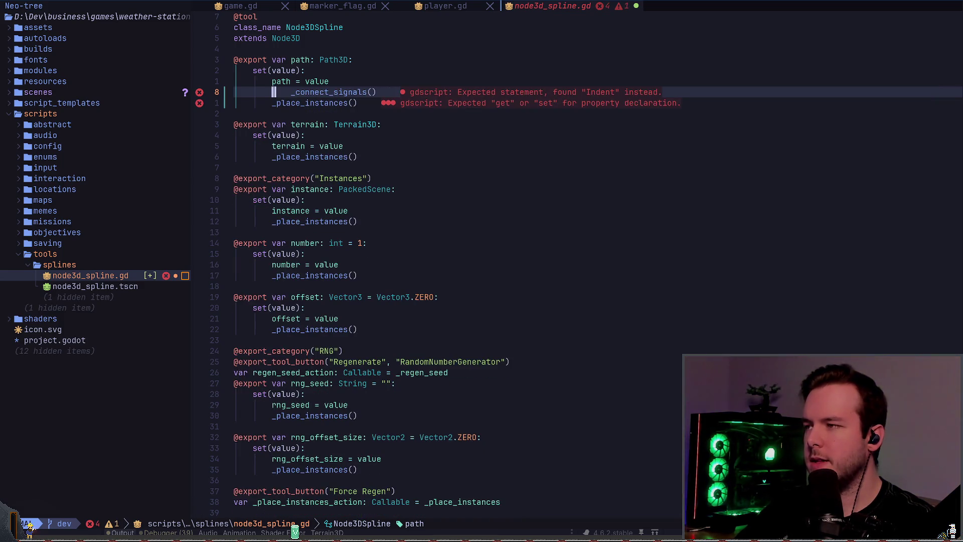
{"action": "key", "text": "w"}
{"action": "key", "text": "g"}
{"action": "key", "text": "d"}
{"action": "key", "text": "slash"}
{"action": "type", "text": "co"}
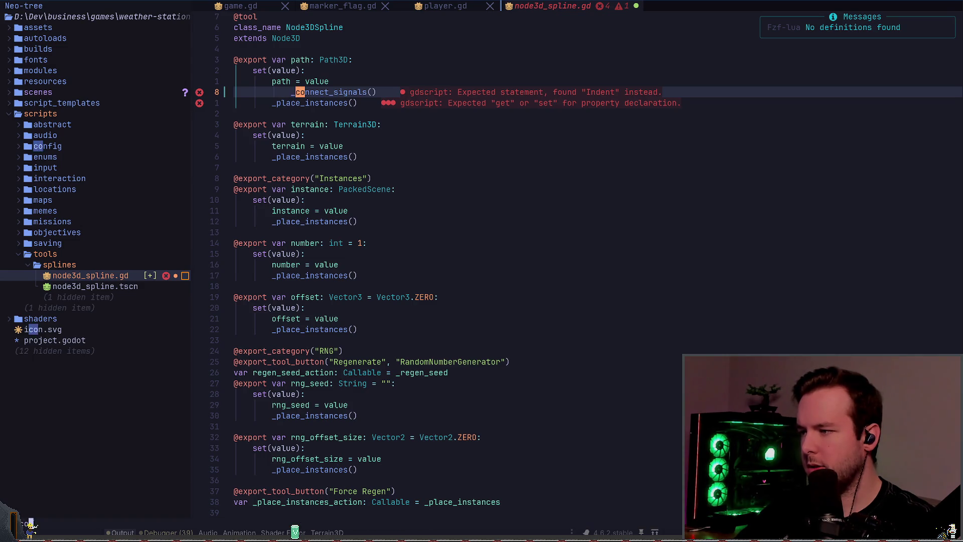
{"action": "key", "text": "Return"}
Replace the plain null check in _connect_signals with the pasted is_connected condition, dedent, and save.
{"action": "key", "text": "n"}
{"action": "key", "text": "j"}
{"action": "key", "text": "j"}
{"action": "key", "text": "j"}
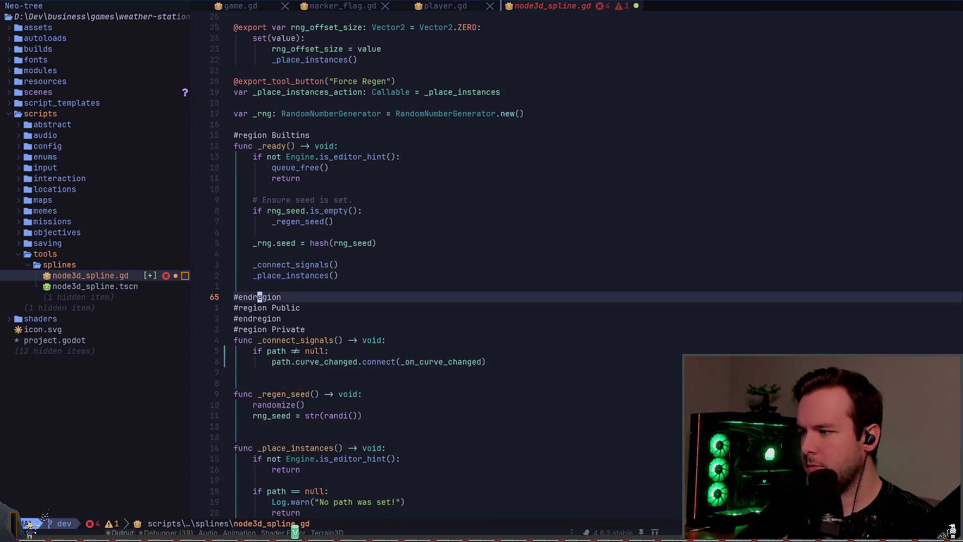
{"action": "key", "text": "j"}
{"action": "key", "text": "j"}
{"action": "key", "text": "j"}
{"action": "key", "text": "k"}
{"action": "key", "text": "k"}
{"action": "key", "text": "V"}
{"action": "key", "text": "p"}
{"action": "key", "text": "less"}
{"action": "key", "text": "less"}
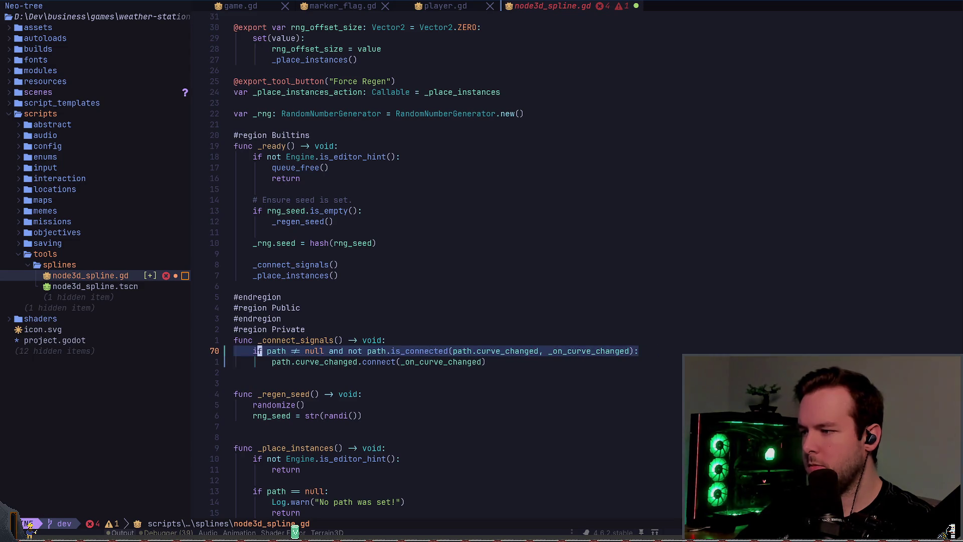
{"action": "type", "text": "w"}
{"action": "key", "text": "Return"}
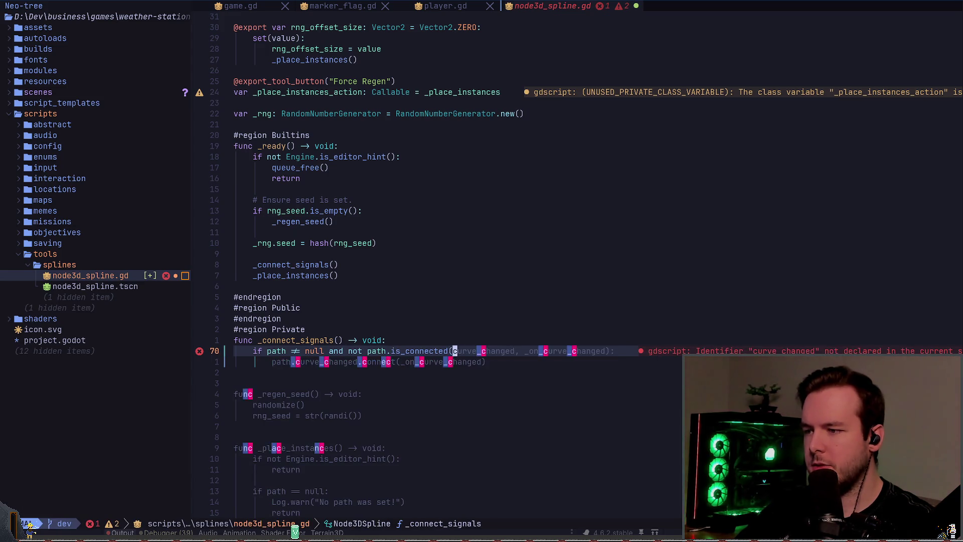
Try passing the signal as a quoted string and check the is_connected documentation.
{"action": "type", "text": "cf.\""}
{"action": "key", "text": "Escape"}
{"action": "type", "text": "ea"}
{"action": "type", "text": "\""}
{"action": "key", "text": "Escape"}
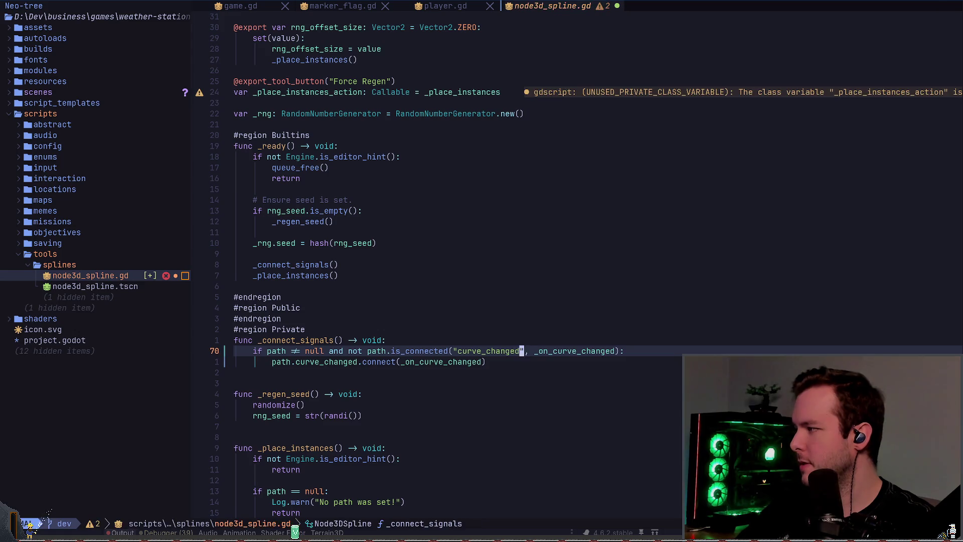
{"action": "key", "text": "shift+k"}
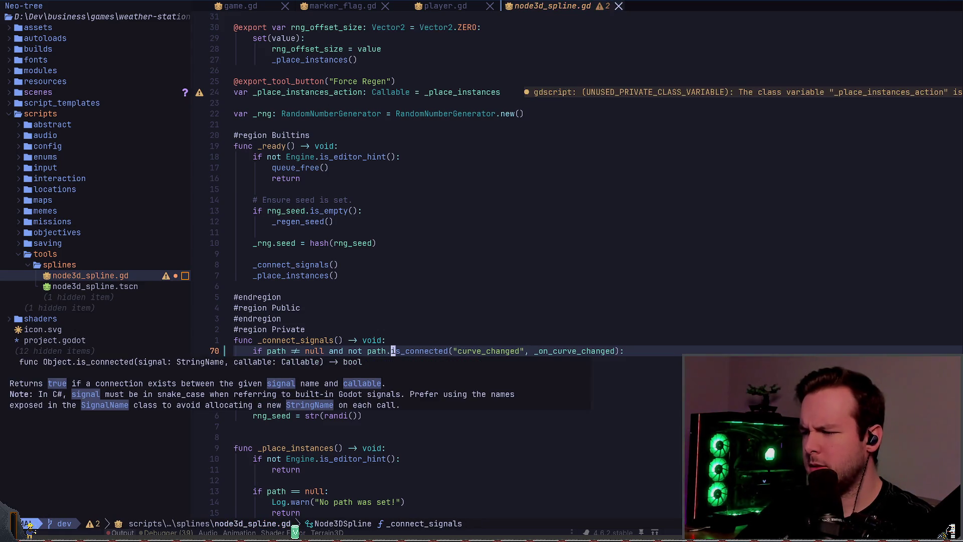
{"action": "key", "text": "A"}
{"action": "key", "text": "Escape"}
Rewrite the calls as curve_changed.connect and curve_changed.is_connected, dropping the redundant path.curve_changed argument.
{"action": "type", "text": "path."}
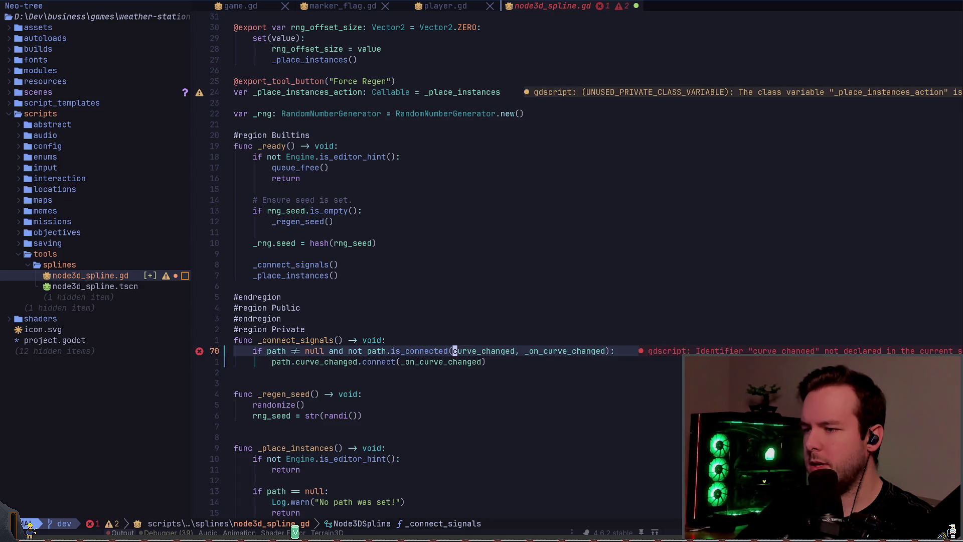
{"action": "key", "text": "Escape"}
{"action": "type", "text": "icurve_changed.c"}
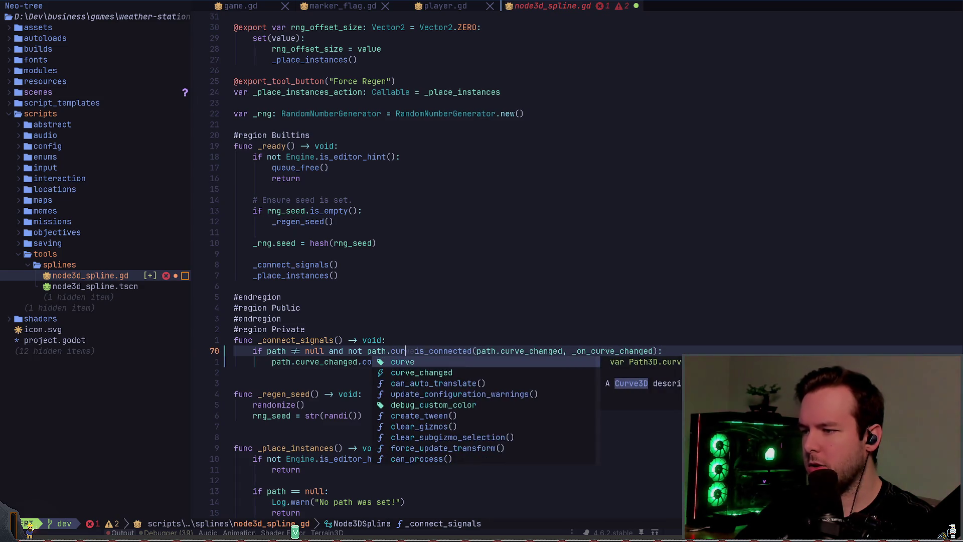
{"action": "key", "text": "BackSpace"}
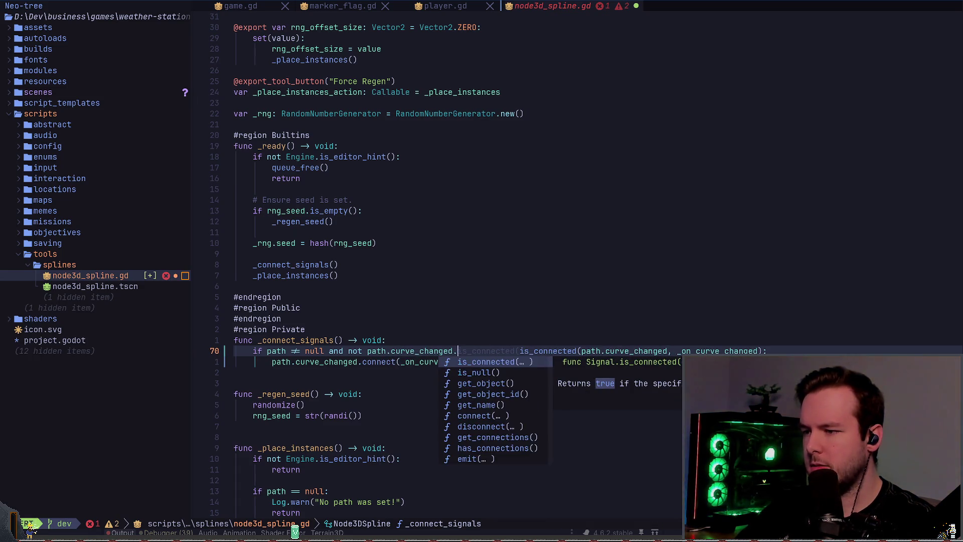
{"action": "type", "text": "conn"}
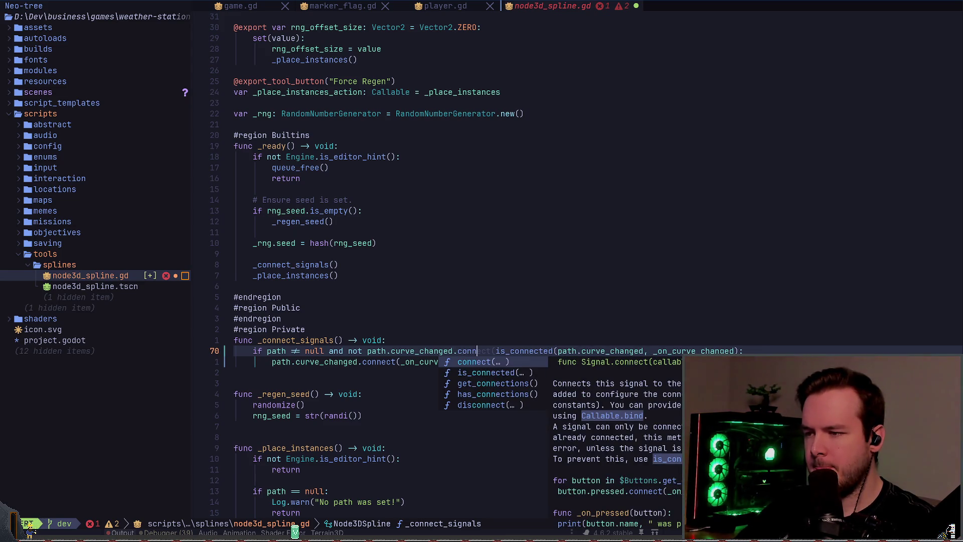
{"action": "key", "text": "Tab"}
{"action": "key", "text": "Escape"}
{"action": "type", "text": "df("}
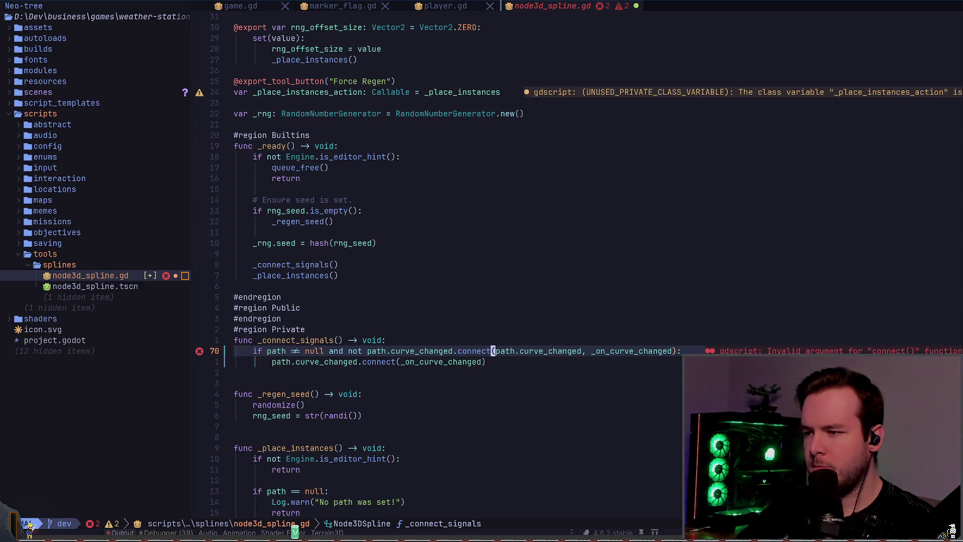
{"action": "type", "text": "F.dt(i"}
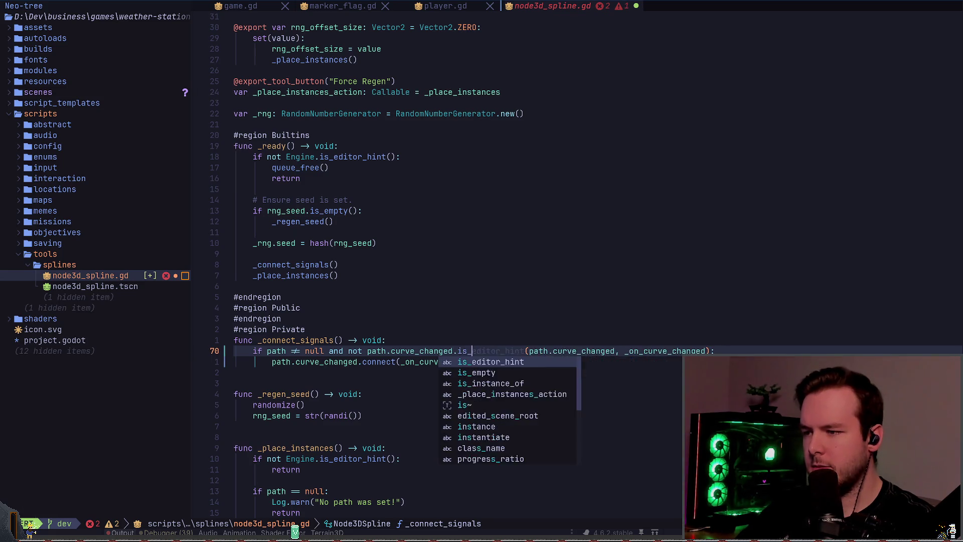
{"action": "type", "text": "."}
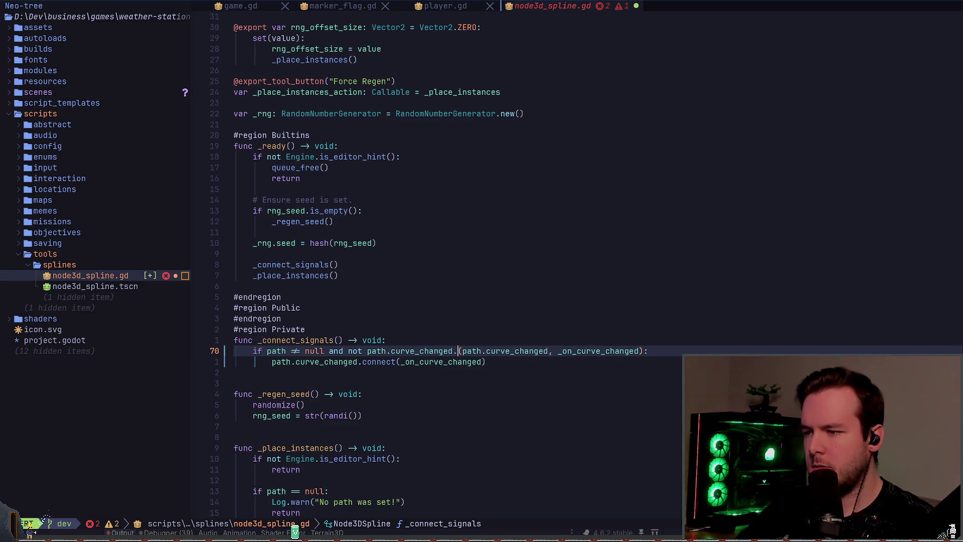
{"action": "type", "text": "is_connected"}
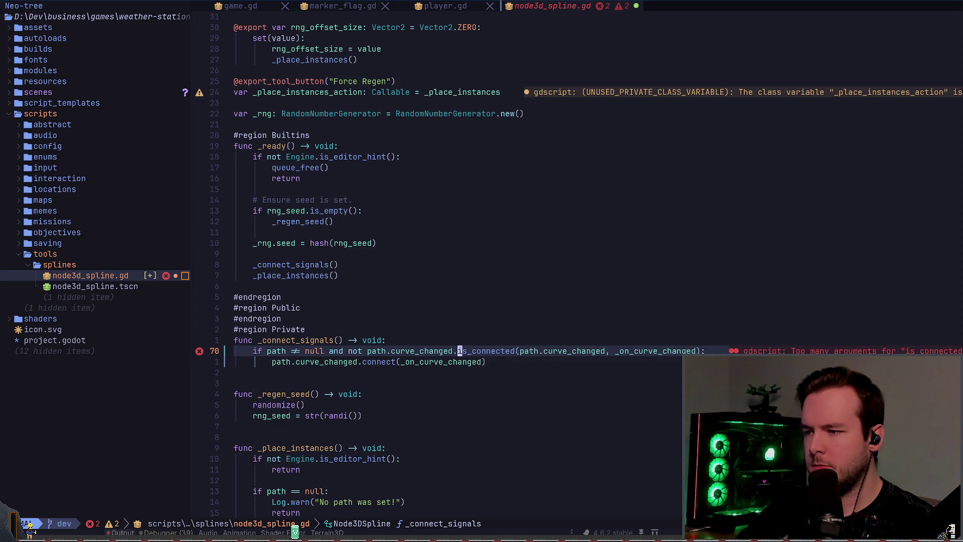
{"action": "key", "text": "ctrl+space"}
{"action": "key", "text": "Escape"}
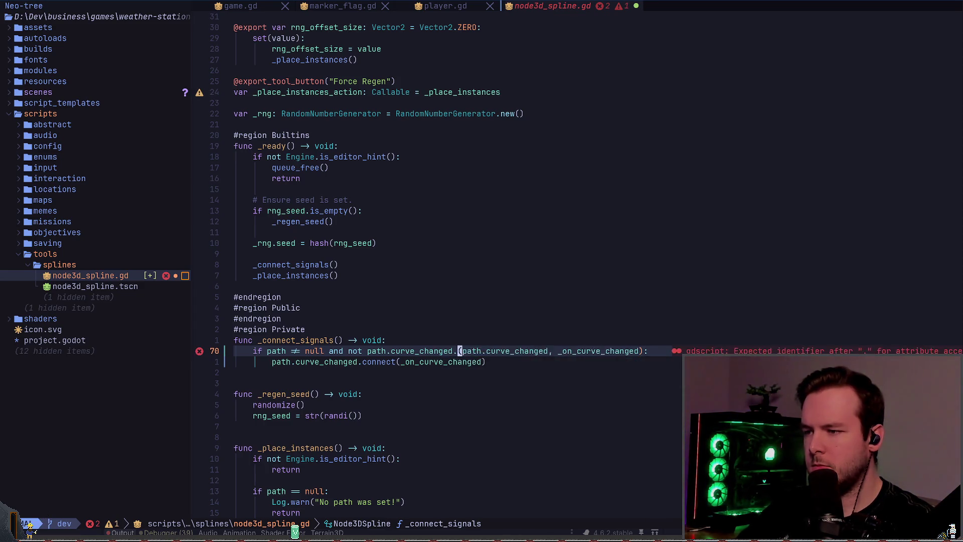
{"action": "key", "text": "d"}
{"action": "key", "text": "W"}
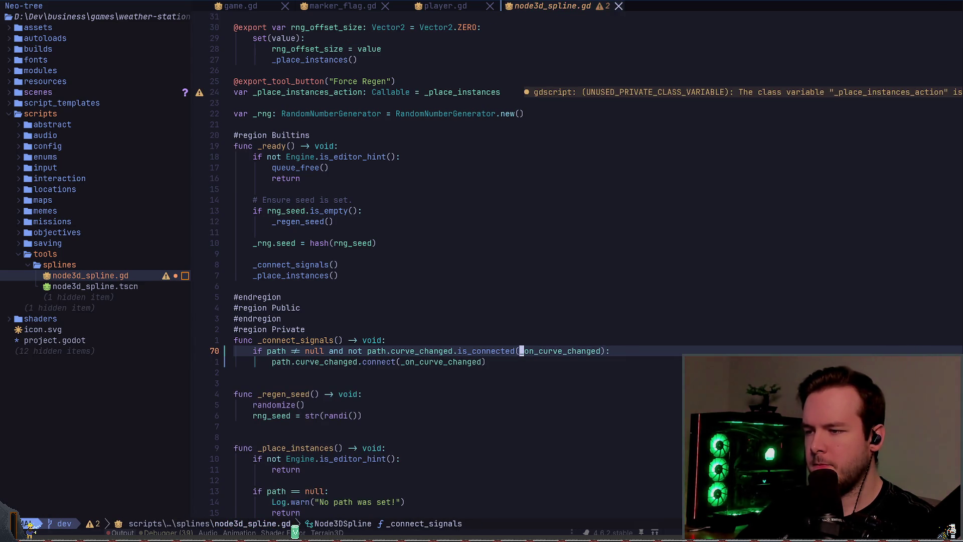
{"action": "key", "text": "j"}
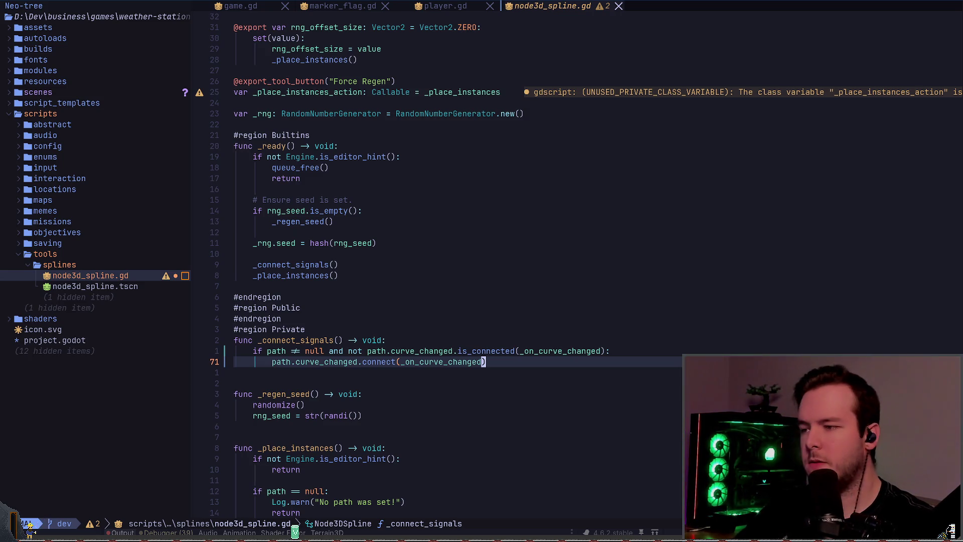
Return to line 13 near the top of node3d_spline.gd, then go back to Godot.
{"action": "key", "text": "g"}
{"action": "key", "text": "g"}
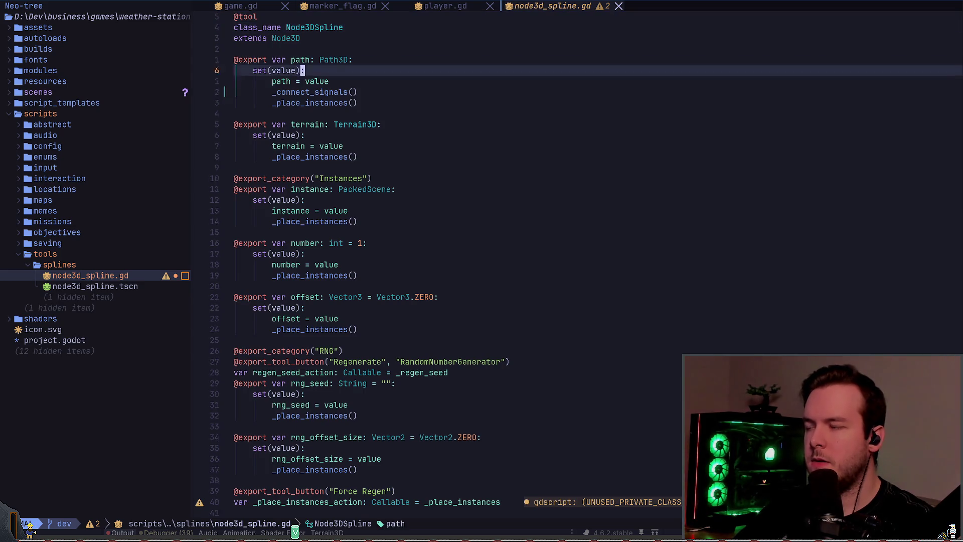
{"action": "key", "text": "1"}
{"action": "key", "text": "1"}
{"action": "key", "text": "j"}
{"action": "key", "text": "alt+Tab"}
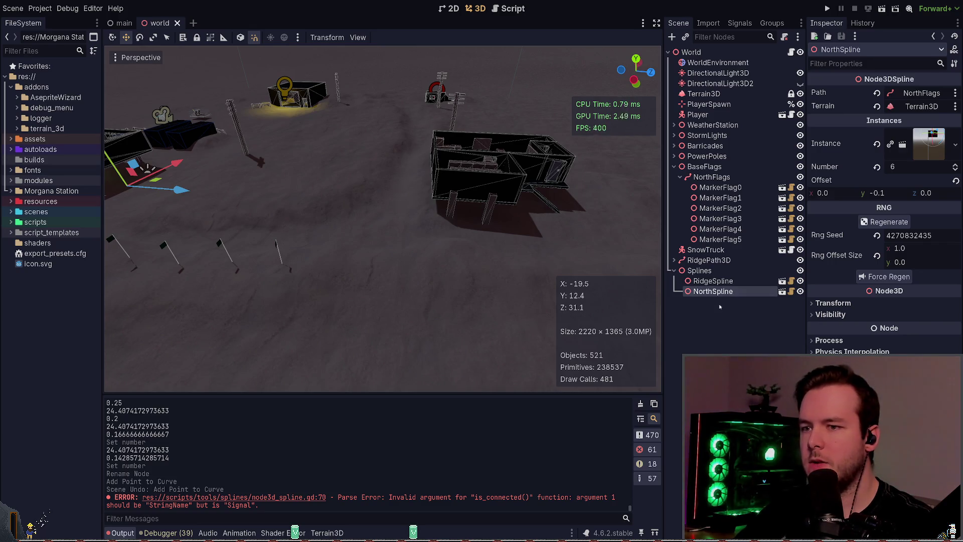
Reload the world scene by closing and reopening it, then add a first point to the NorthFlags curve.
{"action": "left_click", "coordinate": [177, 23]}
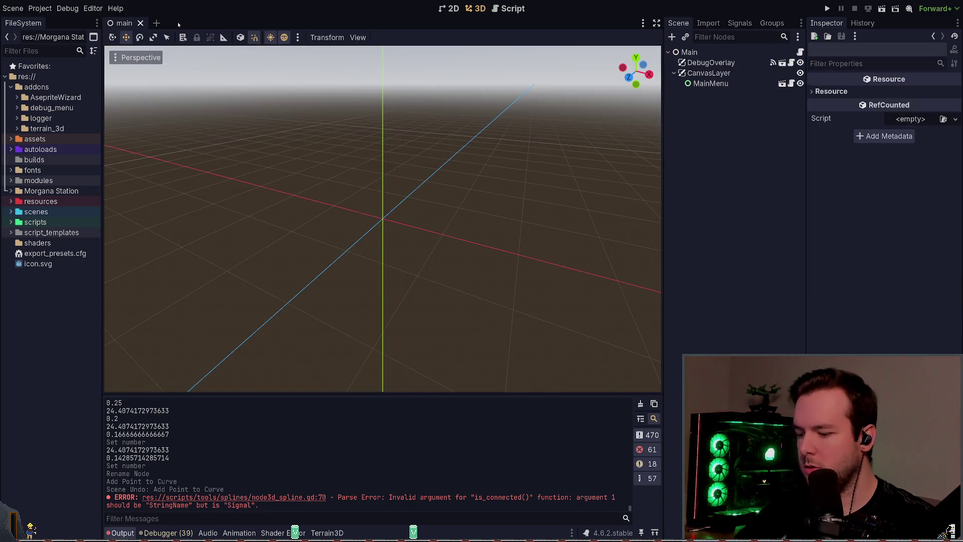
{"action": "key", "text": "ctrl+shift+t"}
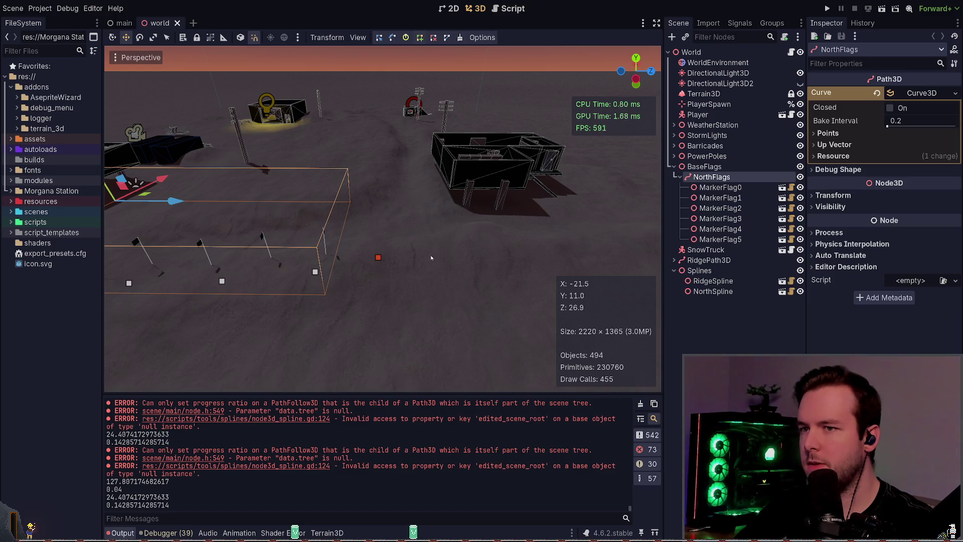
{"action": "left_click", "coordinate": [432, 257]}
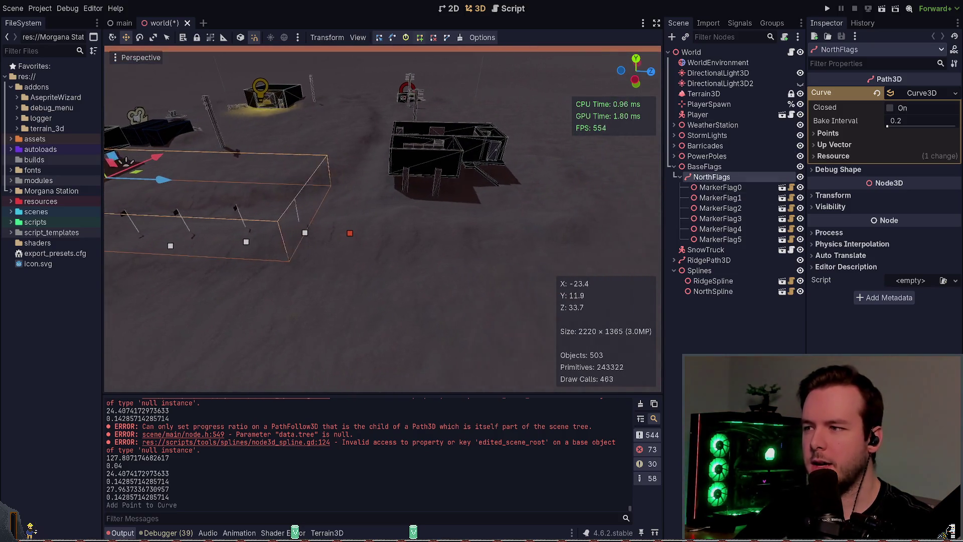
Extend the NorthFlags curve with six more points along the flag route and save the scene.
{"action": "left_click", "coordinate": [413, 275]}
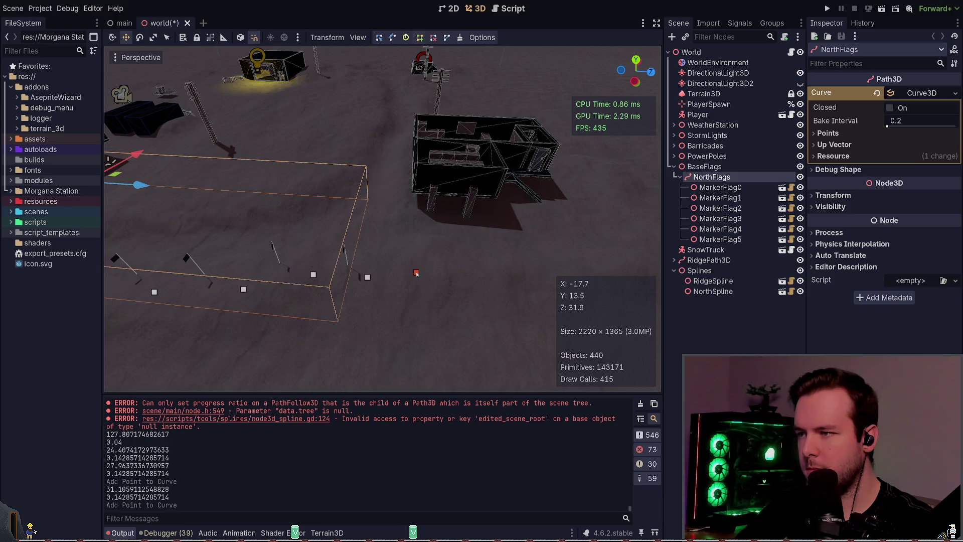
{"action": "left_click", "coordinate": [451, 281]}
{"action": "left_click", "coordinate": [478, 283]}
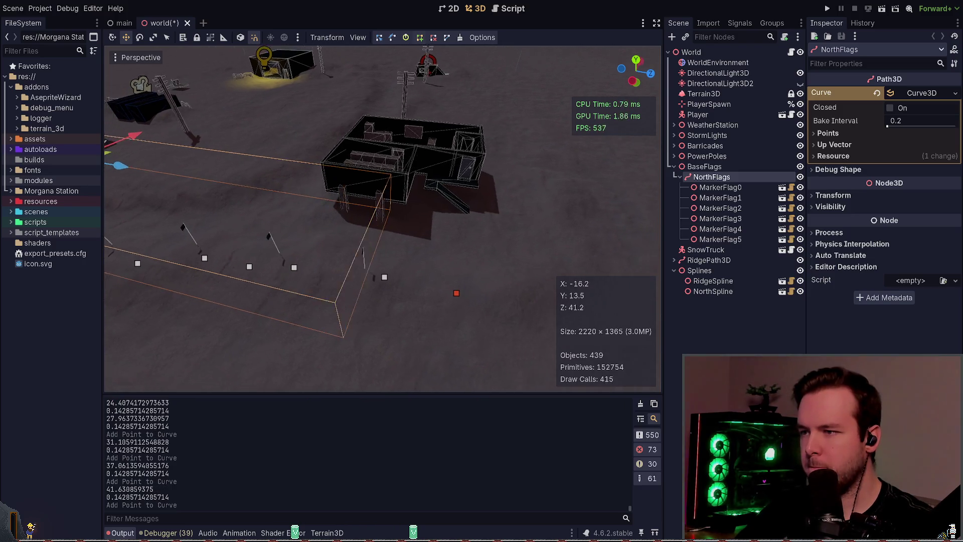
{"action": "left_click", "coordinate": [462, 273]}
{"action": "left_click", "coordinate": [512, 261]}
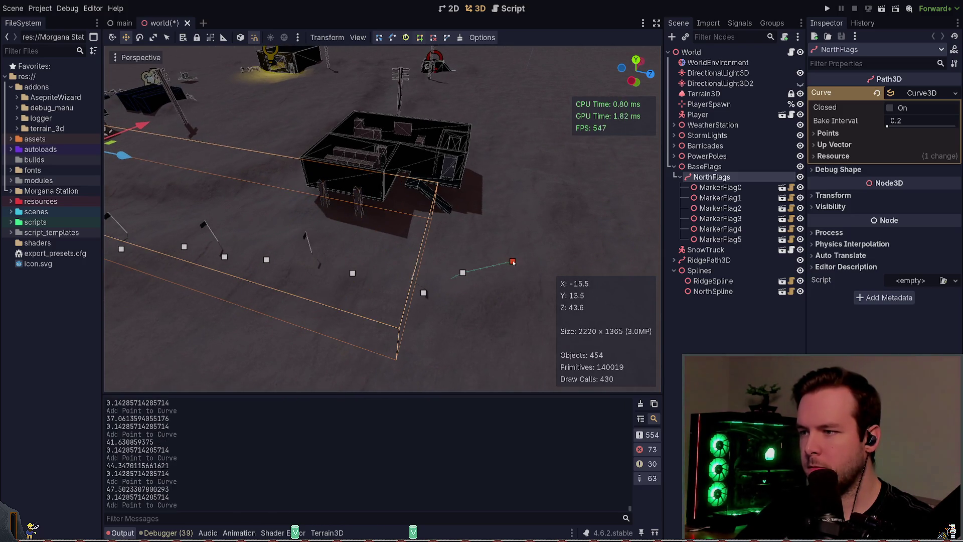
{"action": "left_click", "coordinate": [521, 242]}
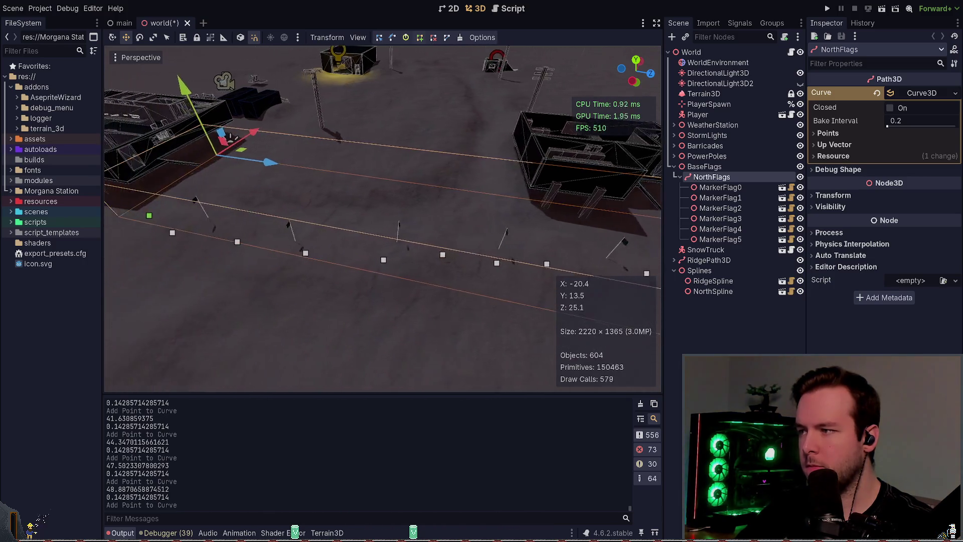
{"action": "key", "text": "ctrl+s"}
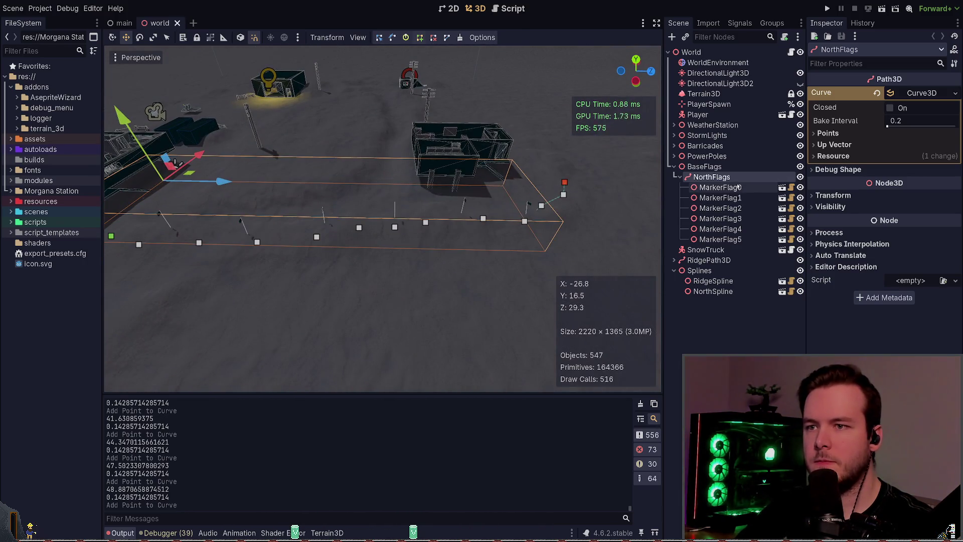
{"action": "left_click", "coordinate": [712, 291]}
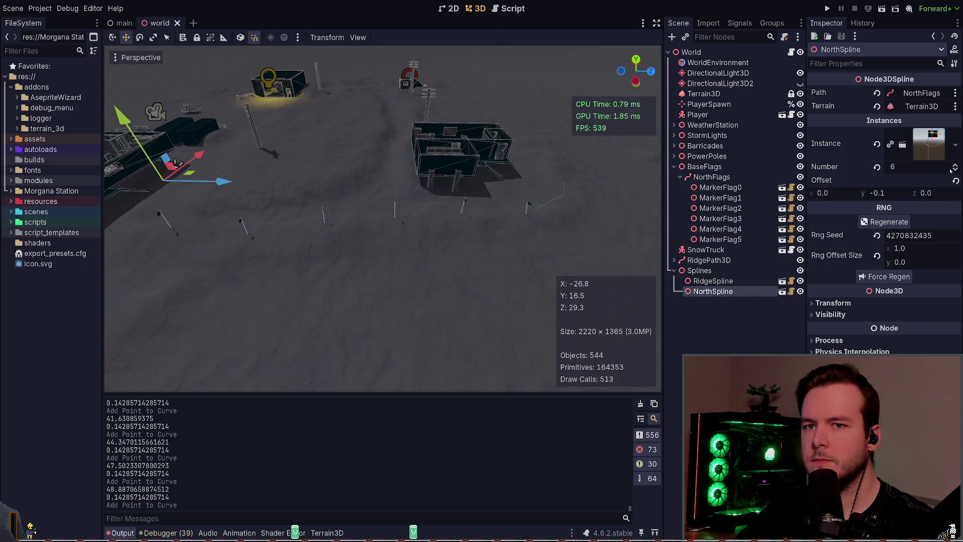
Set NorthSpline's Number to 9 in the Inspector, adding MarkerFlag6–8, and save the world scene.
{"action": "left_click", "coordinate": [955, 164]}
{"action": "left_click", "coordinate": [955, 165]}
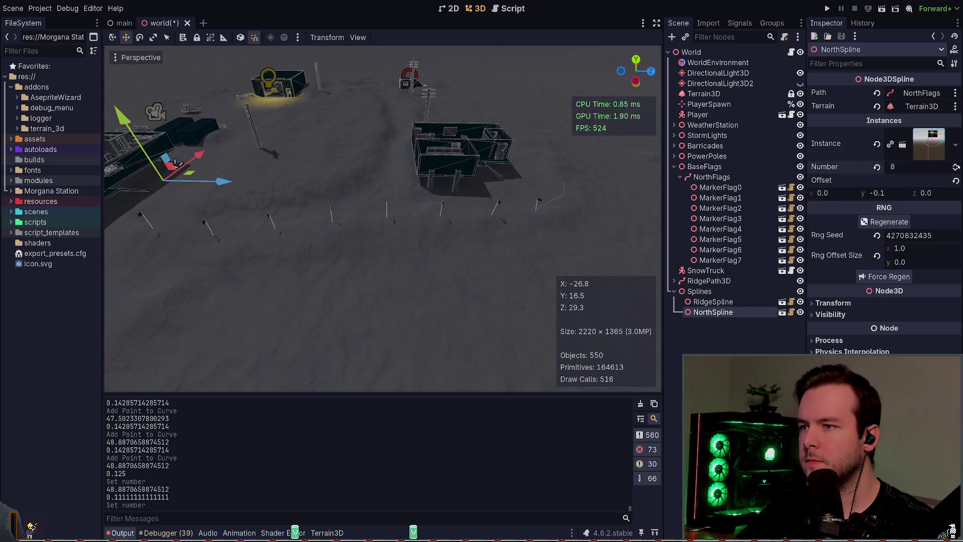
{"action": "left_click", "coordinate": [955, 165]}
{"action": "left_click", "coordinate": [955, 165]}
{"action": "left_click", "coordinate": [956, 170]}
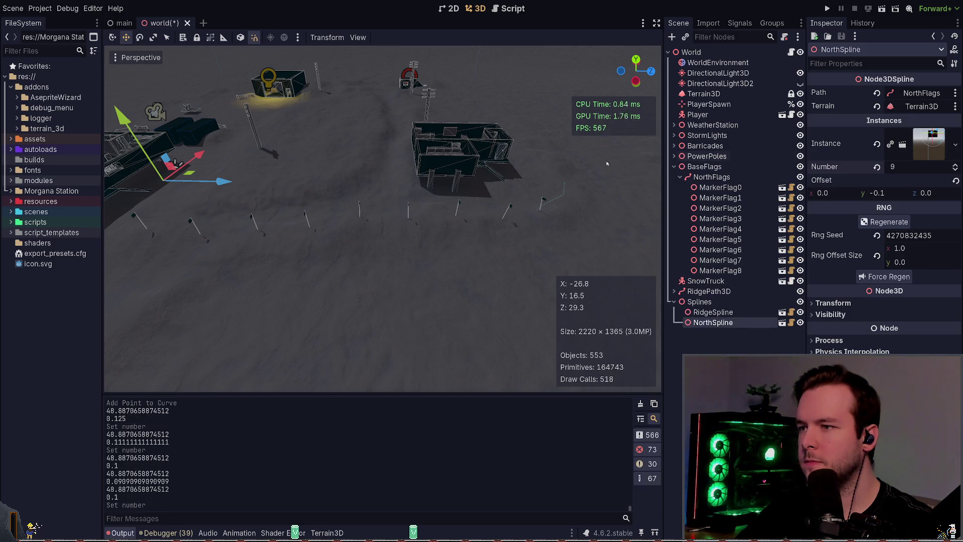
{"action": "key", "text": "ctrl+s"}
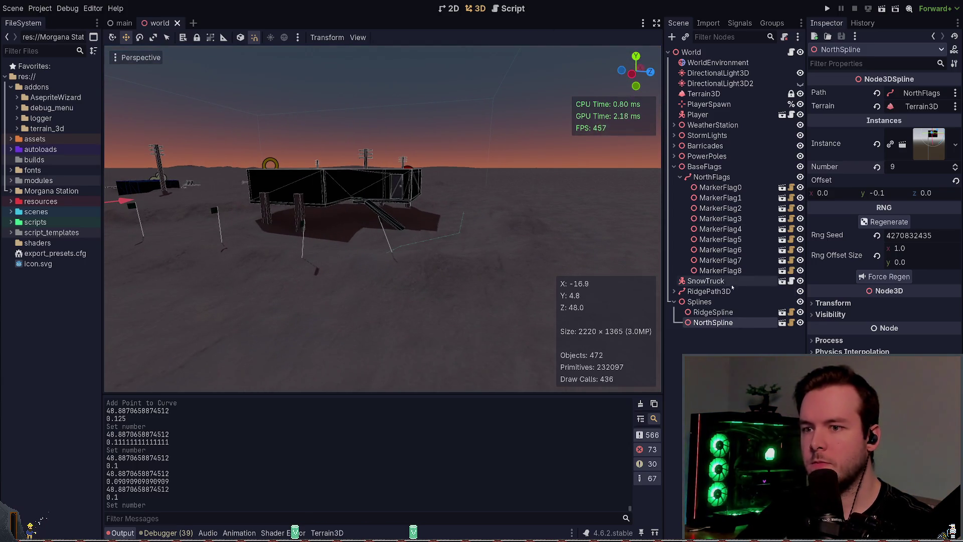
Select the NorthFlags path and drag its end point to a new spot.
{"action": "left_click", "coordinate": [712, 176]}
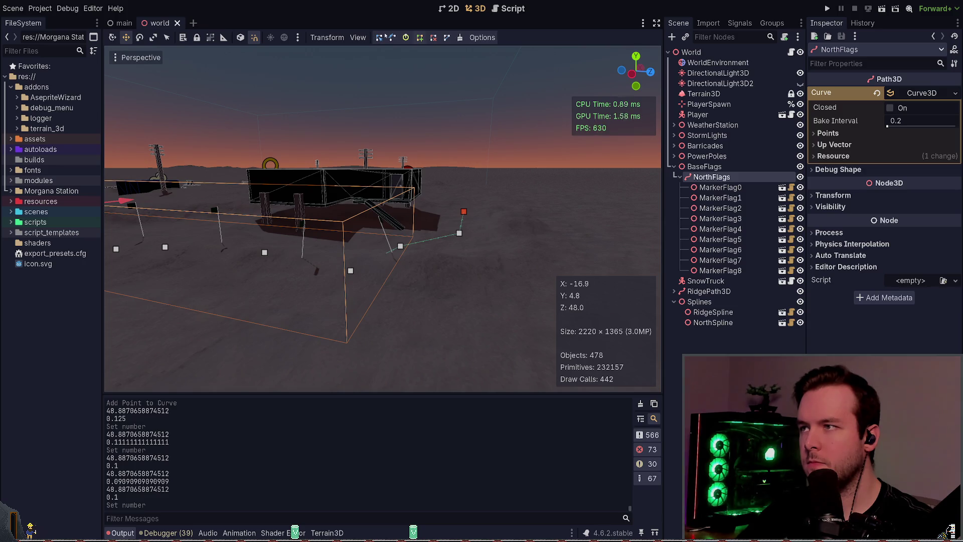
{"action": "left_click", "coordinate": [430, 209]}
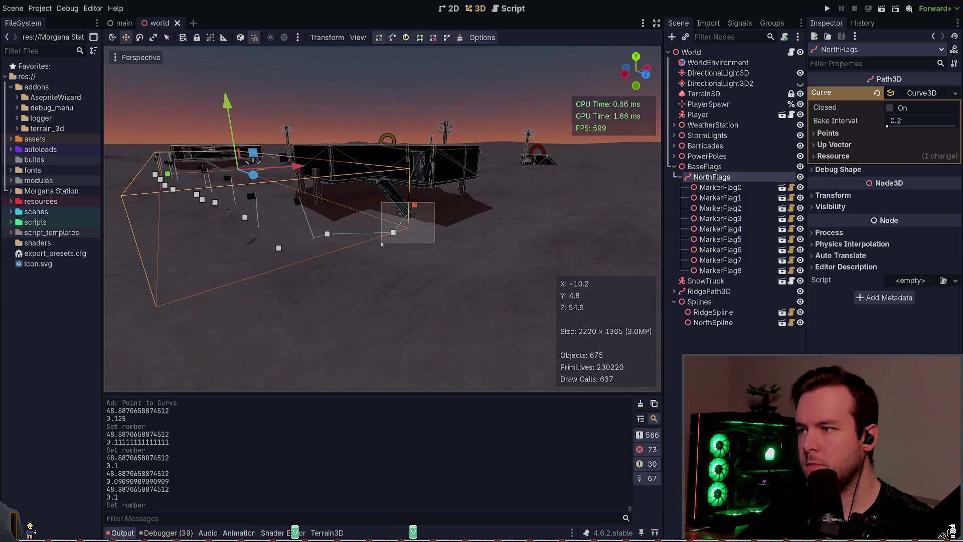
{"action": "mouse_move", "coordinate": [409, 171]}
{"action": "left_mouse_down"}
{"action": "mouse_move", "coordinate": [431, 229]}
{"action": "mouse_move", "coordinate": [428, 200]}
{"action": "mouse_move", "coordinate": [442, 215]}
{"action": "left_mouse_up"}
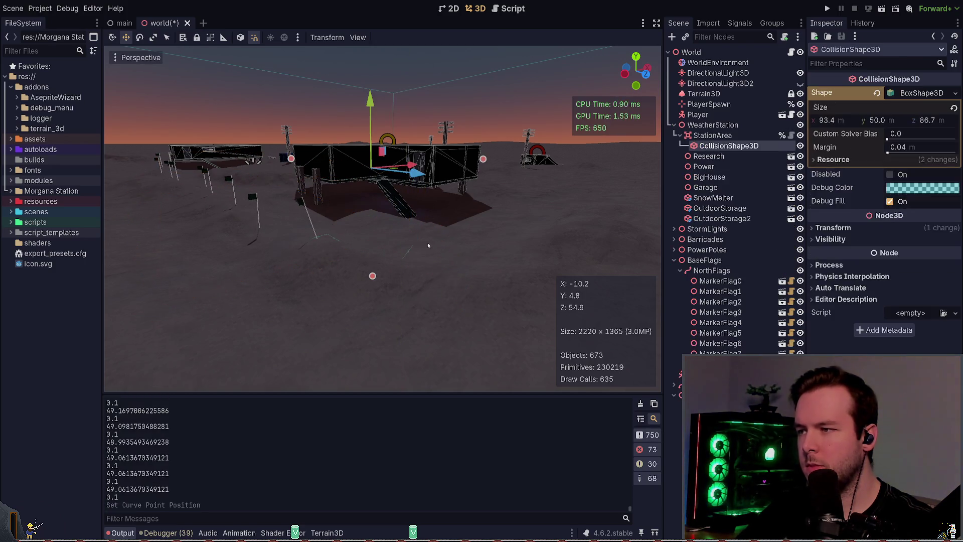
{"action": "left_click", "coordinate": [441, 243]}
{"action": "left_click", "coordinate": [680, 135]}
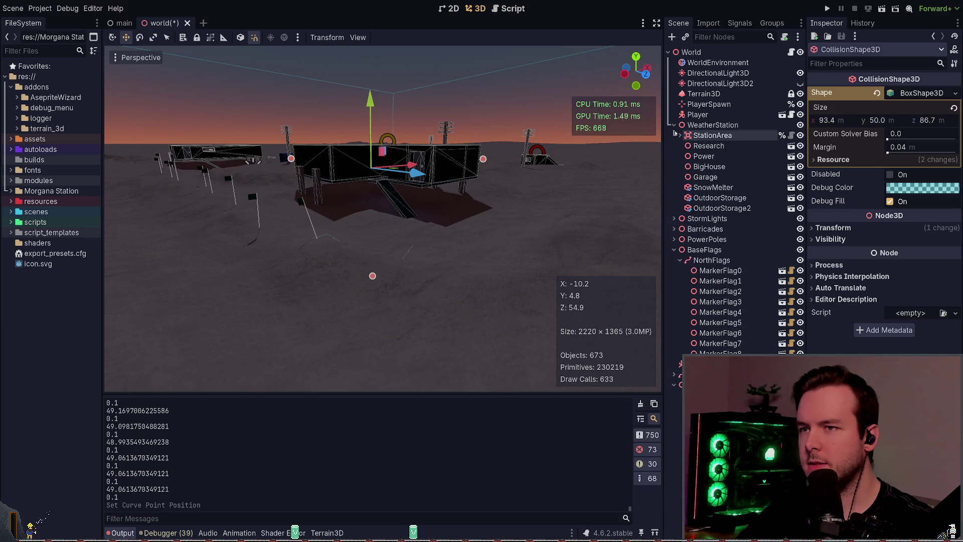
{"action": "left_click", "coordinate": [364, 282]}
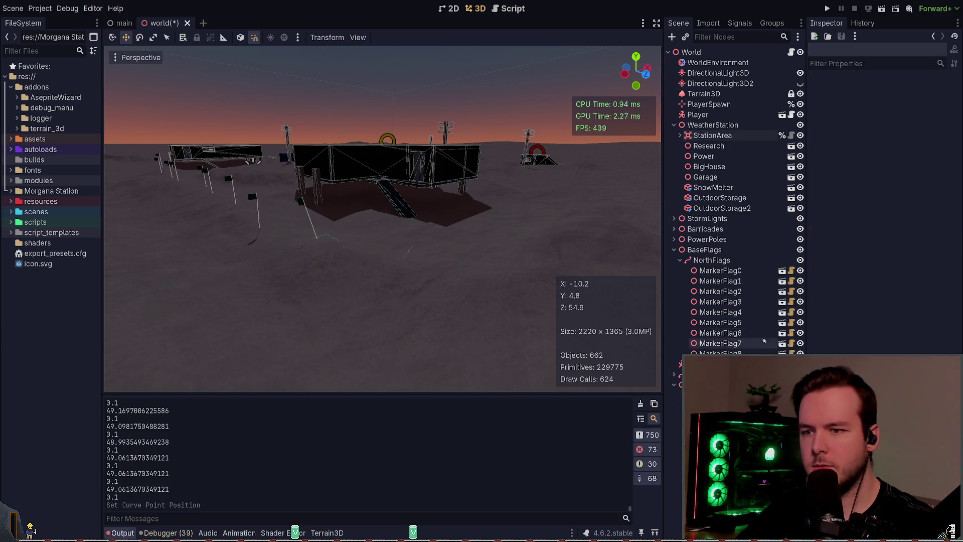
Delete the stray NorthFlags end point, move the last point outward and lower, then save.
{"action": "left_click", "coordinate": [711, 260]}
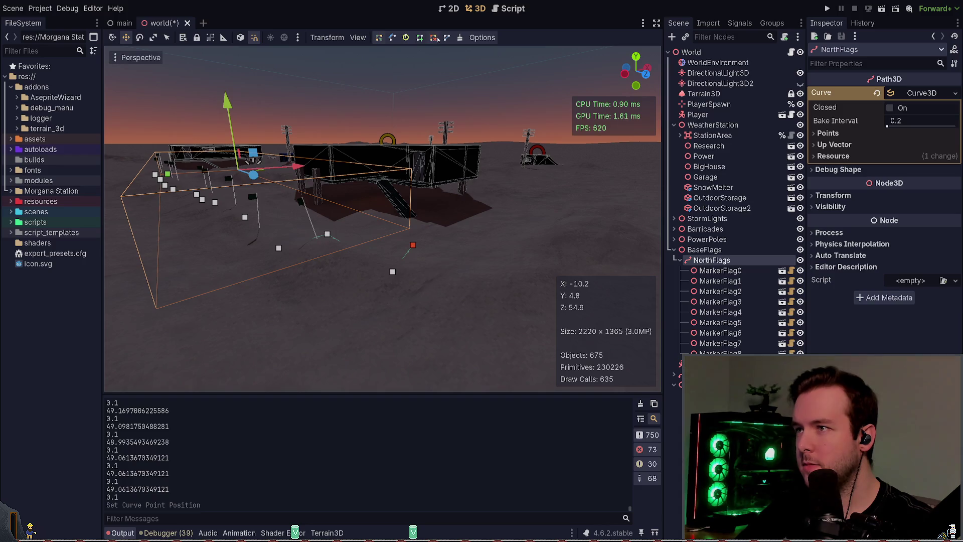
{"action": "left_click", "coordinate": [411, 247]}
{"action": "left_click", "coordinate": [711, 259]}
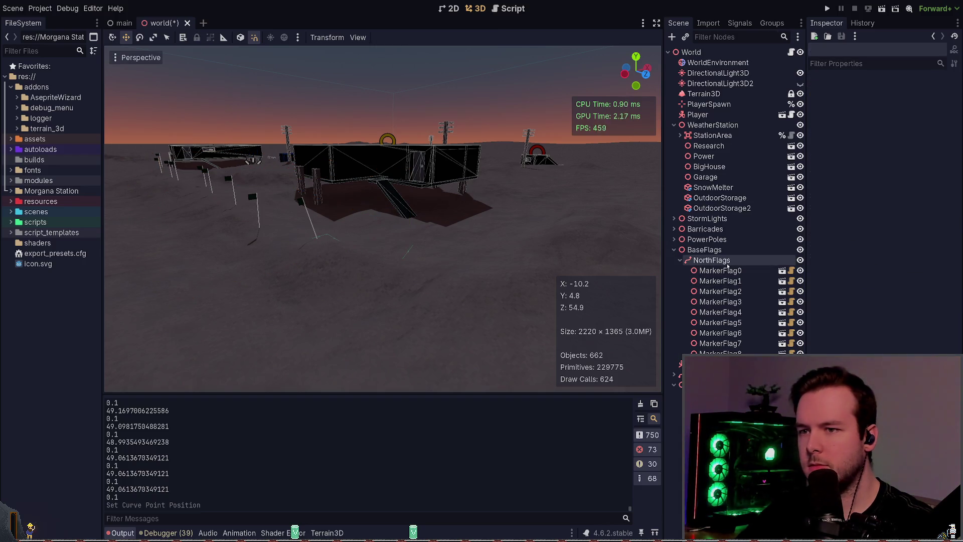
{"action": "right_click", "coordinate": [412, 246]}
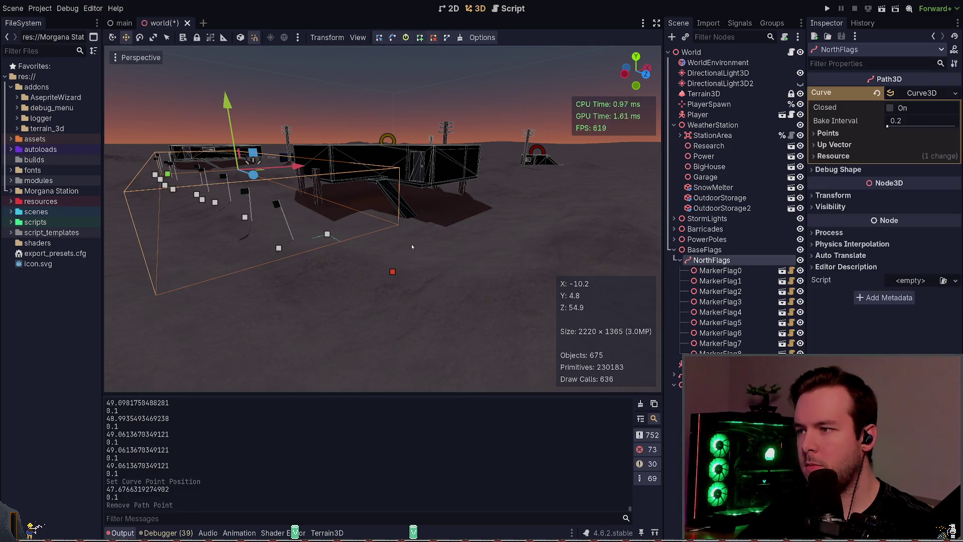
{"action": "left_click", "coordinate": [378, 39]}
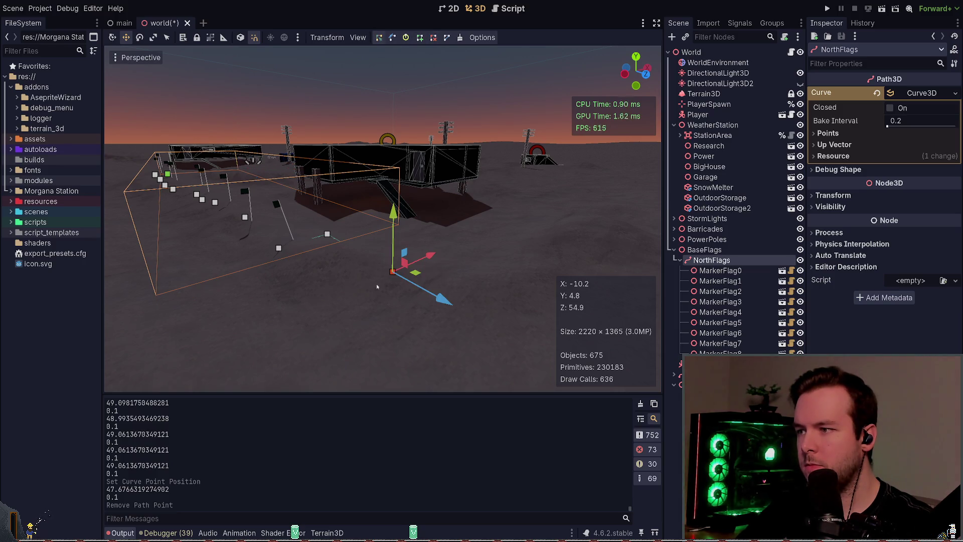
{"action": "left_click_drag", "start_coordinate": [427, 284], "coordinate": [453, 289]}
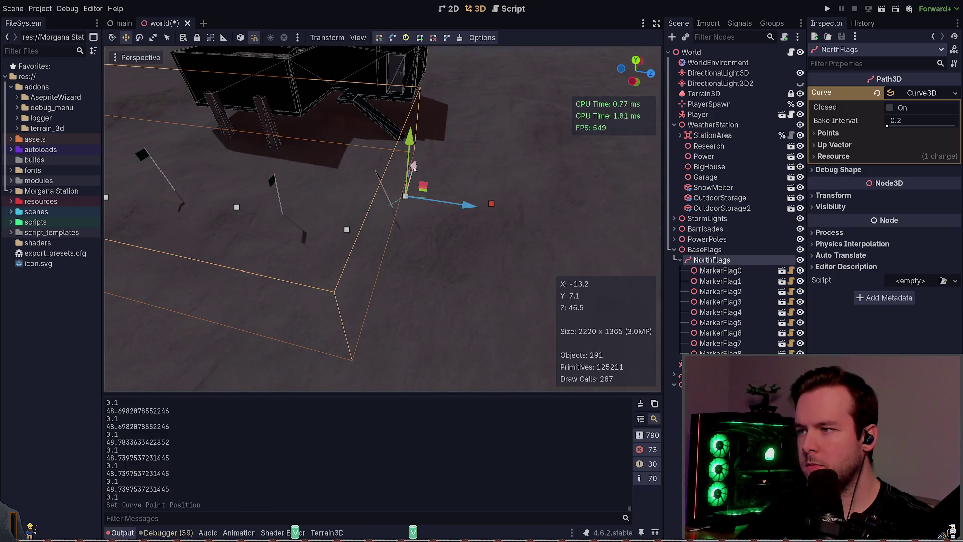
{"action": "left_click_drag", "start_coordinate": [423, 176], "coordinate": [423, 151]}
{"action": "scroll", "coordinate": [499, 277], "scroll_direction": "down", "scroll_amount": 5}
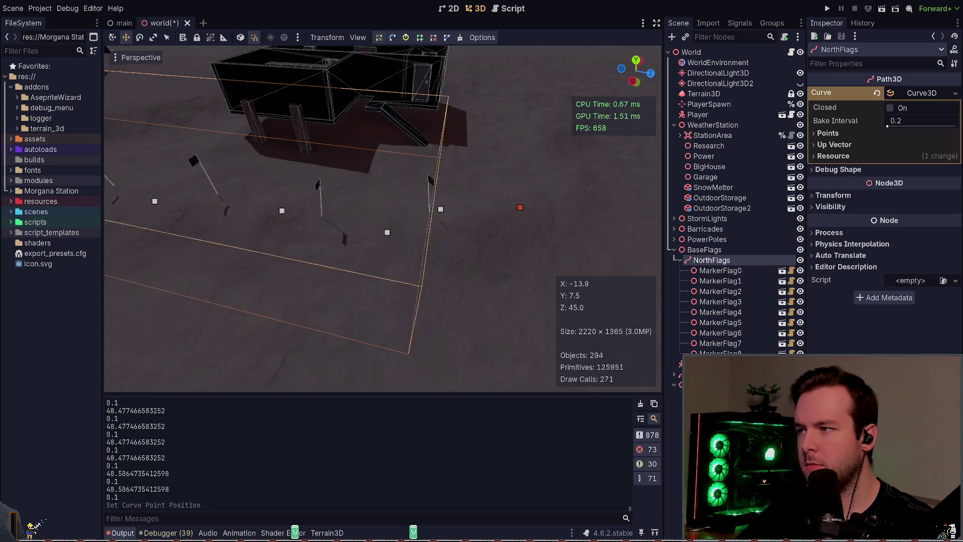
{"action": "key", "text": "ctrl+s"}
Raise a NorthFlags curve point upward, making the curve about 48.56 long, and save the world scene.
{"action": "left_click", "coordinate": [544, 211]}
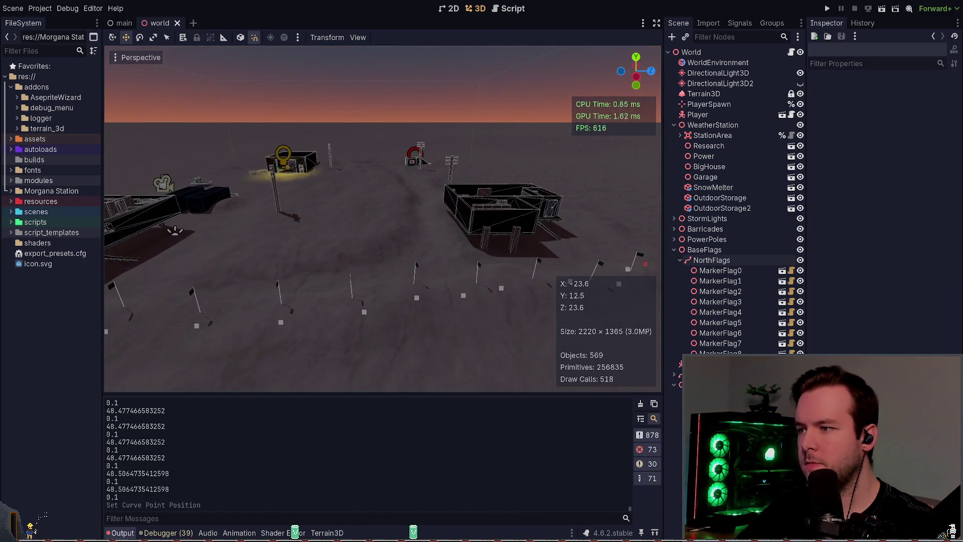
{"action": "left_click_drag", "start_coordinate": [541, 215], "coordinate": [349, 224]}
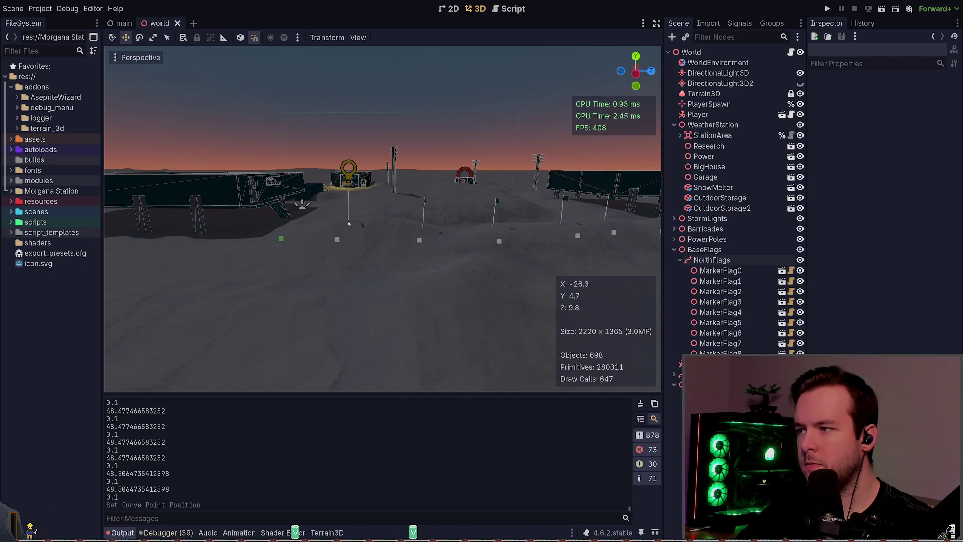
{"action": "left_click", "coordinate": [337, 240]}
{"action": "left_click", "coordinate": [334, 257]}
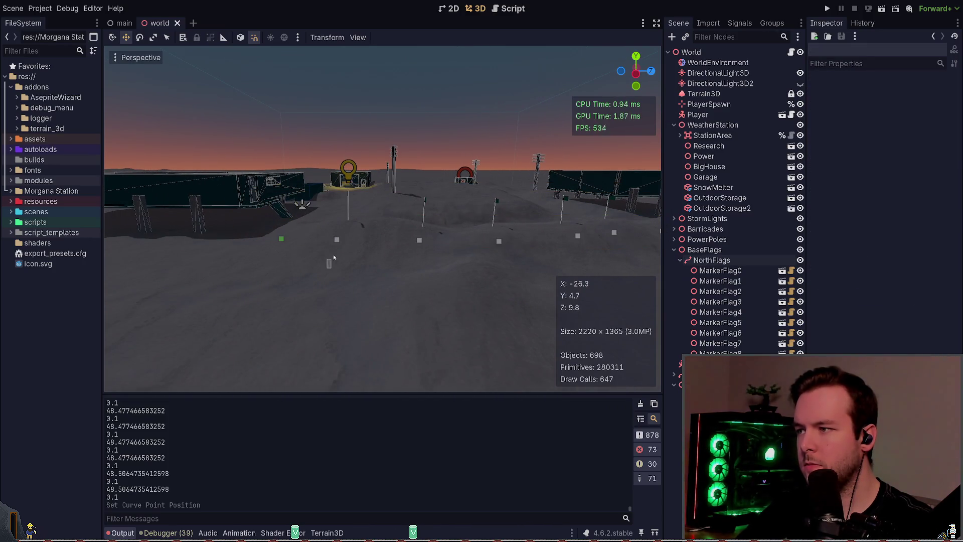
{"action": "left_click", "coordinate": [336, 241]}
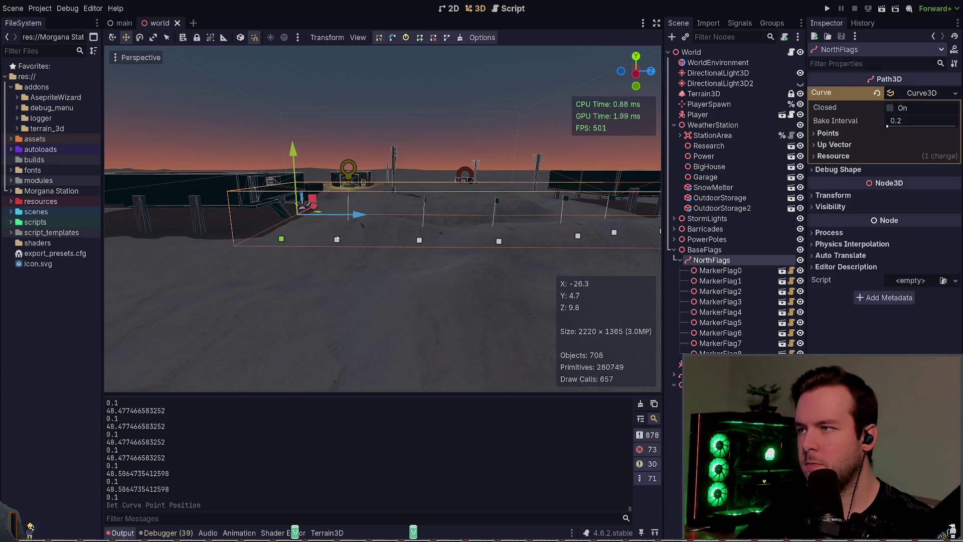
{"action": "left_click_drag", "start_coordinate": [348, 244], "coordinate": [302, 268]}
{"action": "left_click_drag", "start_coordinate": [335, 182], "coordinate": [342, 197]}
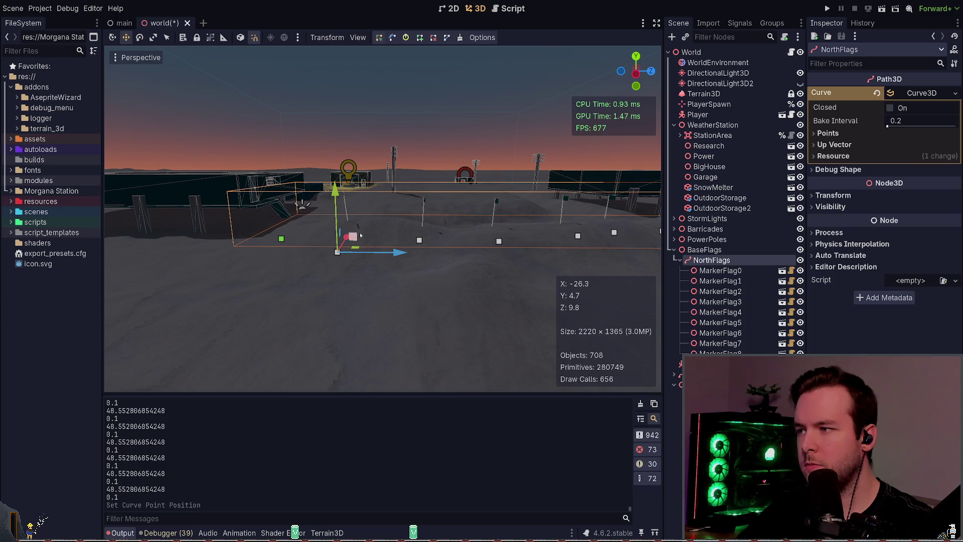
{"action": "left_click", "coordinate": [376, 287]}
{"action": "key", "text": "ctrl+s"}
Launch the game to playtest the flags along the NorthFlags path.
{"action": "scroll", "coordinate": [384, 284], "scroll_direction": "down", "scroll_amount": 5}
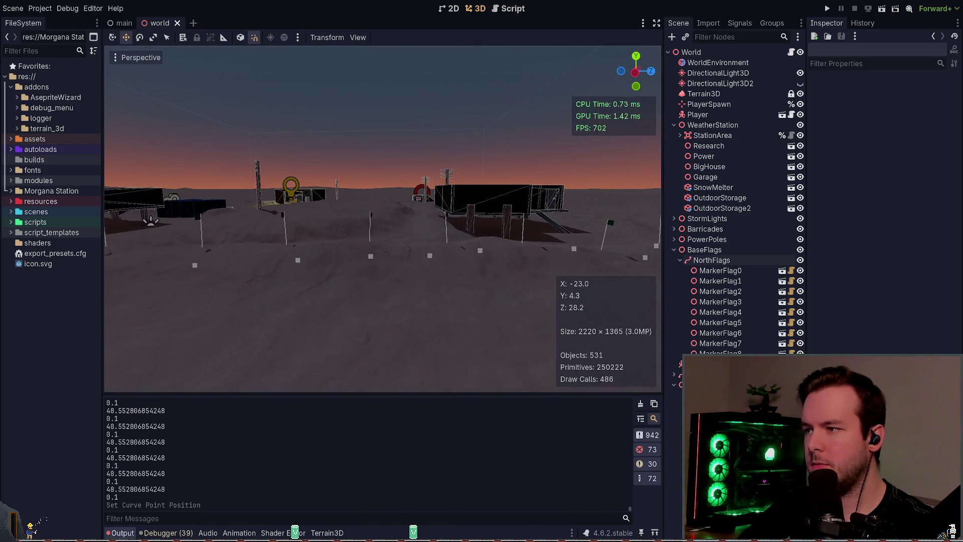
{"action": "left_click", "coordinate": [426, 244]}
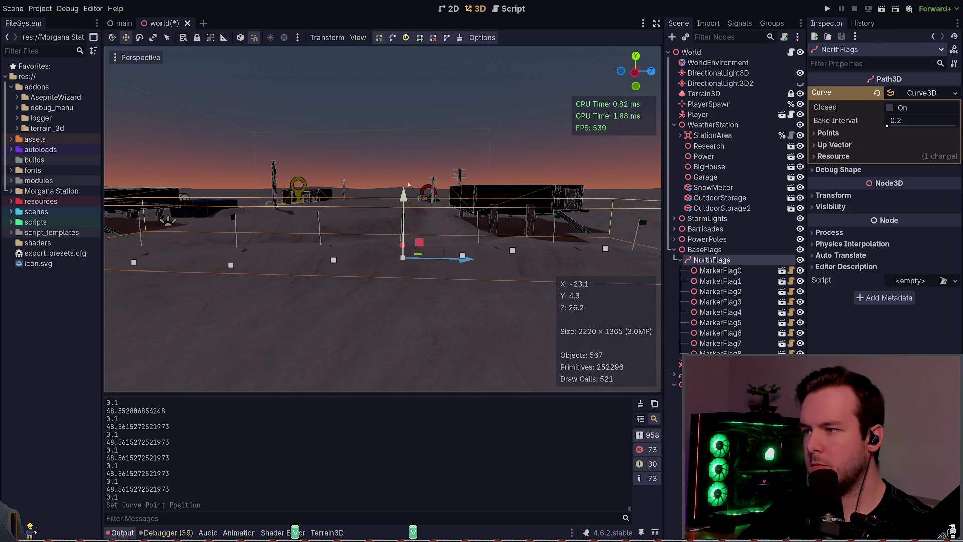
{"action": "left_click", "coordinate": [409, 203]}
{"action": "left_click", "coordinate": [827, 10]}
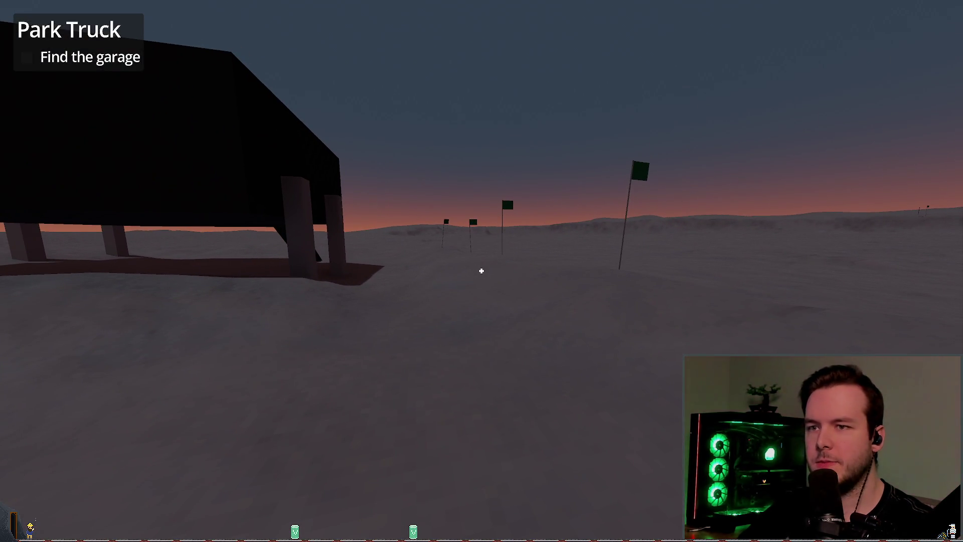
Back in the editor, lower the NorthSpline node's flag Number to 7.
{"action": "key", "text": "alt+Tab"}
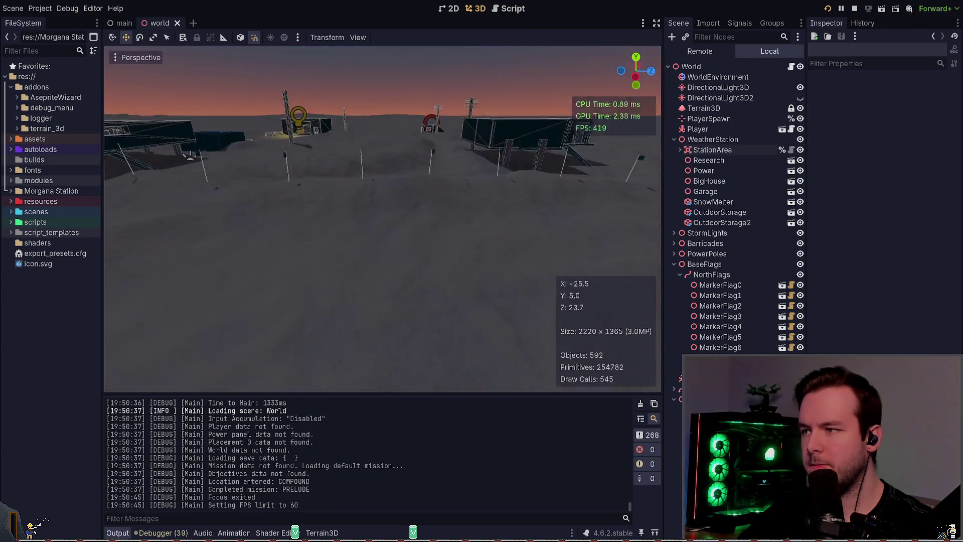
{"action": "left_click", "coordinate": [680, 275]}
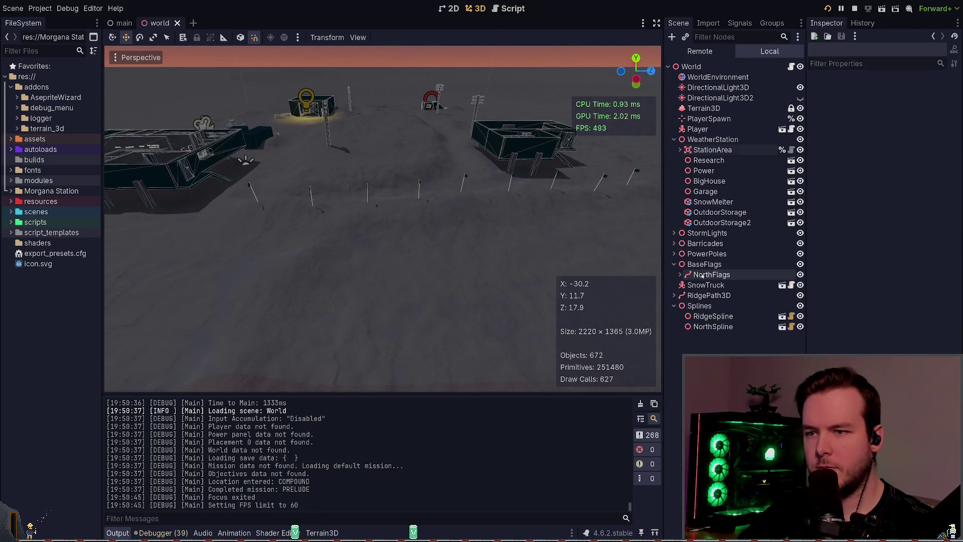
{"action": "left_click", "coordinate": [701, 275]}
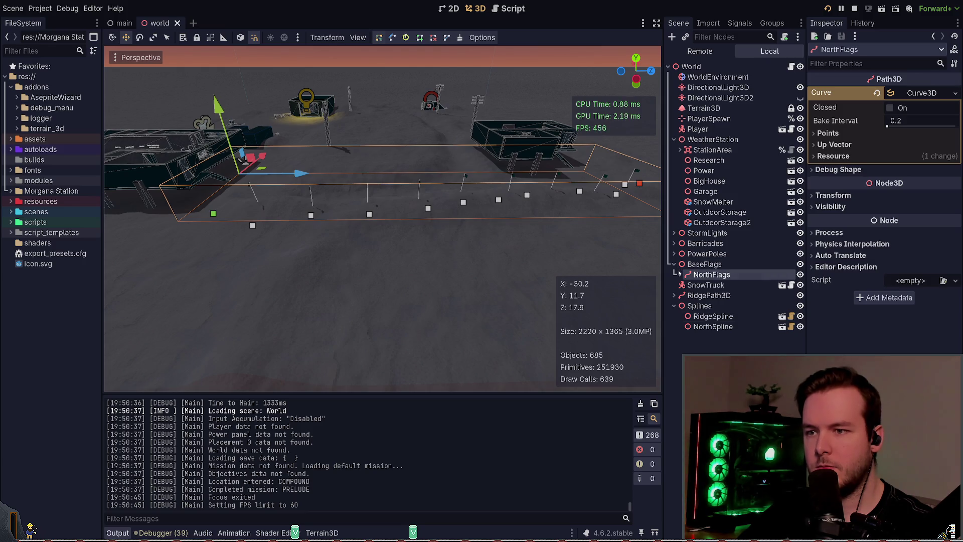
{"action": "left_click", "coordinate": [711, 328]}
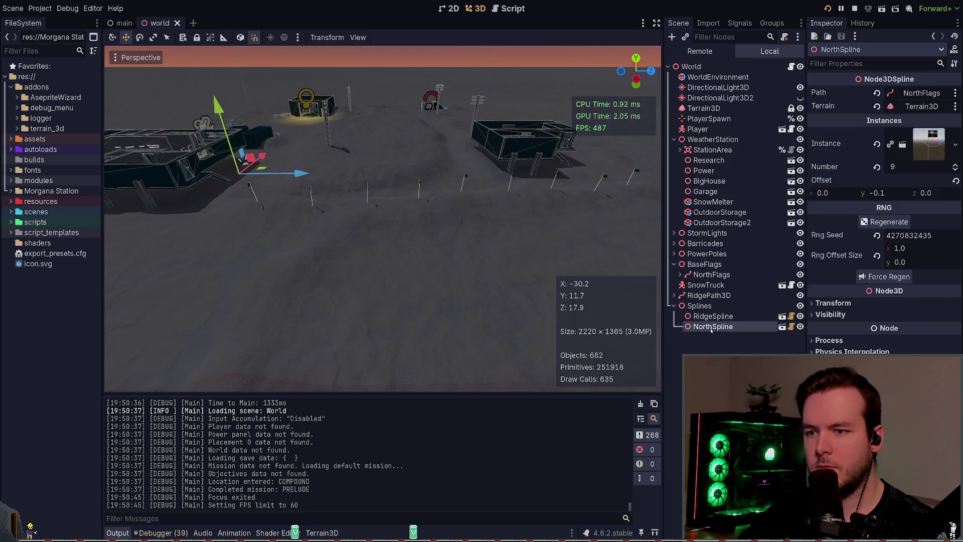
{"action": "left_click", "coordinate": [954, 169]}
{"action": "left_click", "coordinate": [955, 169]}
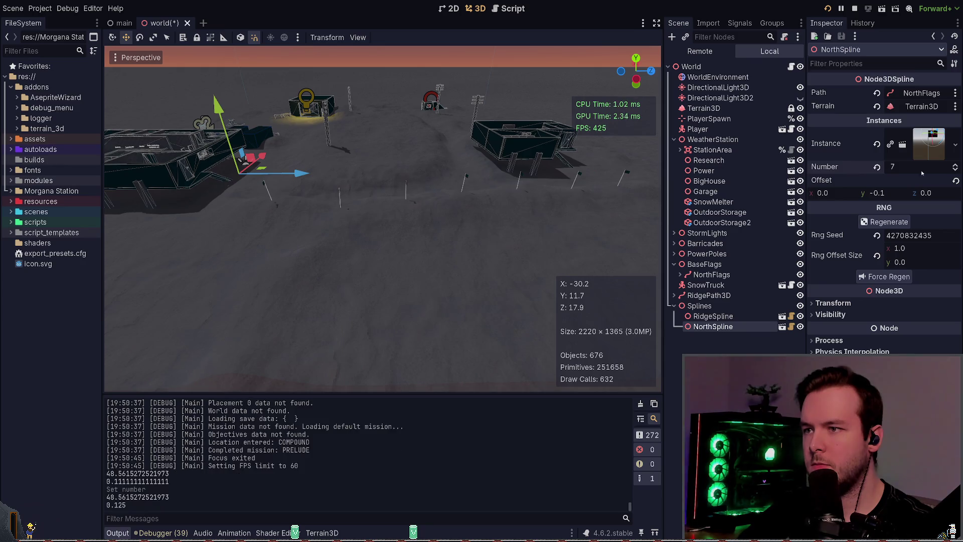
Run the game with F5, walk toward the truck past the flags, then stop with F8.
{"action": "key", "text": "alt+Tab"}
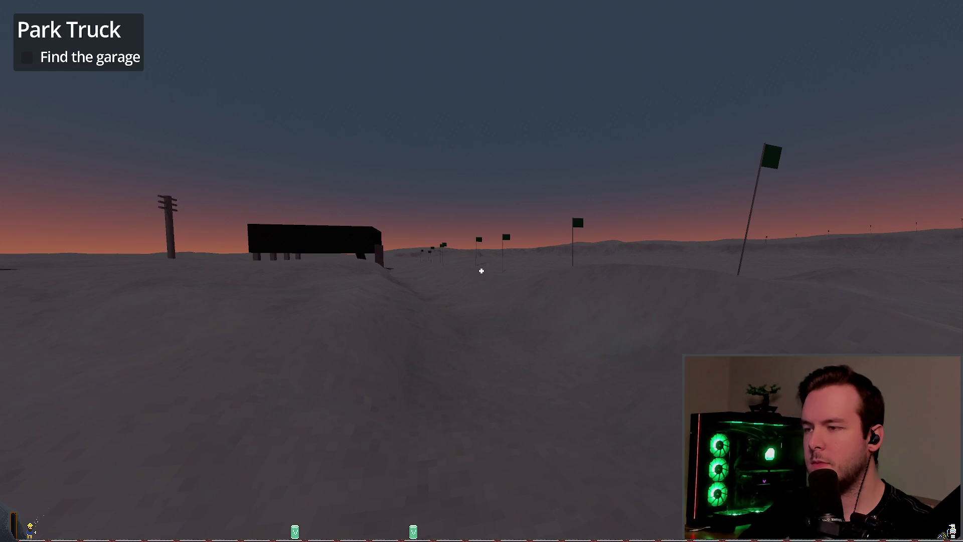
{"action": "key", "text": "alt+Tab"}
{"action": "key", "text": "alt+Tab"}
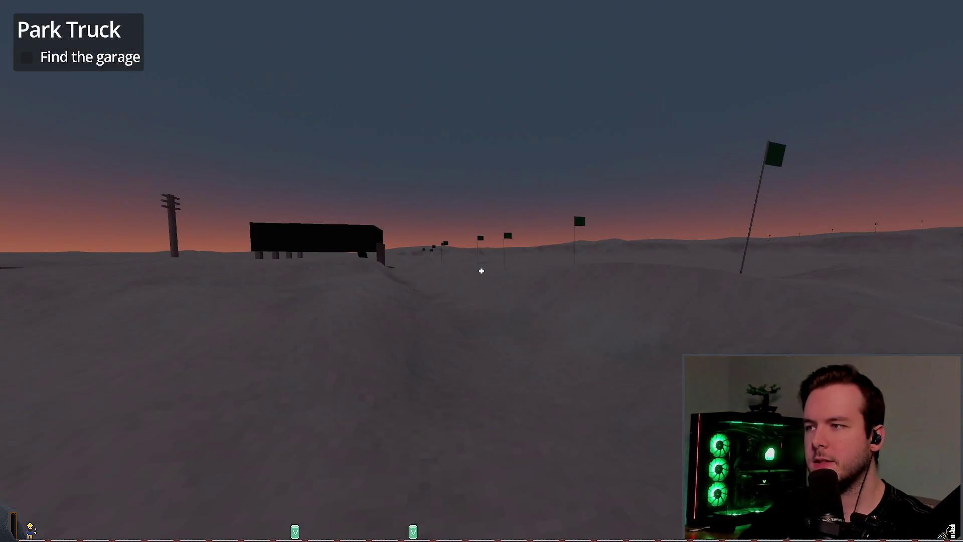
{"action": "key", "text": "F5"}
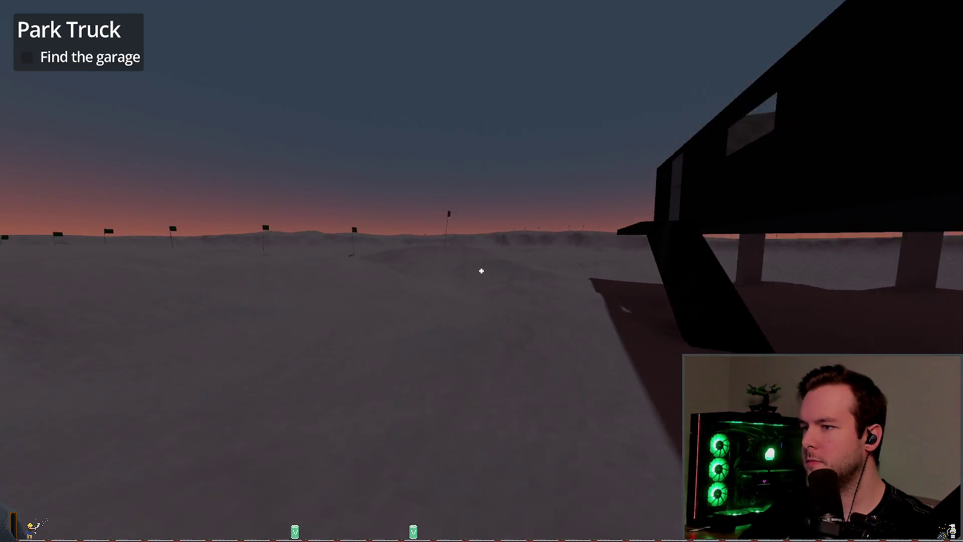
{"action": "key", "text": "w"}
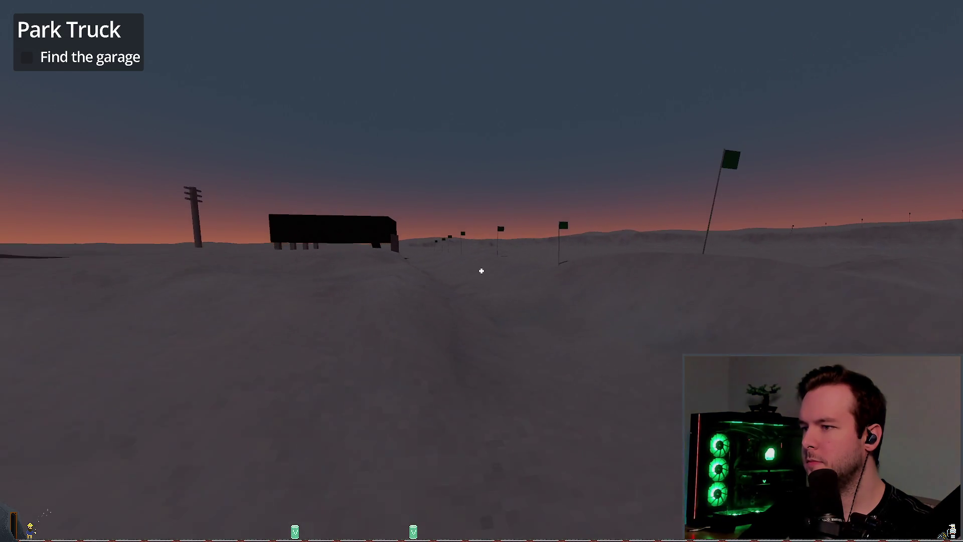
{"action": "key", "text": "w"}
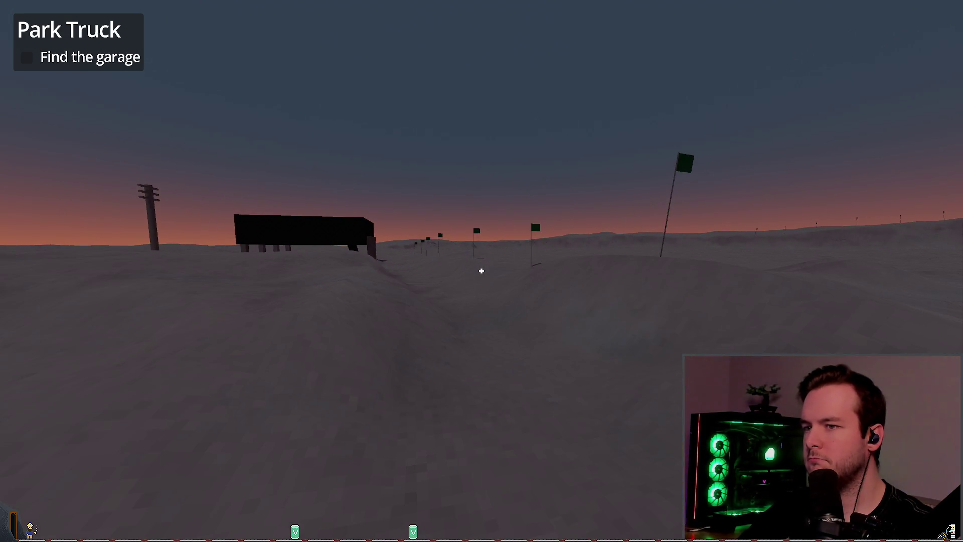
{"action": "key", "text": "w"}
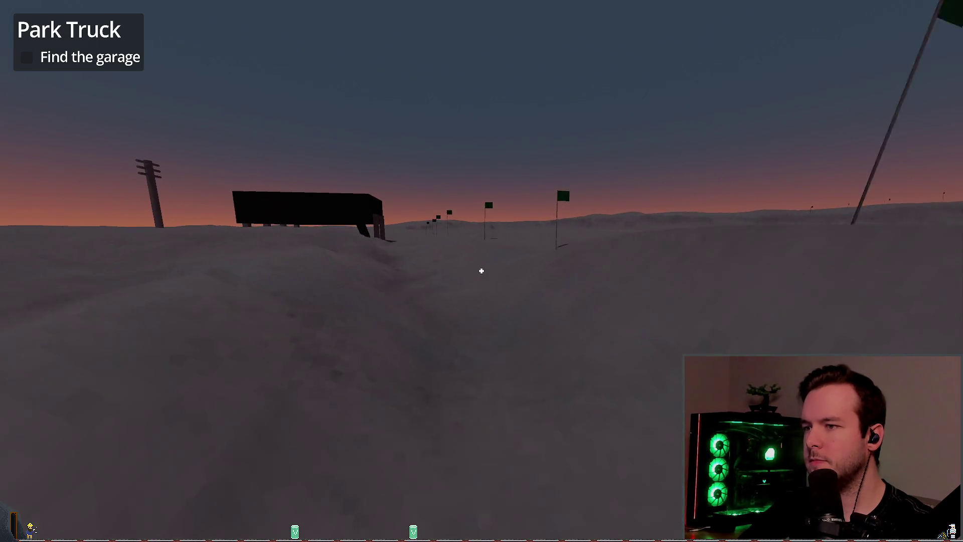
{"action": "key", "text": "w"}
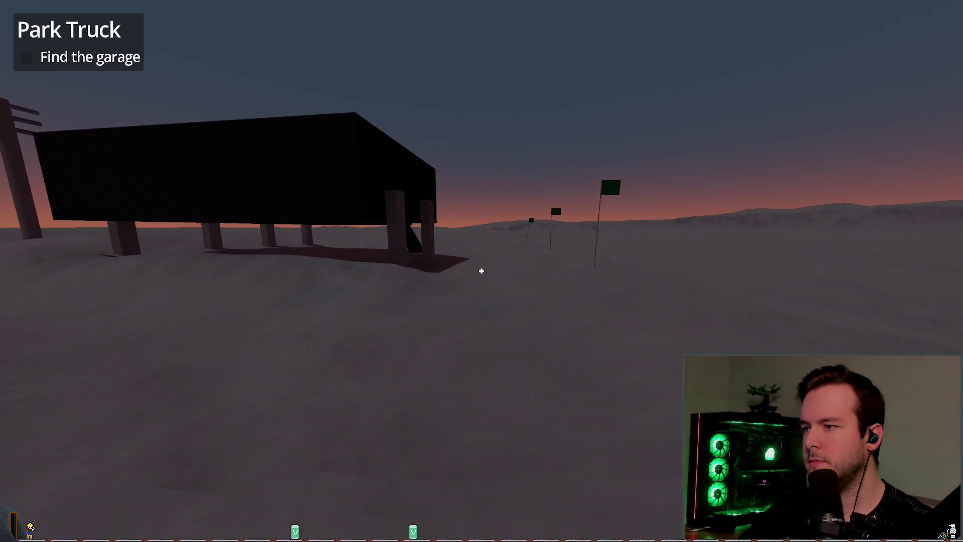
{"action": "key", "text": "w"}
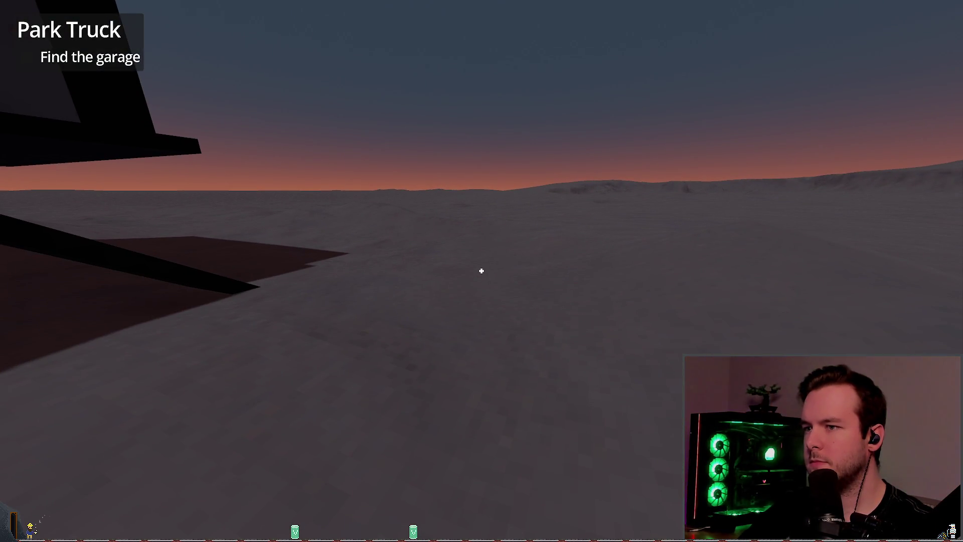
{"action": "key", "text": "F8"}
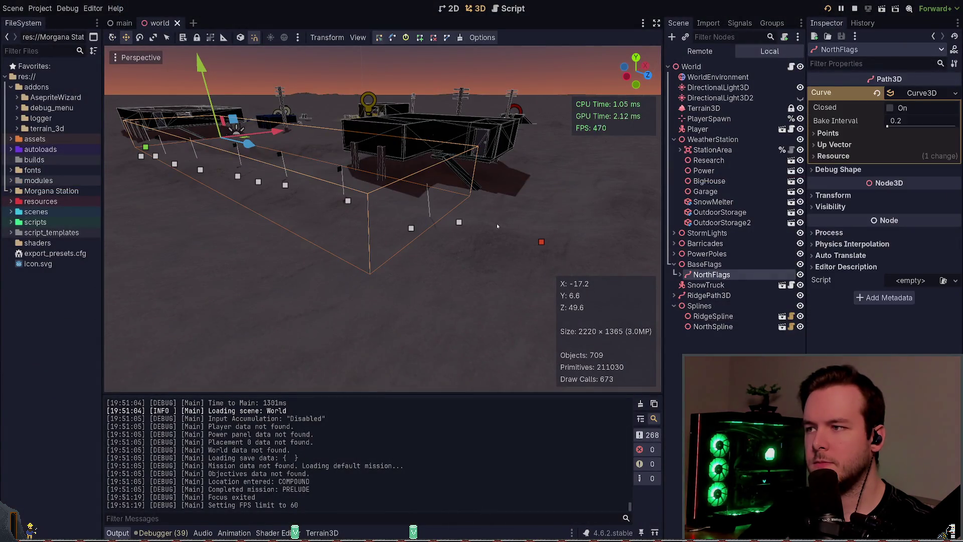
Fly the view toward the end of the NorthFlags path by the station and save the world scene.
{"action": "left_click_drag", "start_coordinate": [497, 224], "coordinate": [516, 228]}
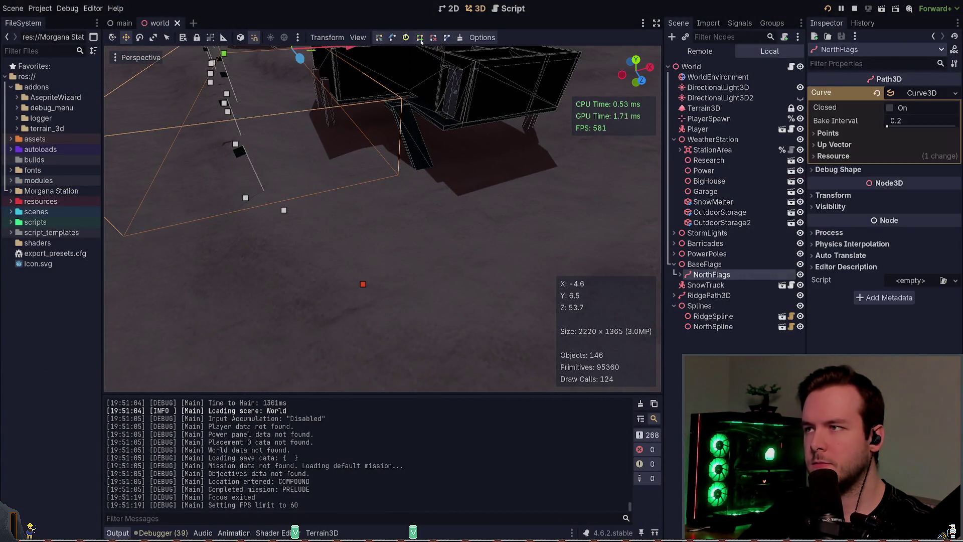
{"action": "key", "text": "w"}
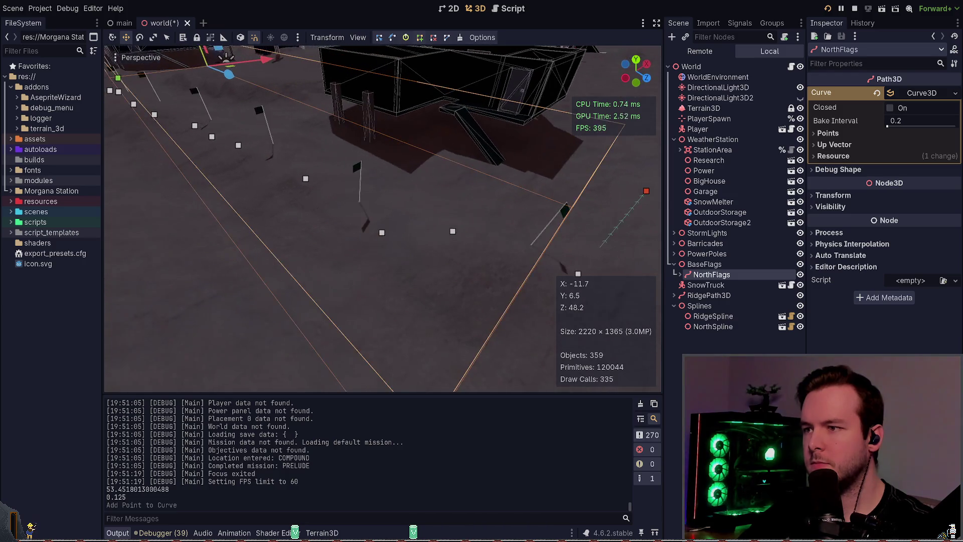
{"action": "key", "text": "w"}
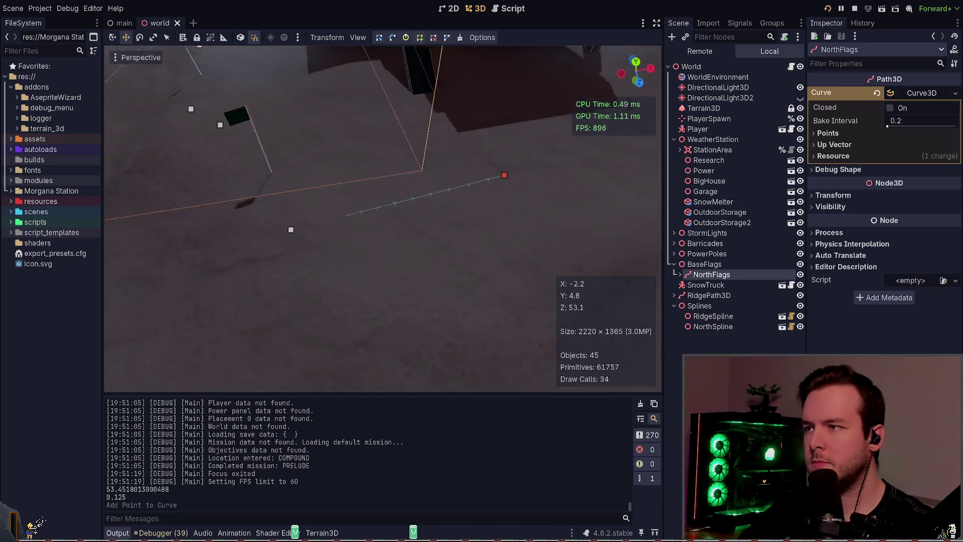
{"action": "key", "text": "d"}
{"action": "key", "text": "w"}
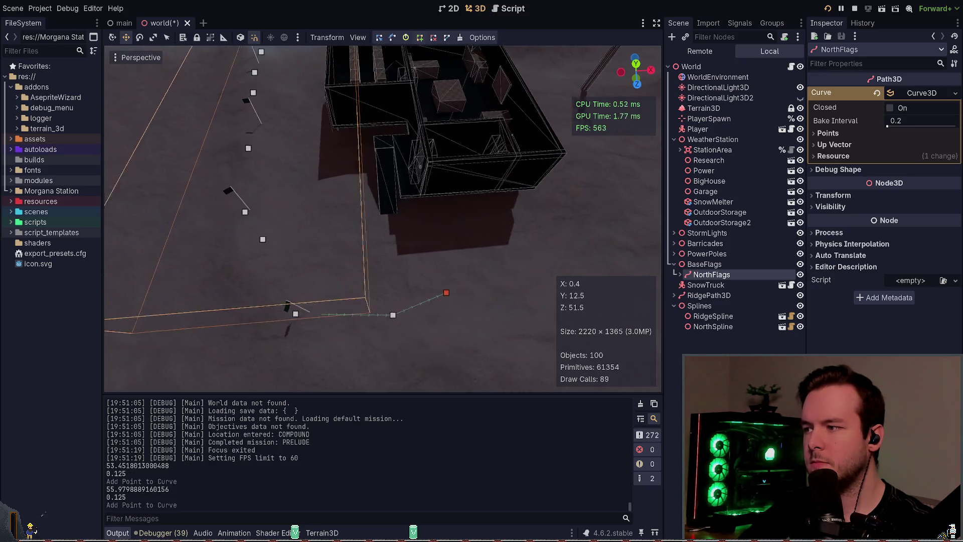
{"action": "key", "text": "w"}
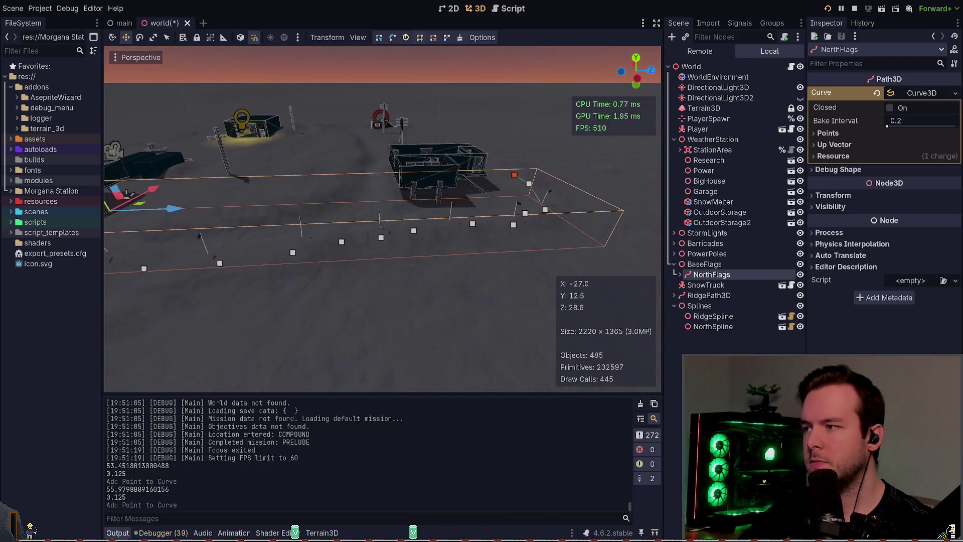
{"action": "key", "text": "ctrl+s"}
Select the NorthSpline node and bring the flags by the station into view.
{"action": "key", "text": "d"}
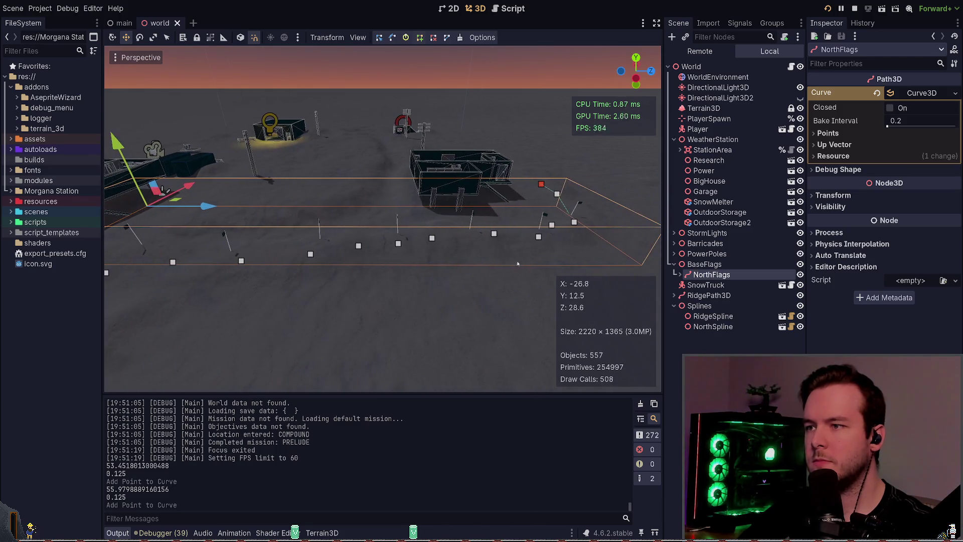
{"action": "left_click", "coordinate": [717, 326]}
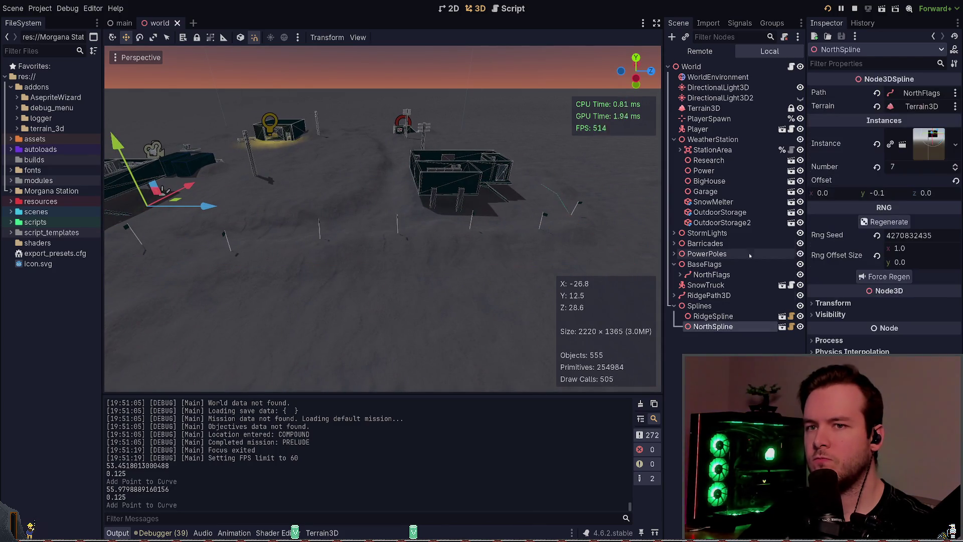
{"action": "key", "text": "s"}
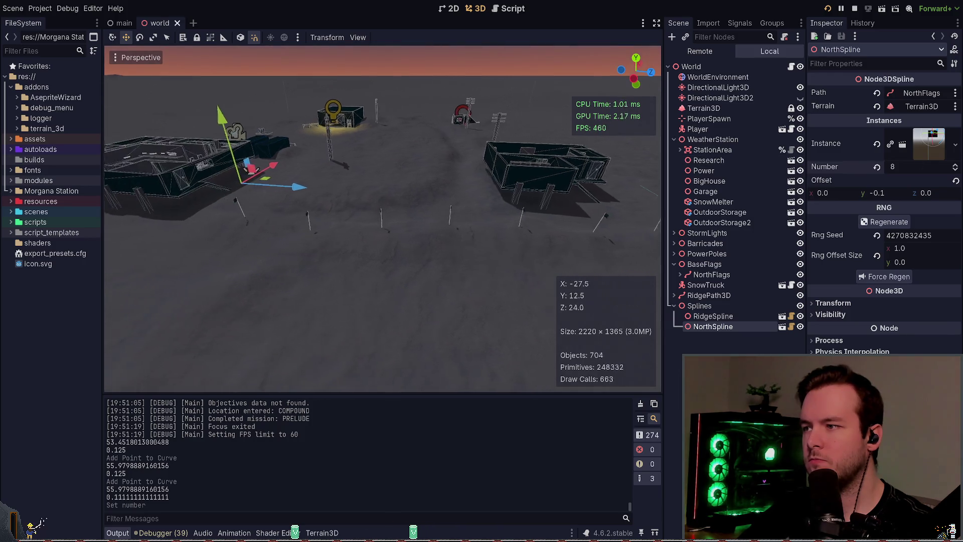
{"action": "key", "text": "w"}
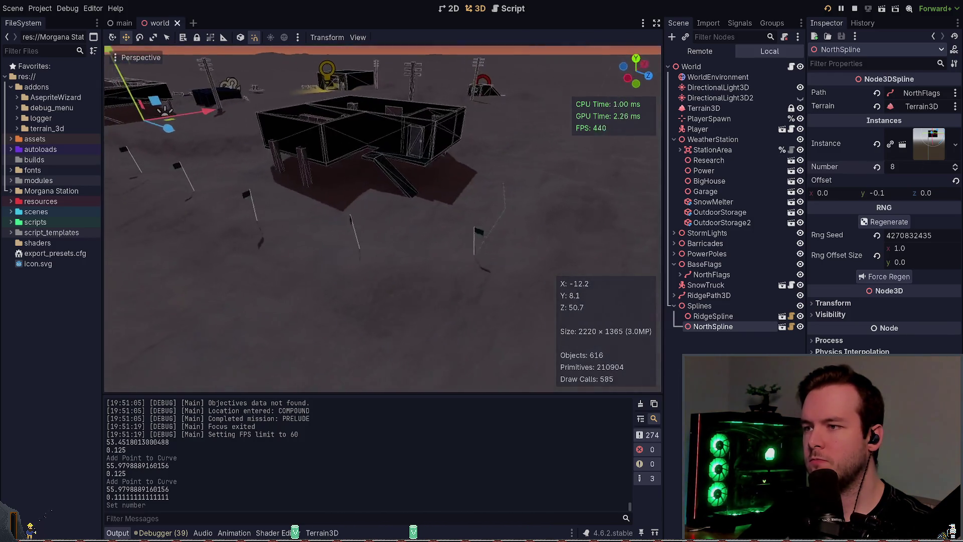